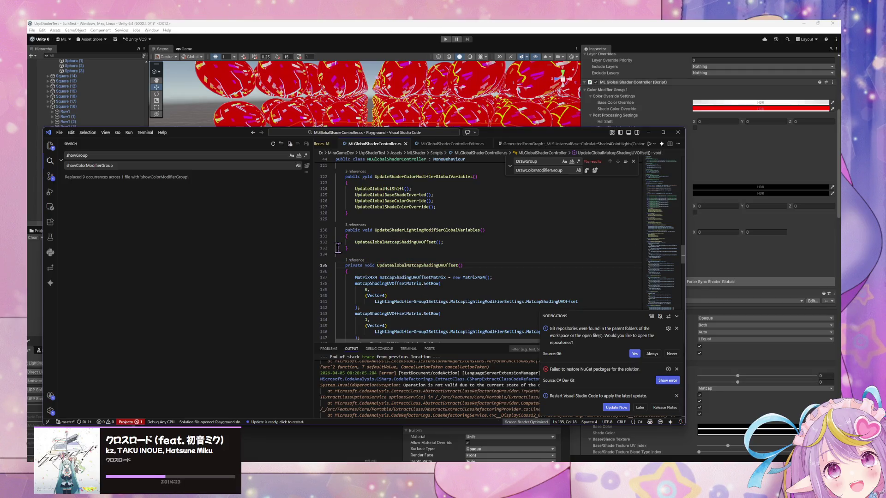
Step: Jump from UpdateGlobalMatcapShadingUVOffset to the MatcapShadingUVOffsetMatrixId declaration, then return to Unity
scroll(360, 254, down, 5)
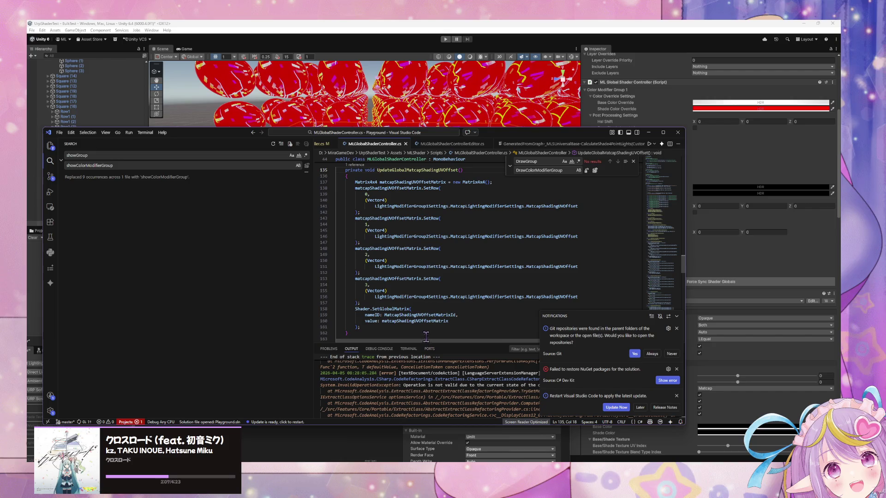
ctrl+click(428, 316)
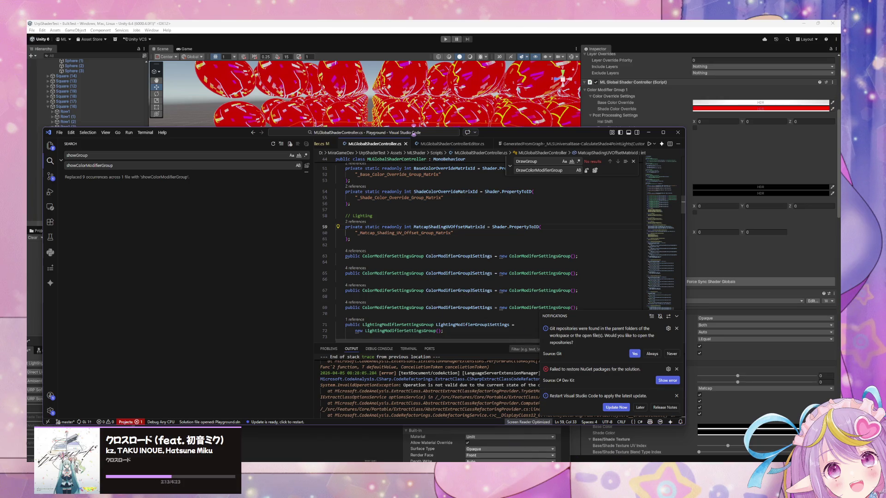
click(508, 446)
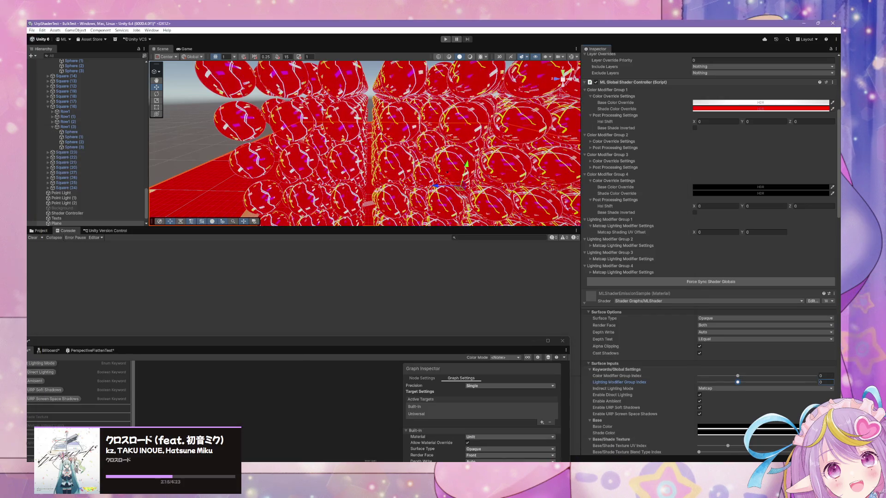
Step: Move the Shader Graph window up and select the Blackboard's Matcap Shading UV Offset Group Matrix property
mouse_move(199, 351)
mouse_down()
mouse_move(257, 286)
mouse_move(310, 191)
mouse_up()
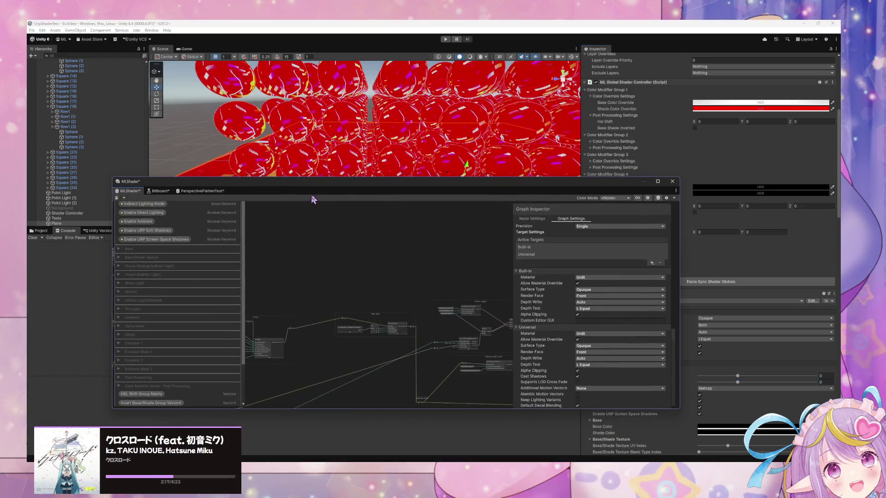
scroll(192, 292, down, 3)
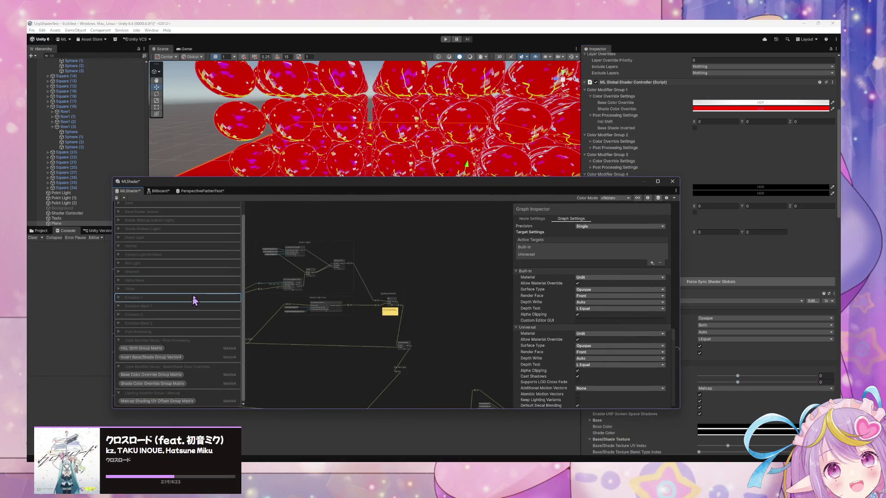
click(184, 402)
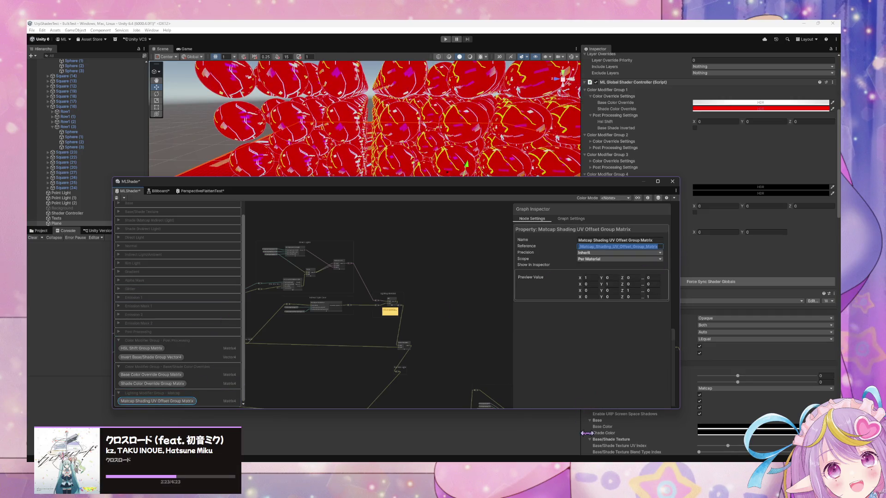
Step: Paste the copied Shader Graph reference over the property name string on line 60
mouse_move(568, 466)
mouse_move(566, 441)
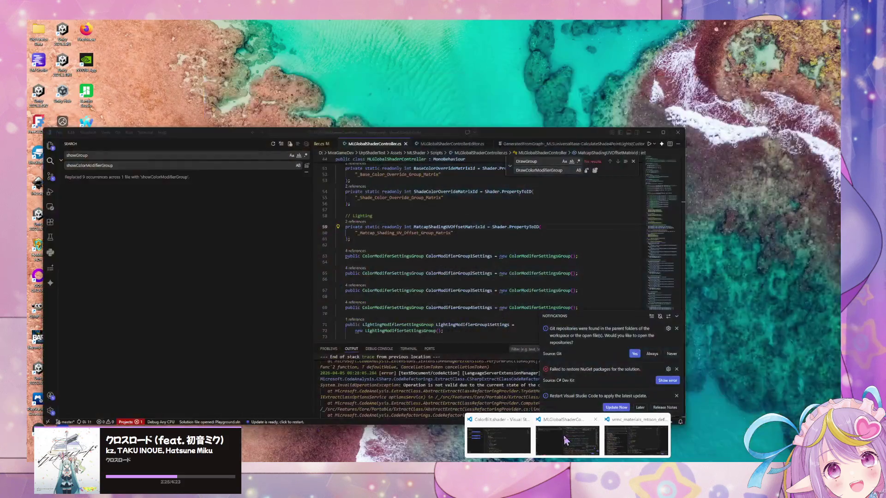
mouse_move(505, 439)
click(574, 442)
double_click(383, 233)
key(ctrl+v)
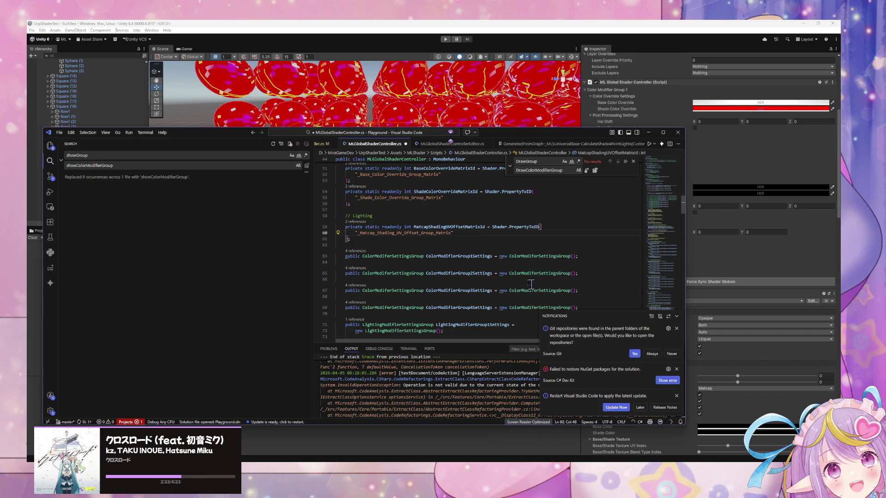
Step: Scroll further down the script, then switch back to the Unity Shader Graph
scroll(481, 256, down, 5)
scroll(474, 224, down, 9)
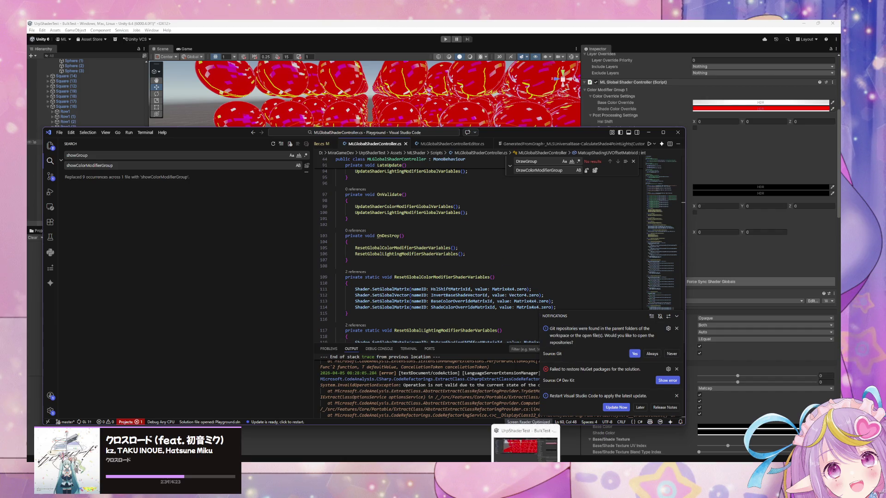
key(alt+Tab)
scroll(402, 259, down, 5)
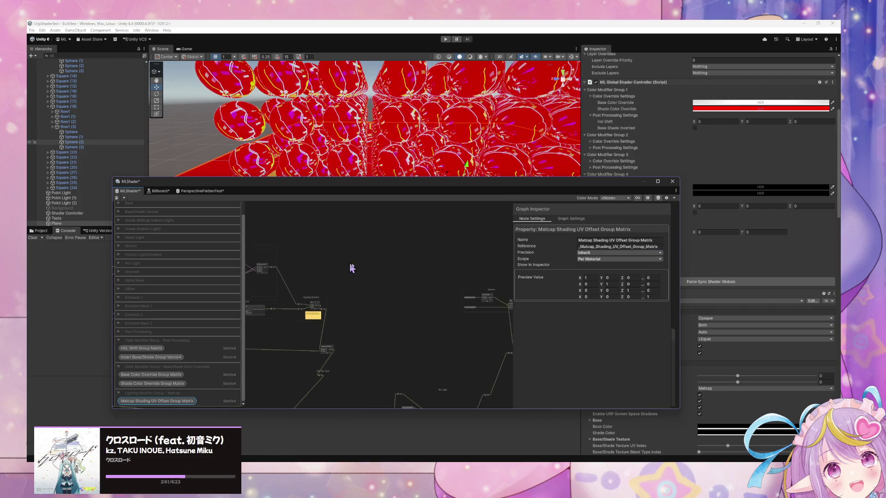
Step: Rearrange the Matcap group's nodes and delete the extra Matcap Shading UV Offset(2) node
scroll(398, 275, up, 10)
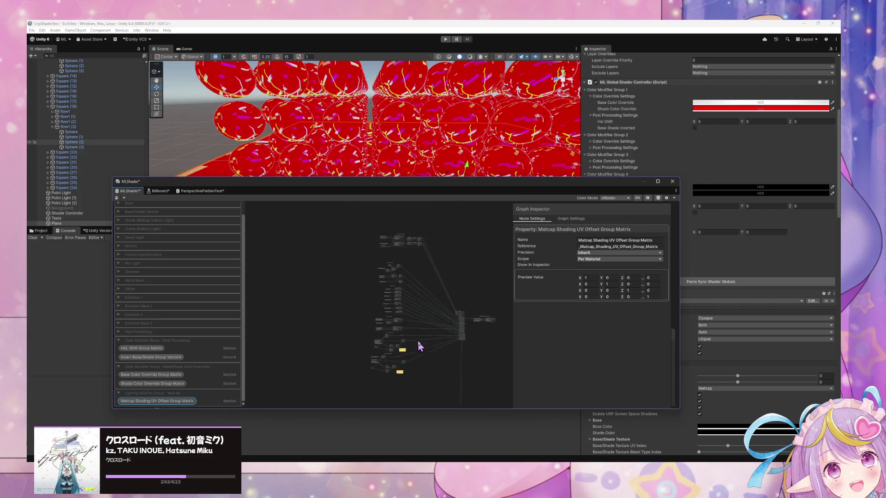
scroll(365, 312, down, 5)
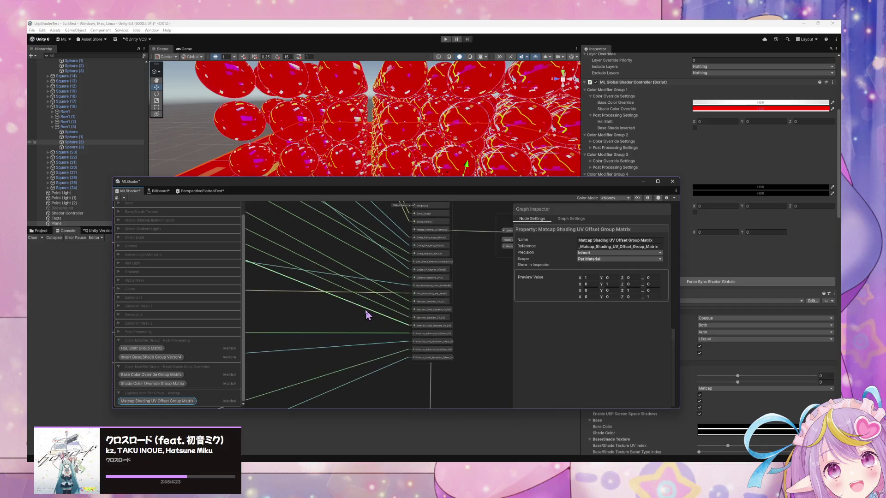
scroll(382, 321, up, 3)
scroll(378, 317, down, 3)
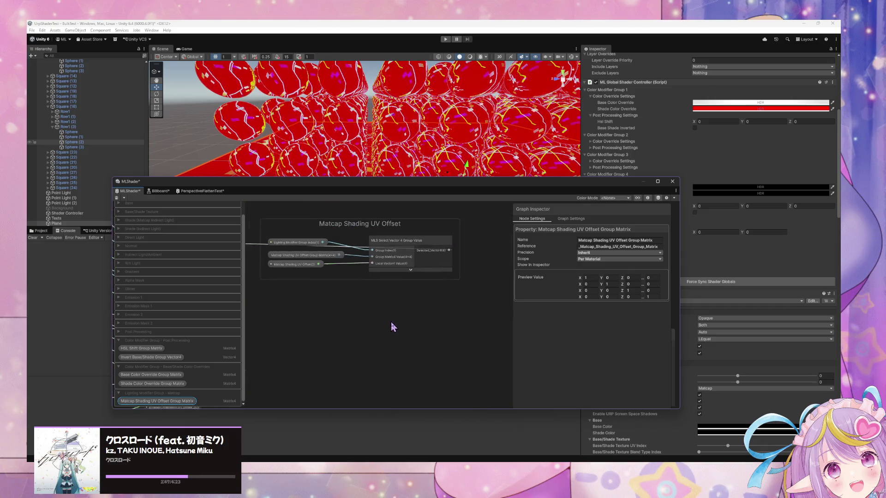
mouse_move(437, 255)
mouse_down()
mouse_move(425, 279)
mouse_move(453, 288)
mouse_move(446, 282)
mouse_move(455, 297)
mouse_up()
mouse_move(319, 280)
mouse_down()
mouse_move(339, 320)
mouse_move(336, 307)
mouse_move(352, 309)
mouse_move(352, 297)
mouse_move(351, 304)
mouse_up()
click(332, 319)
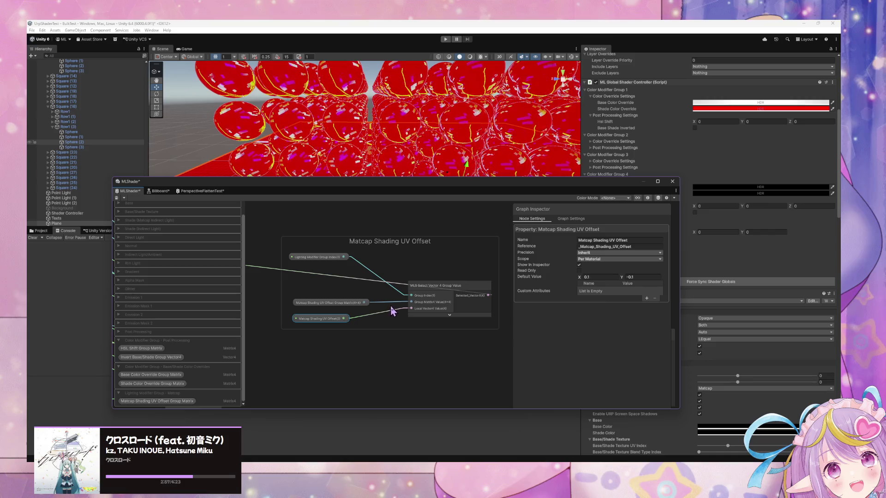
key(Delete)
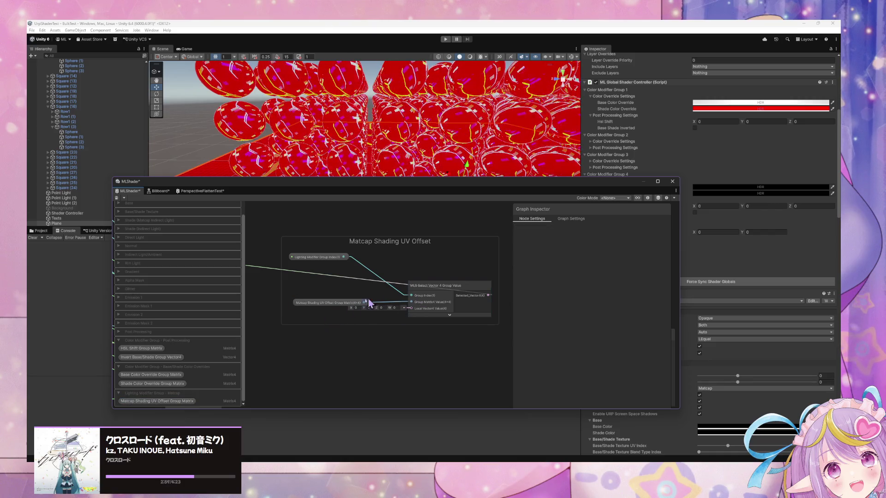
drag(348, 303, 348, 290)
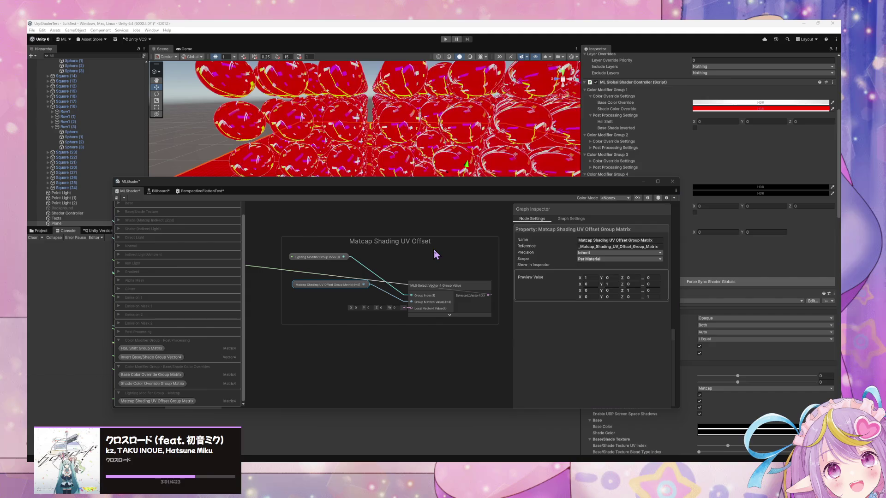
Step: Create an Add node using the 'ad' node search
key(space)
text(ad)
click(474, 277)
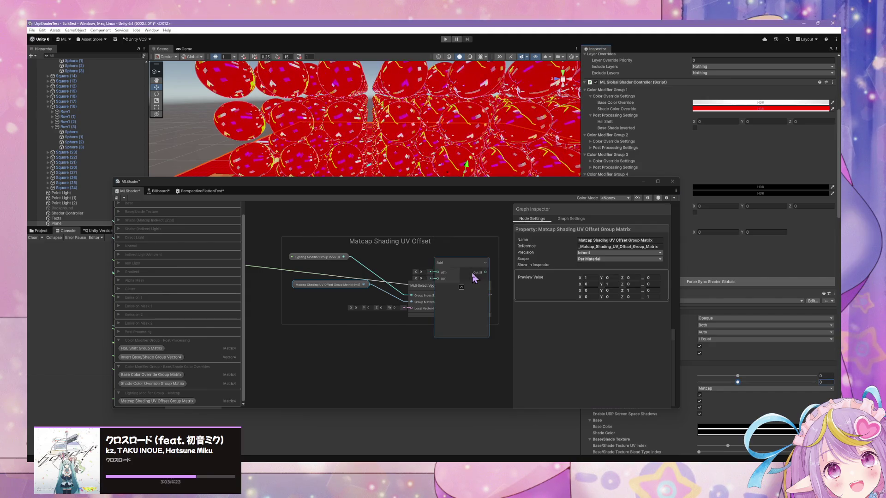
Step: Place the Add node at the group's right edge and add a reroute point on the wire
mouse_move(461, 290)
mouse_down()
mouse_move(458, 279)
mouse_move(507, 280)
mouse_up()
mouse_move(430, 289)
mouse_down()
mouse_move(419, 313)
mouse_move(493, 312)
mouse_move(485, 304)
mouse_move(525, 319)
mouse_move(433, 278)
mouse_move(417, 287)
mouse_up()
double_click(399, 306)
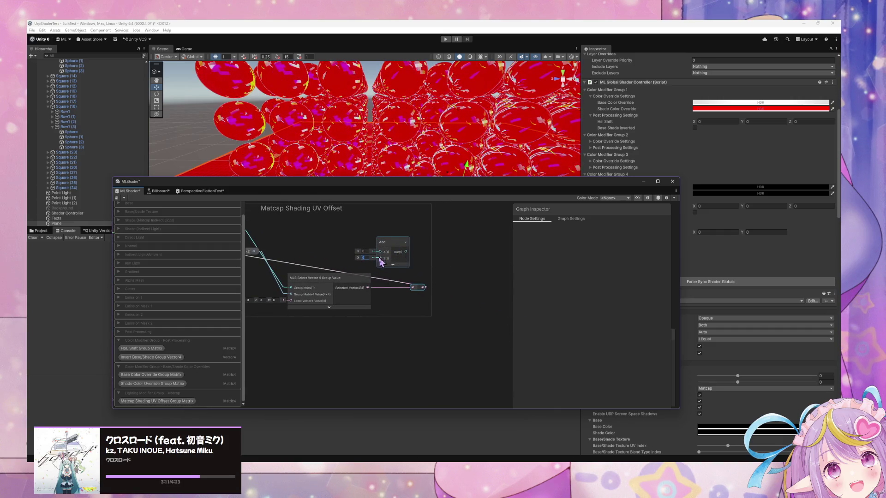
drag(344, 262, 438, 279)
Step: Create a Float node via 'float' search and move it into the Matcap group
key(space)
text(float)
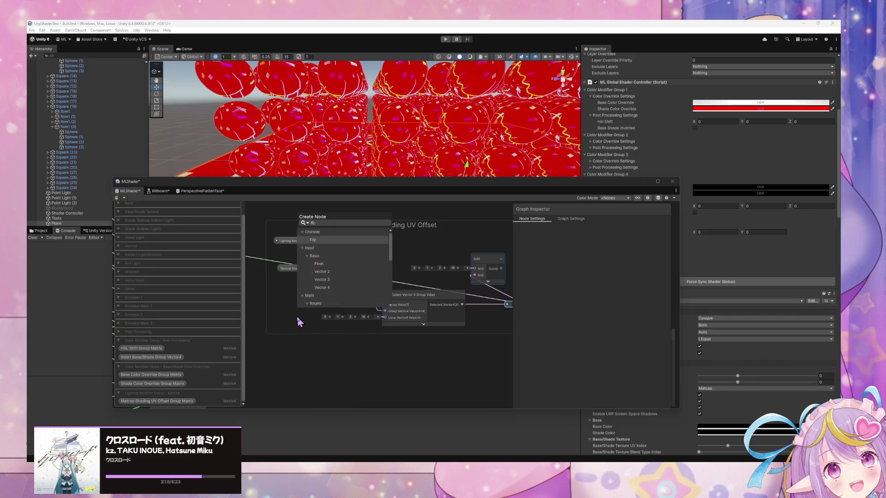
key(Return)
mouse_move(316, 339)
mouse_down()
mouse_move(302, 311)
mouse_move(340, 315)
mouse_up()
mouse_move(441, 255)
mouse_down()
mouse_move(399, 260)
mouse_move(512, 276)
mouse_move(471, 286)
mouse_move(480, 270)
mouse_move(473, 260)
mouse_move(511, 300)
mouse_move(530, 300)
mouse_up()
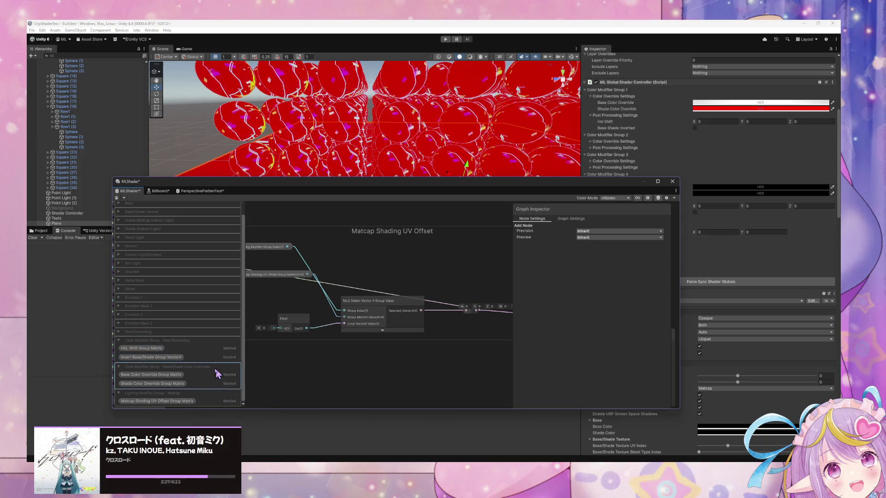
scroll(139, 309, up, 3)
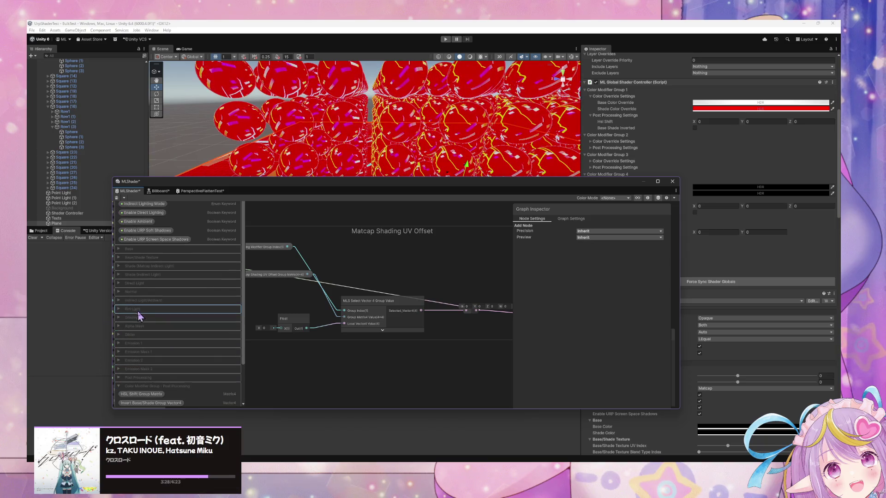
click(118, 267)
Step: Drop the Matcap Shading UV Offset property into the group and reroute its wire to the Add node
drag(414, 287, 287, 293)
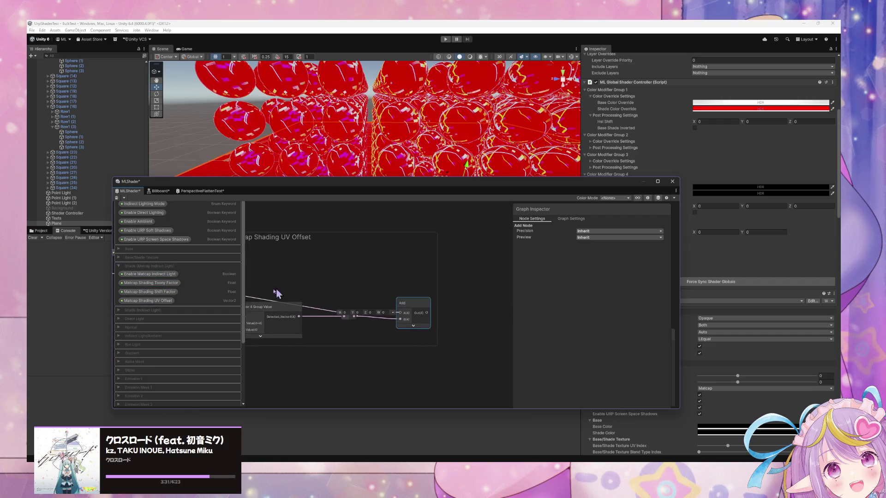
mouse_move(153, 303)
mouse_down()
mouse_move(403, 299)
mouse_move(340, 297)
mouse_up()
scroll(511, 321, down, 3)
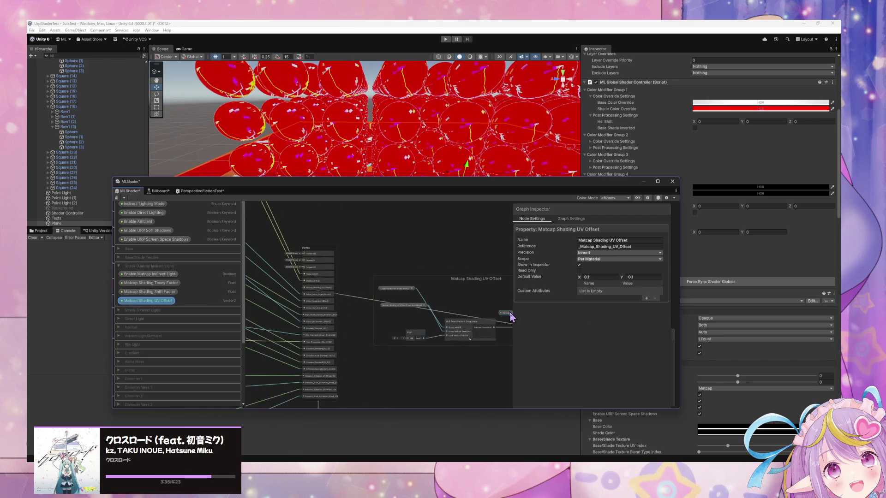
scroll(437, 315, up, 2)
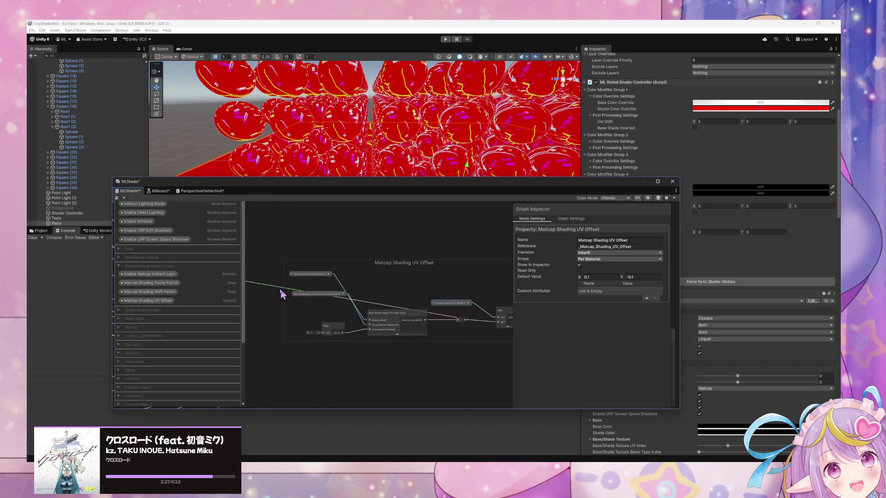
mouse_move(475, 310)
mouse_down()
mouse_move(335, 307)
mouse_move(363, 312)
mouse_up()
click(356, 314)
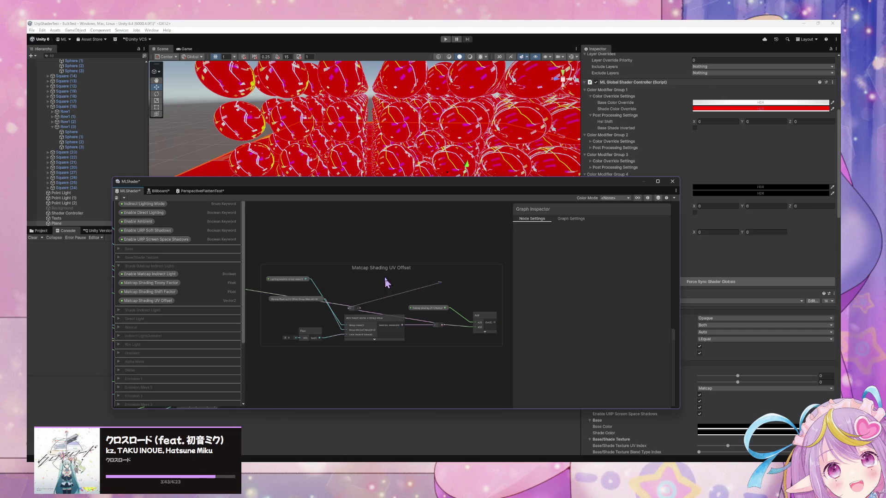
mouse_move(355, 314)
mouse_down()
mouse_move(386, 293)
mouse_move(492, 296)
mouse_up()
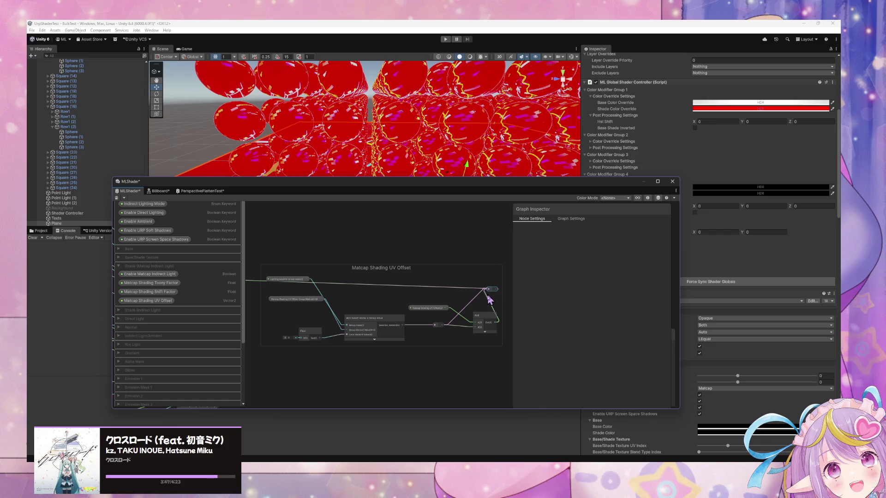
Step: Set Lighting Modifier Group 1's matcap UV offset X to 0.88 in the Inspector
scroll(323, 266, down, 3)
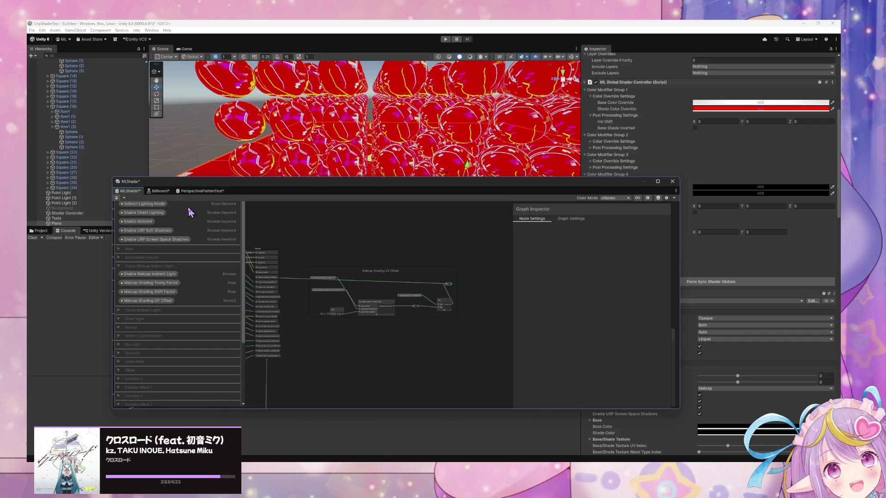
mouse_move(546, 184)
mouse_down()
mouse_move(500, 239)
mouse_move(419, 257)
mouse_move(397, 275)
mouse_up()
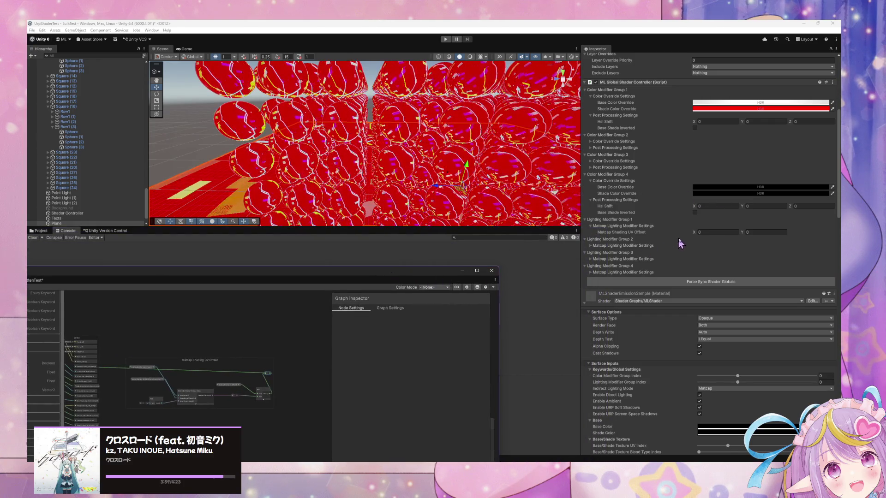
mouse_move(695, 233)
mouse_down()
mouse_move(607, 235)
mouse_move(716, 240)
mouse_move(645, 232)
mouse_up()
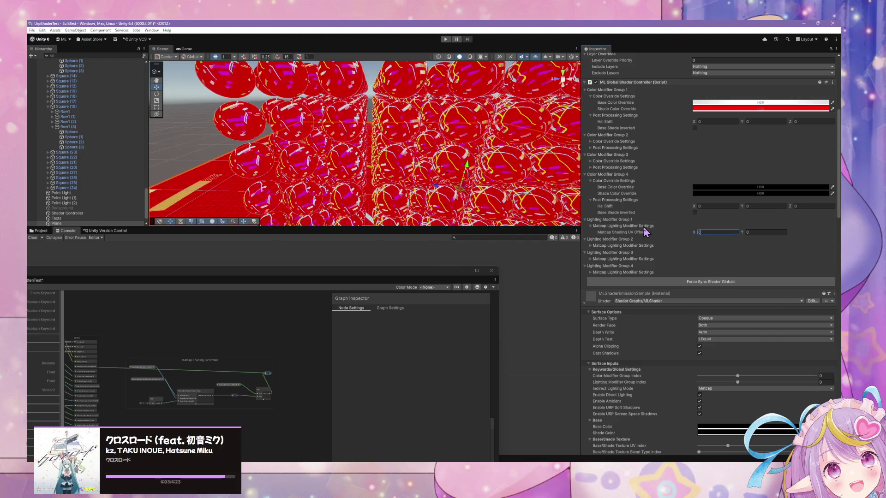
Step: Open MLGlobalShaderControllerEditor.cs in VS Code and scroll through it
mouse_move(567, 459)
mouse_move(623, 448)
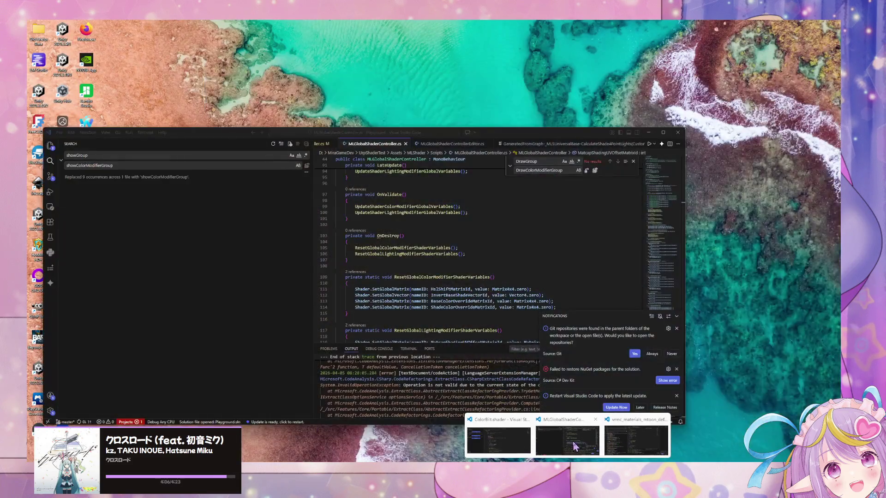
mouse_move(492, 443)
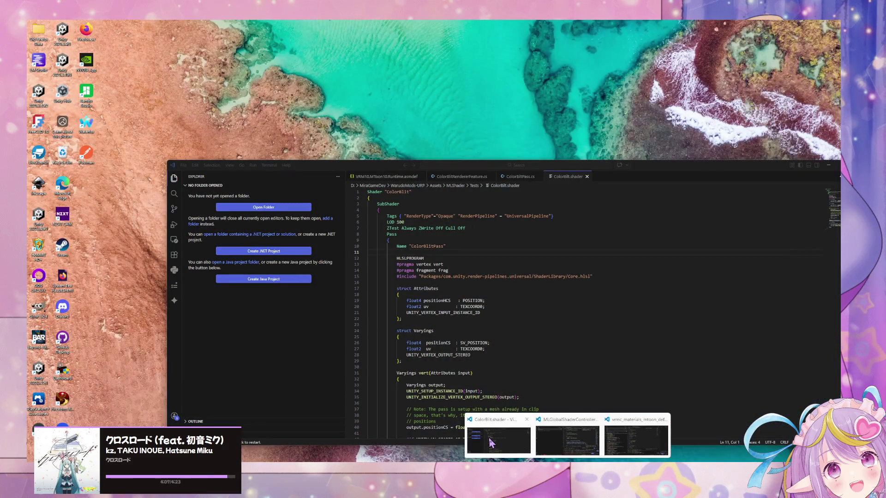
mouse_move(553, 442)
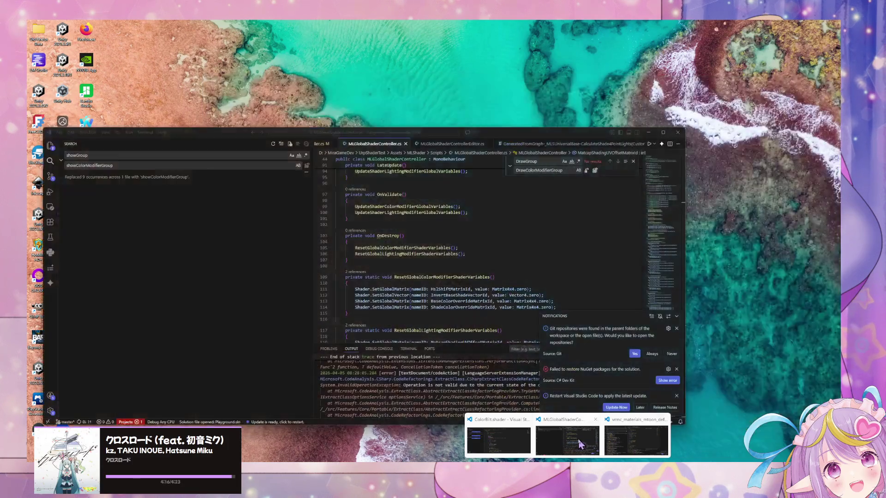
click(572, 443)
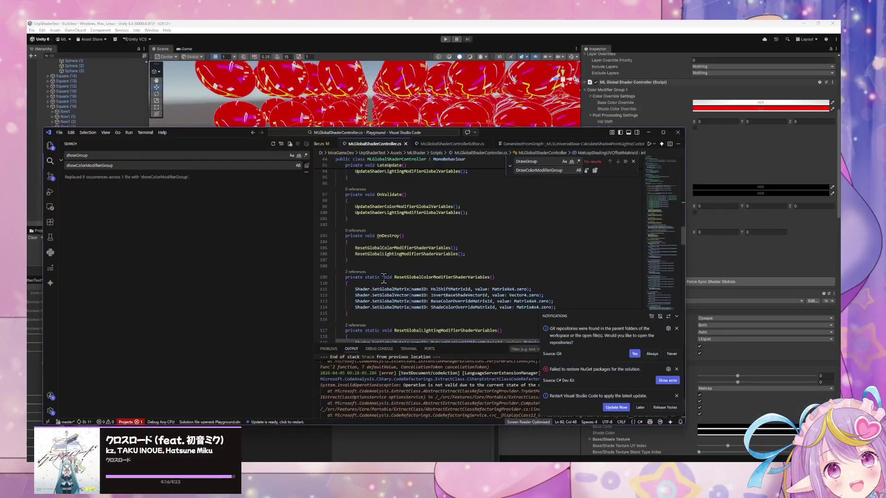
click(456, 144)
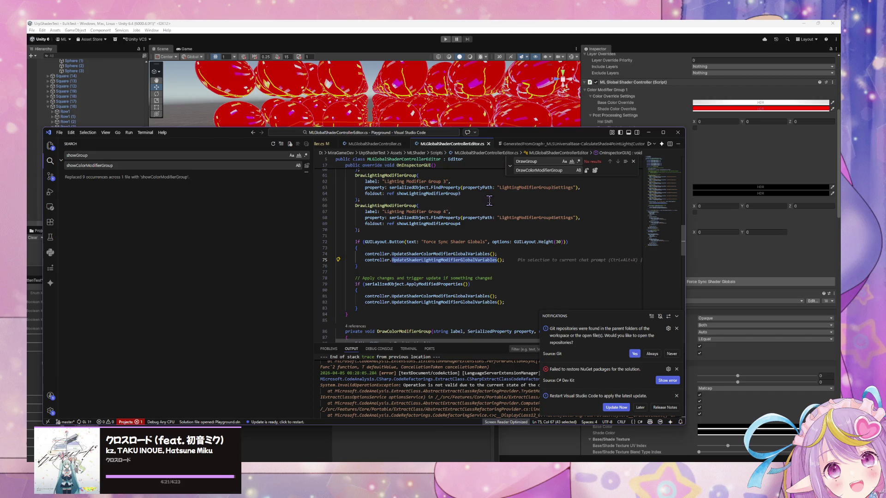
scroll(489, 201, up, 2)
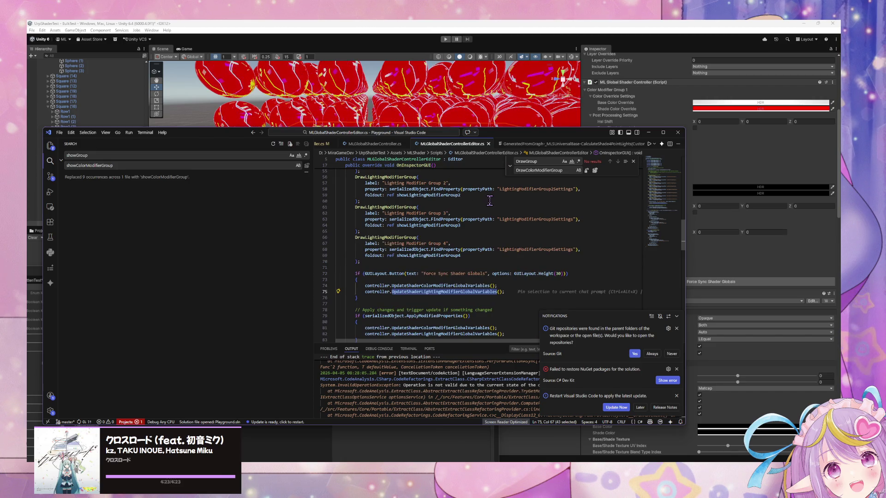
scroll(490, 200, down, 4)
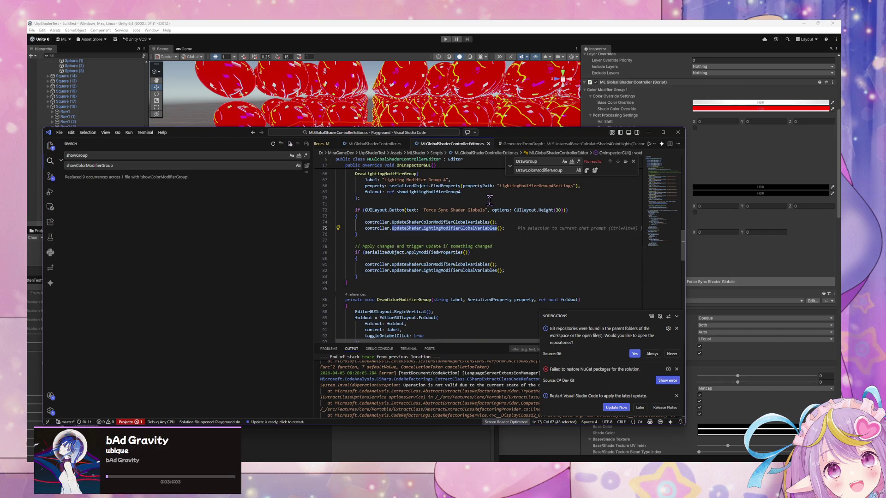
scroll(489, 200, down, 8)
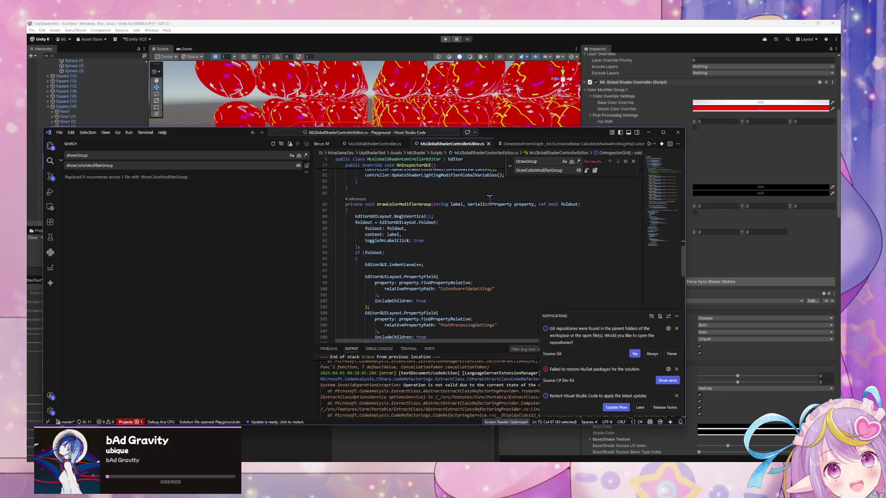
scroll(489, 200, down, 8)
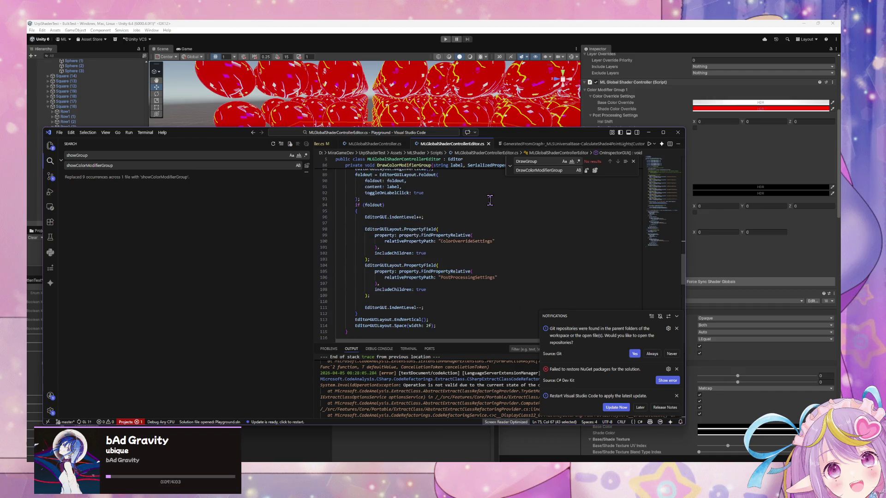
Step: Follow UpdateShaderLightingModifierGlobalVariables to the UpdateGlobalMatcapShadingUVOffset definition and move the code window aside
click(384, 146)
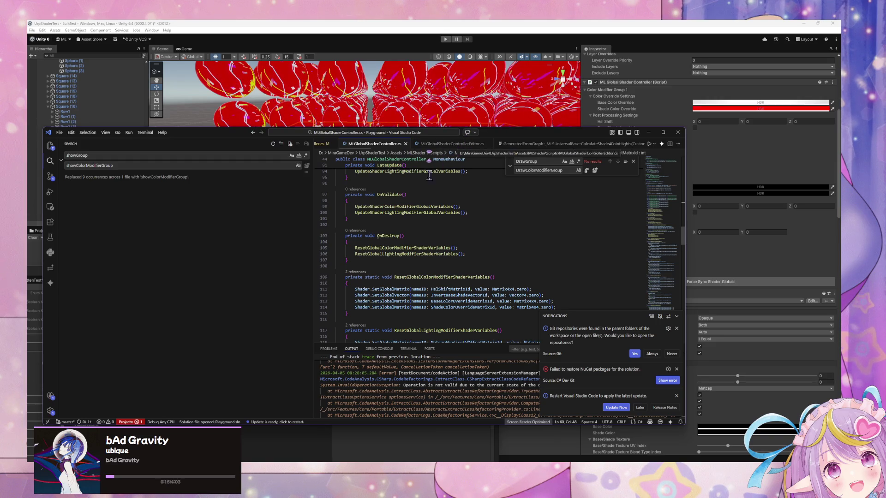
ctrl+click(445, 212)
ctrl+click(416, 239)
scroll(471, 218, down, 5)
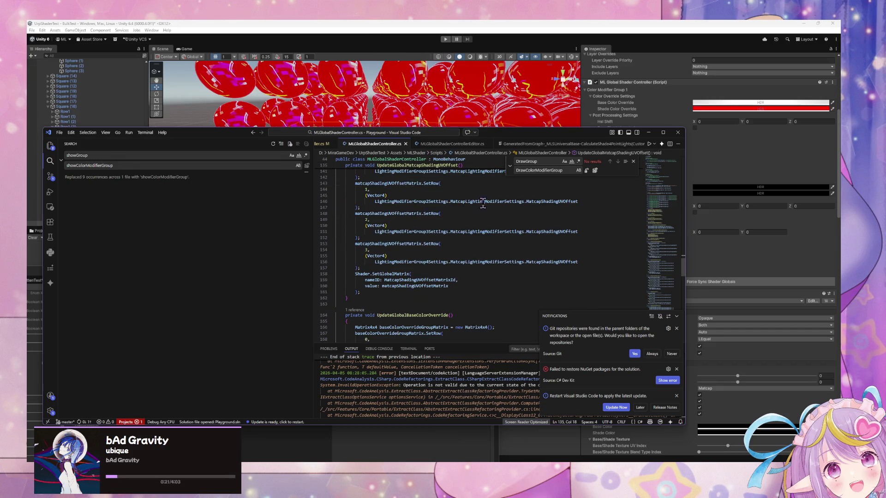
mouse_move(483, 203)
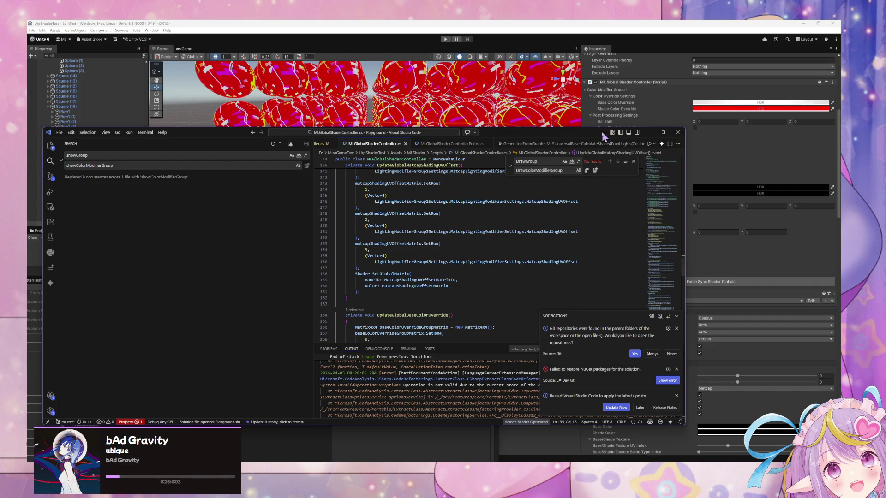
drag(593, 135, 406, 222)
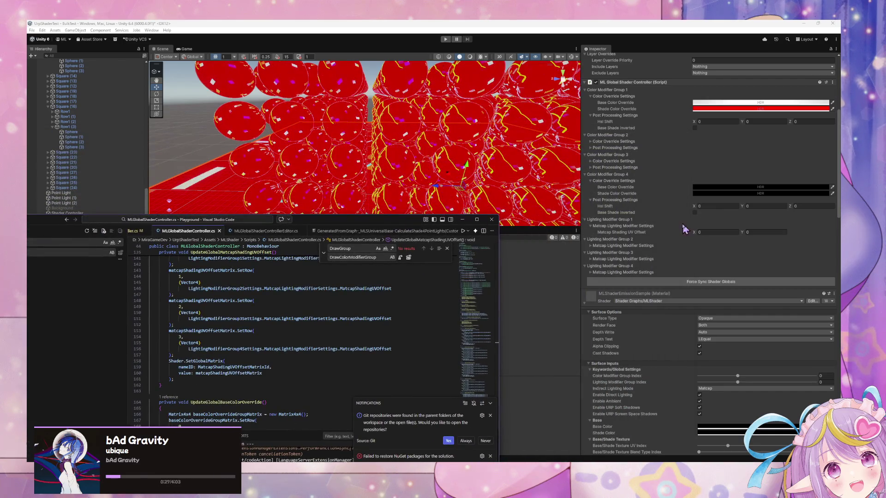
Step: Set Matcap Shading UV Offset X to -0.82 and Base/Shade Texture UV Index to -1
click(696, 233)
drag(699, 232, 711, 234)
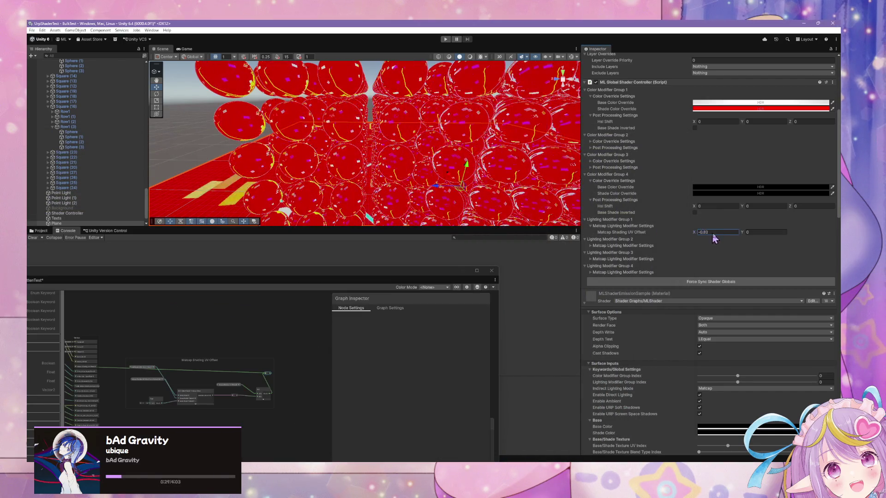
scroll(697, 232, down, 8)
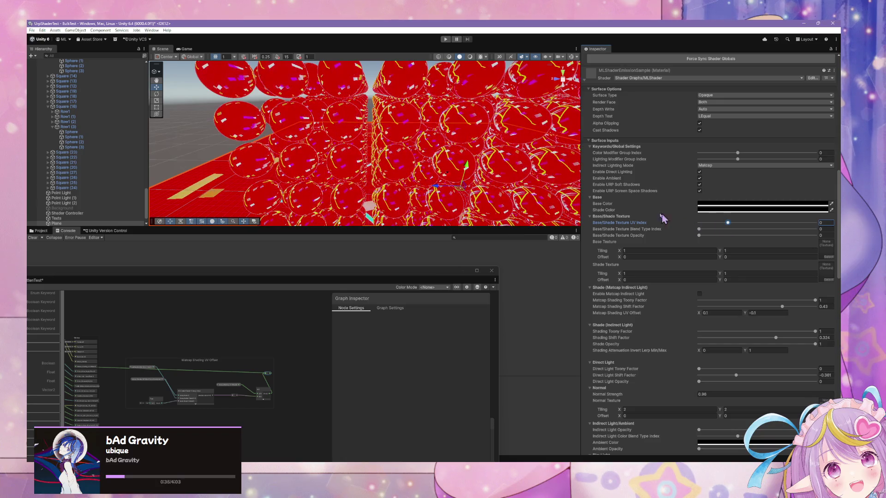
drag(753, 233, 729, 232)
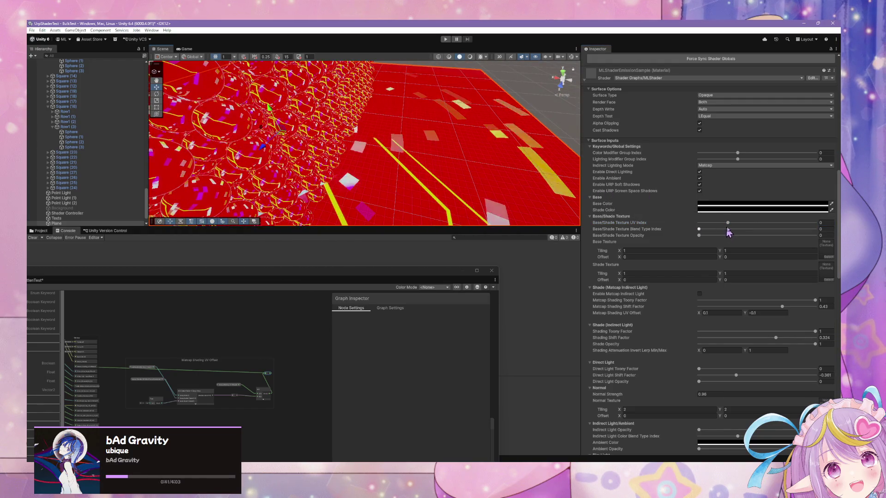
click(635, 223)
drag(731, 225, 643, 223)
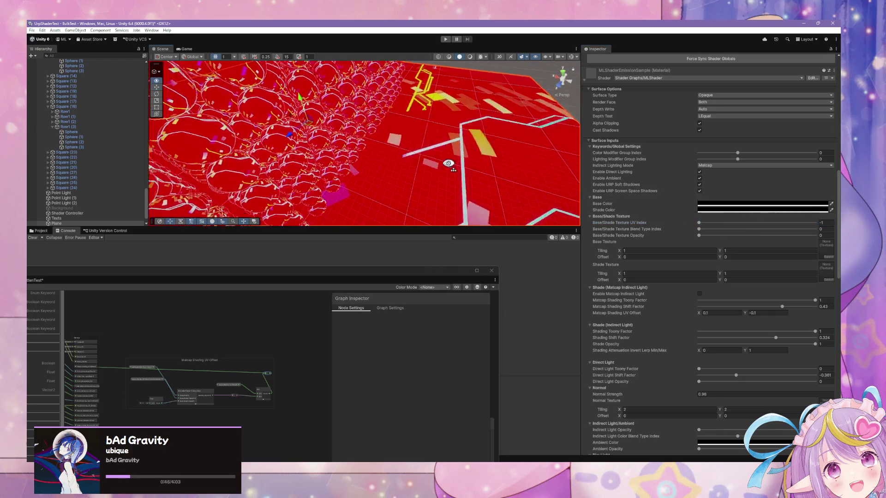
Step: Bring the MLShader Shader Graph window forward over the scene
scroll(762, 189, up, 10)
scroll(761, 188, up, 5)
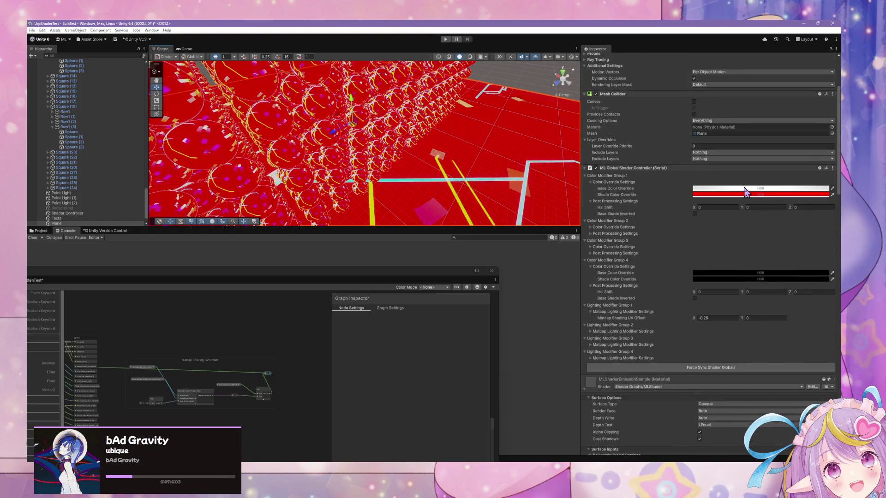
scroll(746, 192, down, 7)
drag(362, 277, 612, 142)
scroll(450, 194, up, 1)
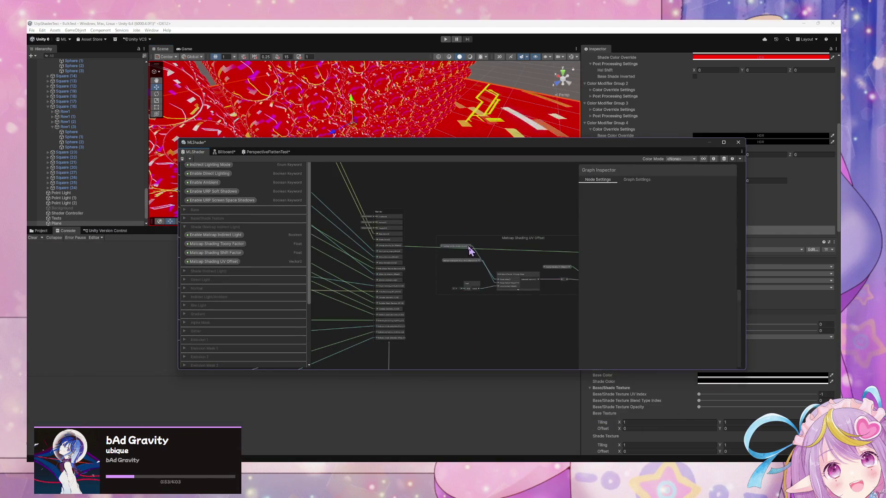
Step: Move the Lighting Modifier Group Index and Matcap Shading UV Offset(2) nodes into position
click(465, 255)
drag(478, 267, 477, 298)
drag(456, 262, 457, 283)
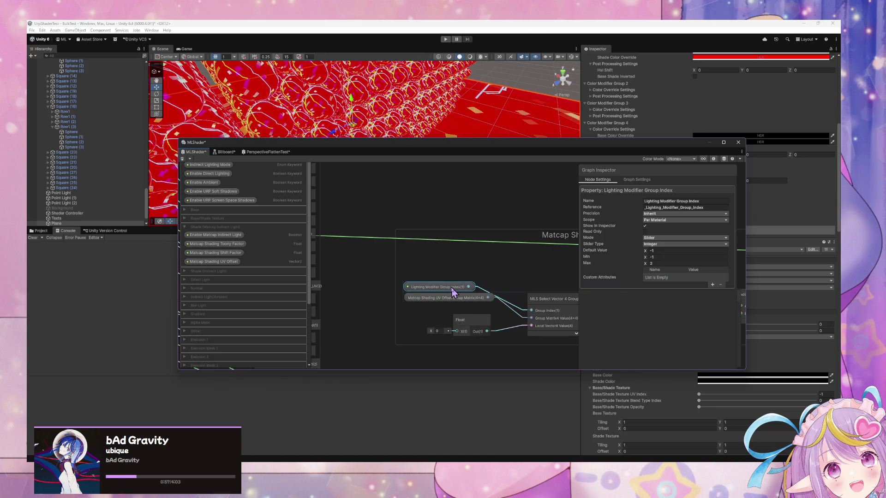
drag(543, 192, 359, 185)
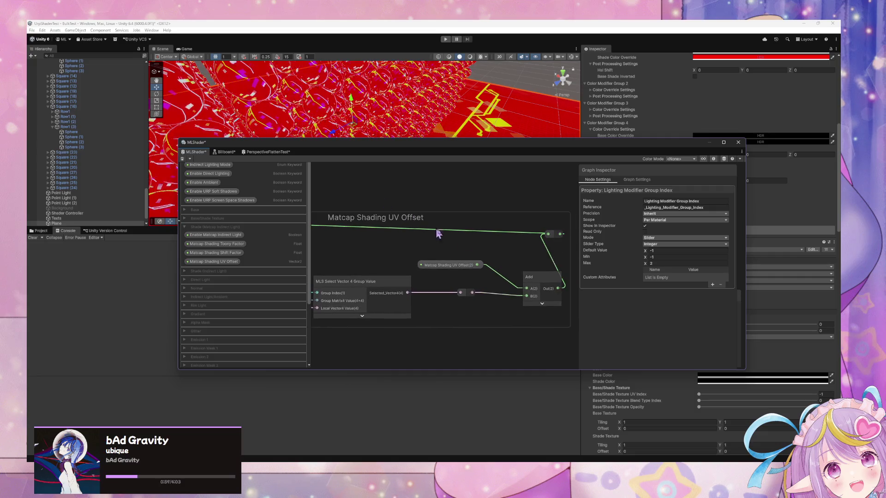
mouse_move(402, 233)
mouse_down()
mouse_move(565, 230)
mouse_move(458, 215)
mouse_up()
click(441, 246)
mouse_move(442, 246)
mouse_down()
mouse_move(393, 244)
mouse_move(587, 223)
mouse_move(496, 217)
mouse_move(464, 231)
mouse_up()
Step: Wire Matcap Shading UV Offset(2)'s output into the Add node and save the shader
click(479, 250)
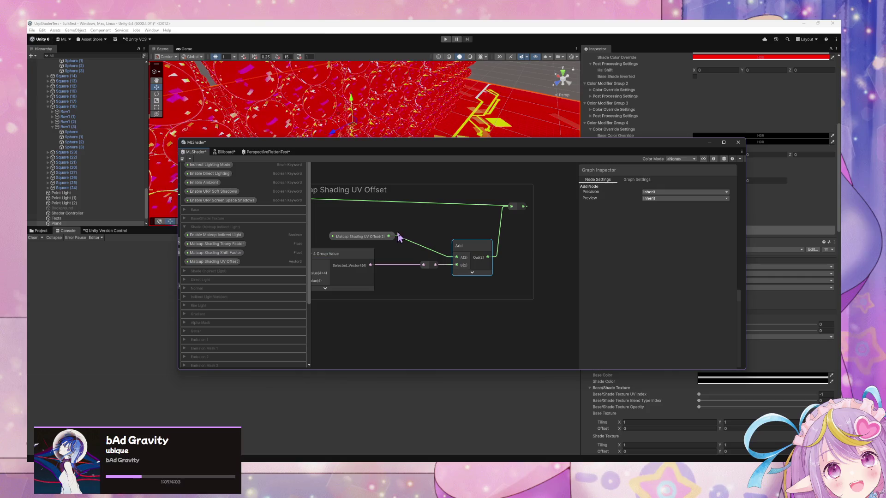
drag(390, 236, 511, 211)
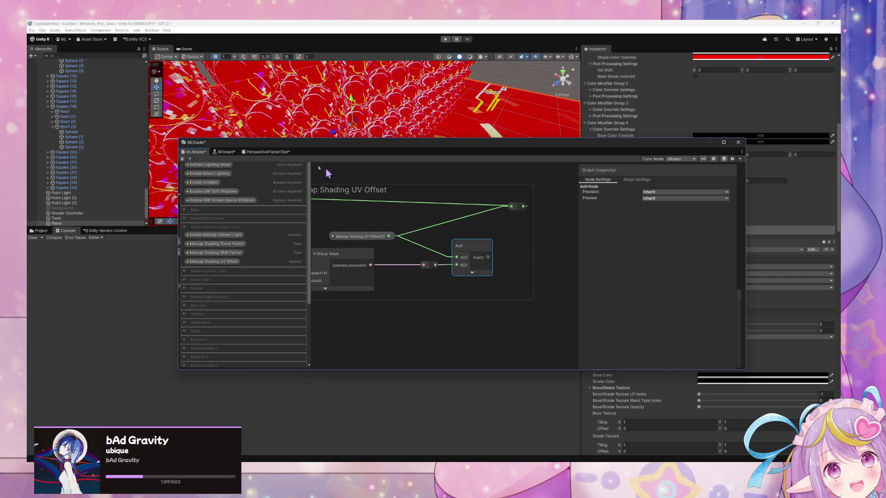
key(ctrl+s)
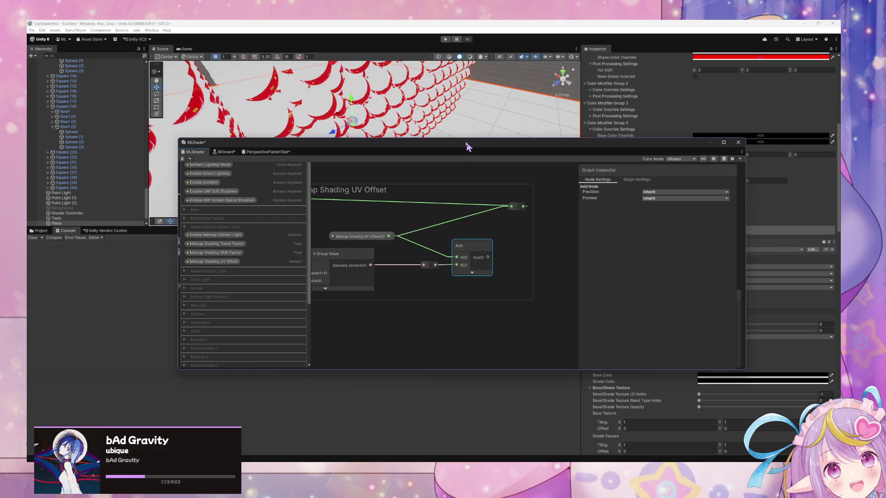
mouse_move(454, 231)
mouse_down()
mouse_move(577, 227)
mouse_move(440, 198)
mouse_up()
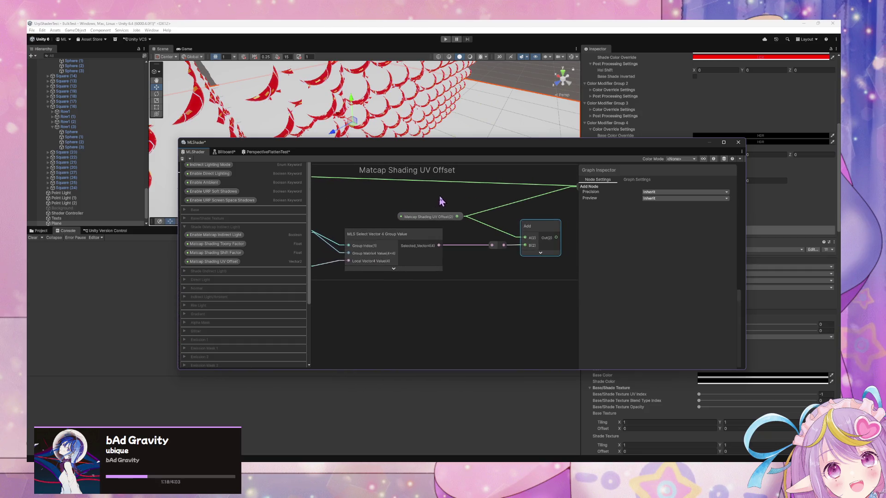
click(482, 215)
mouse_move(523, 218)
mouse_down()
mouse_move(497, 244)
mouse_move(526, 202)
mouse_up()
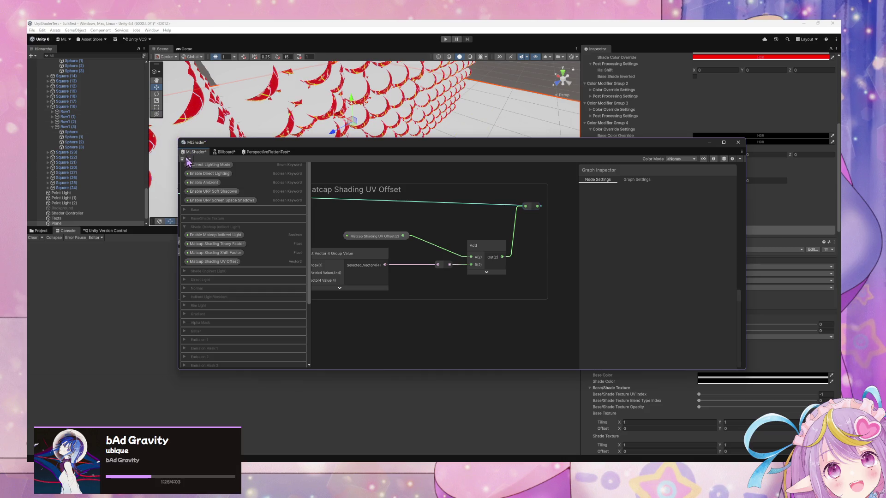
Step: Bring MLGlobalShaderController.cs forward and scroll up through its reset methods
mouse_move(567, 476)
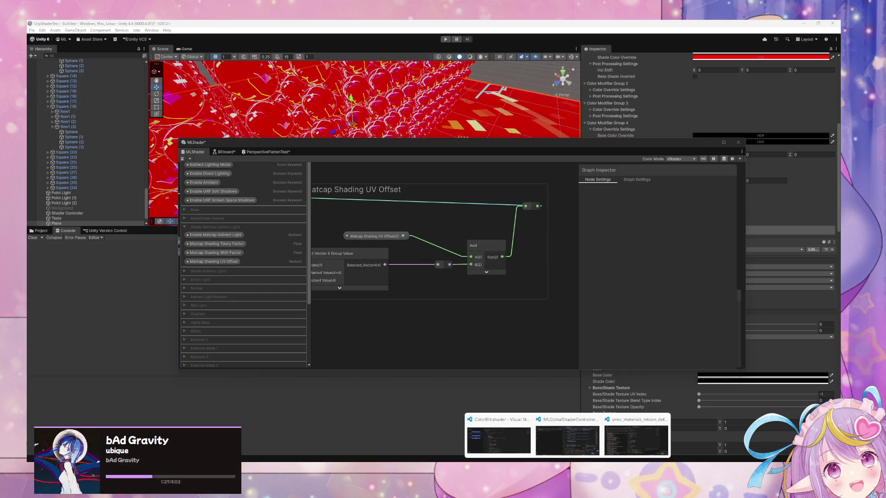
click(571, 446)
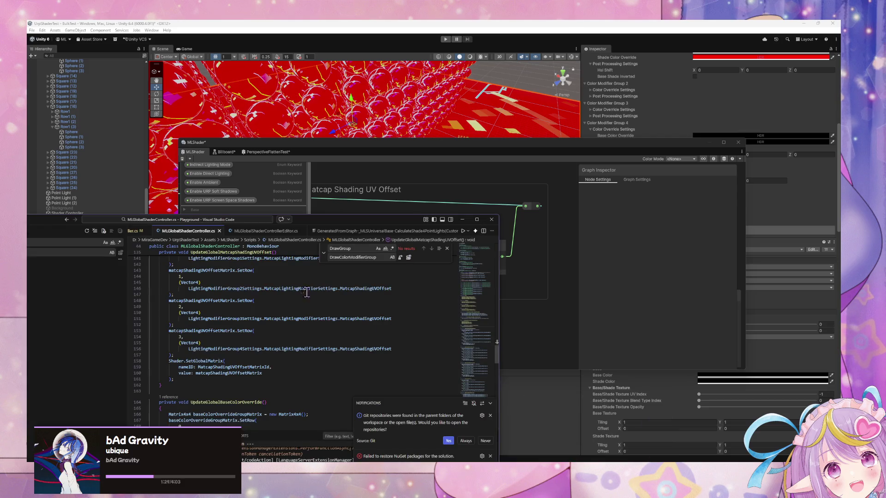
scroll(321, 298, down, 5)
scroll(337, 300, up, 4)
scroll(337, 299, up, 9)
scroll(339, 300, up, 6)
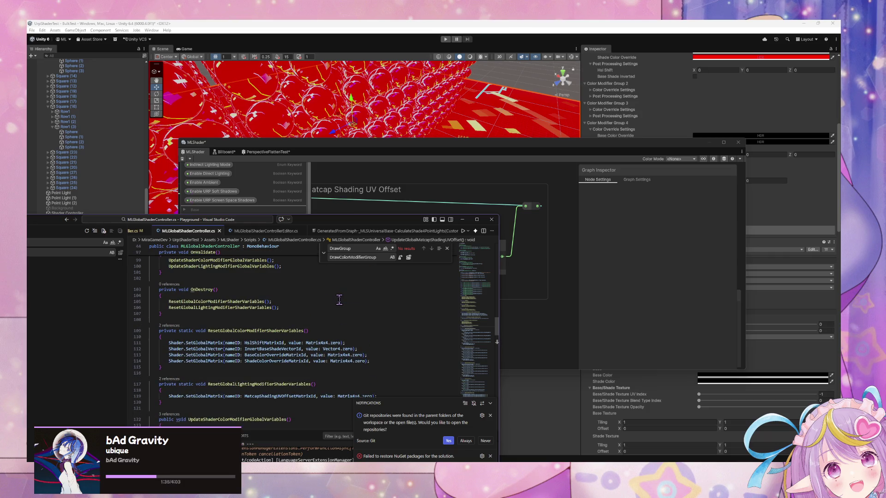
scroll(340, 300, down, 2)
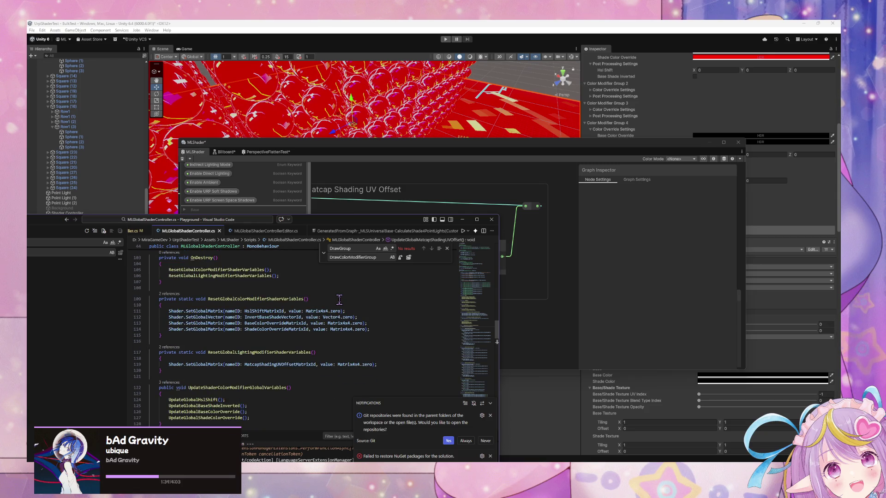
scroll(339, 300, up, 3)
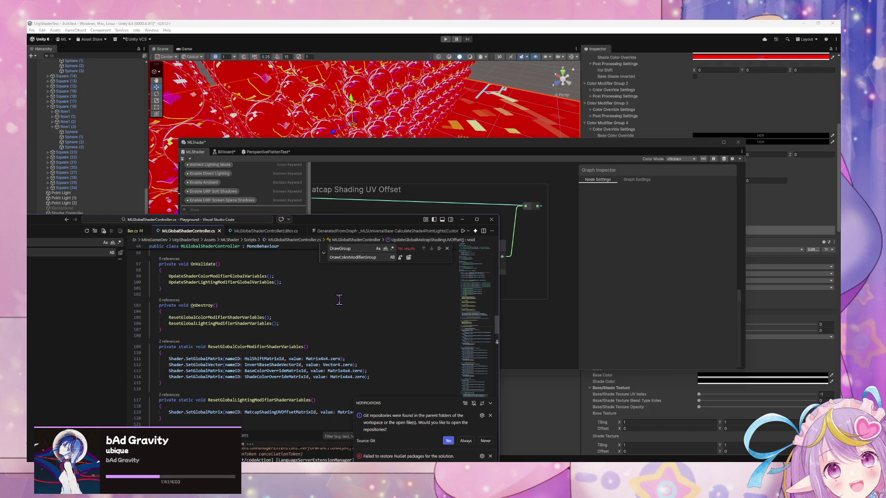
scroll(340, 300, up, 5)
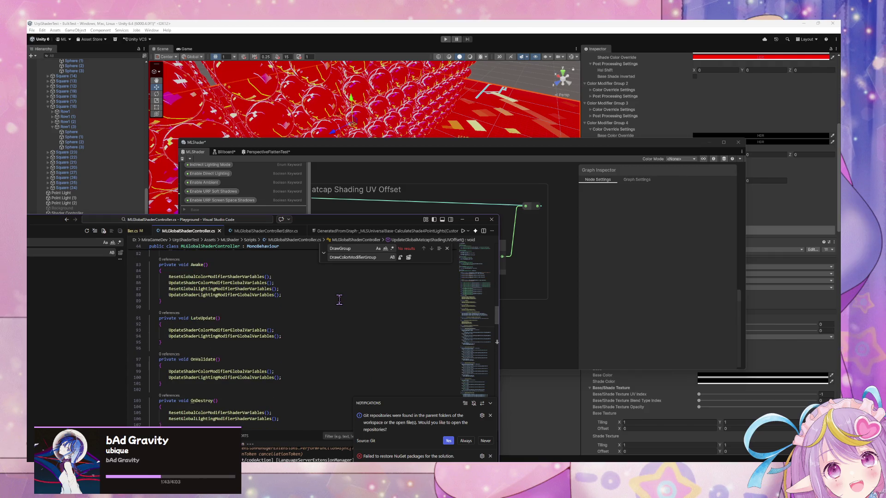
scroll(339, 300, up, 3)
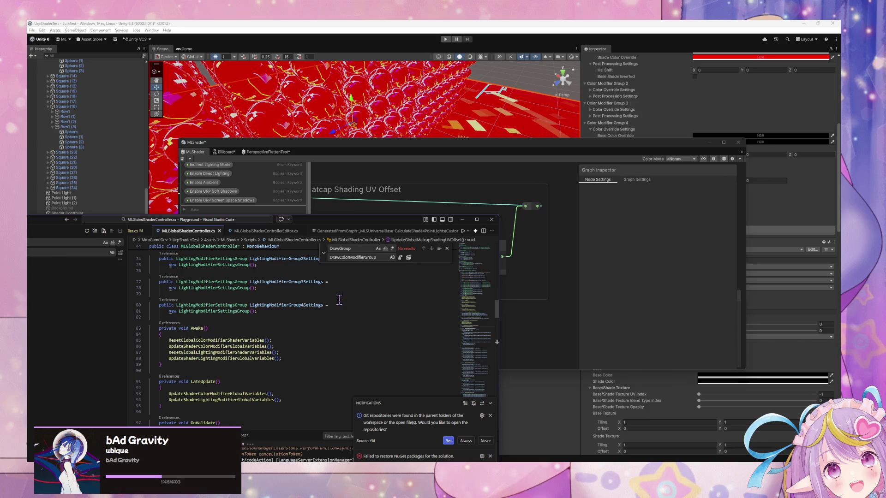
Step: Scroll down through the update methods and lower the code window to reveal the shader graph
scroll(340, 300, down, 1)
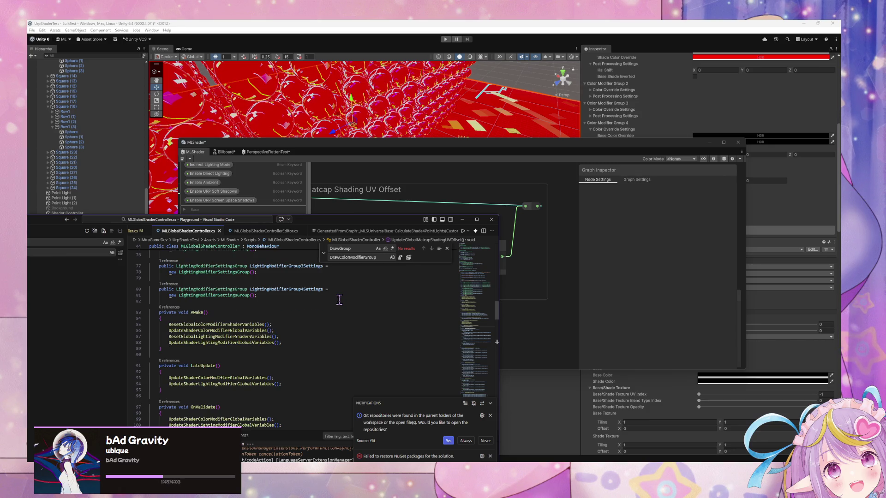
scroll(339, 300, down, 10)
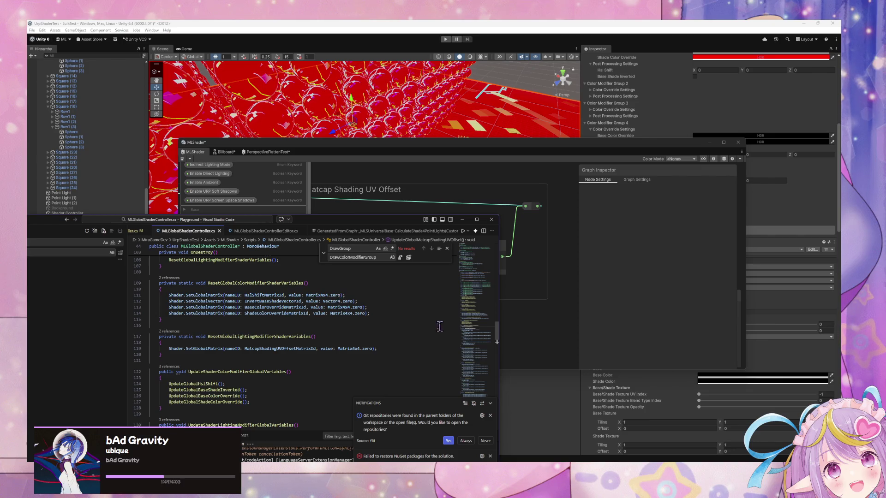
scroll(307, 322, down, 14)
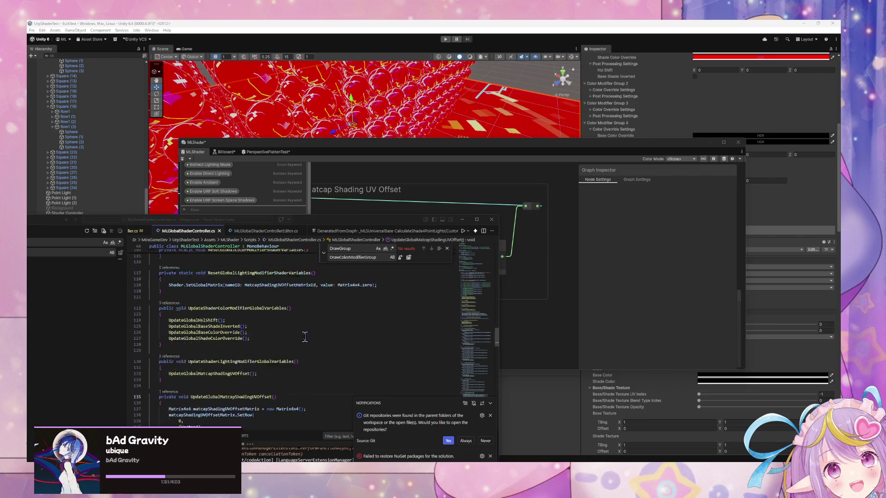
scroll(307, 321, down, 8)
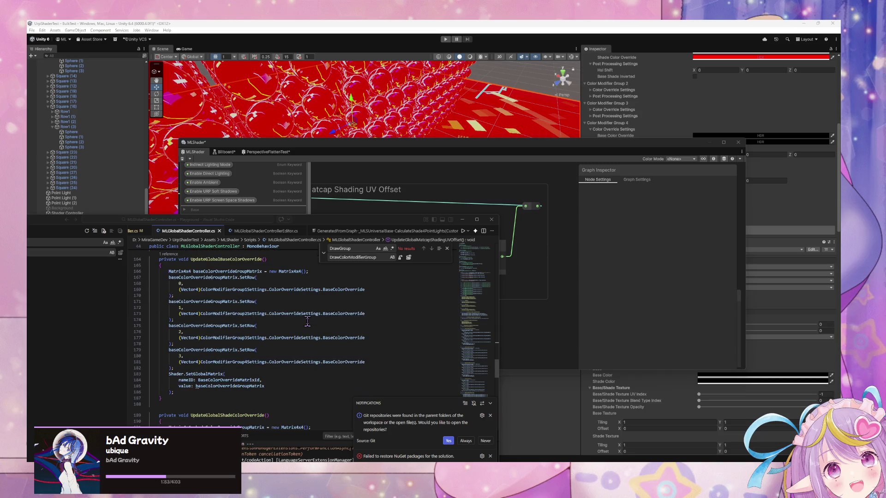
scroll(307, 322, down, 4)
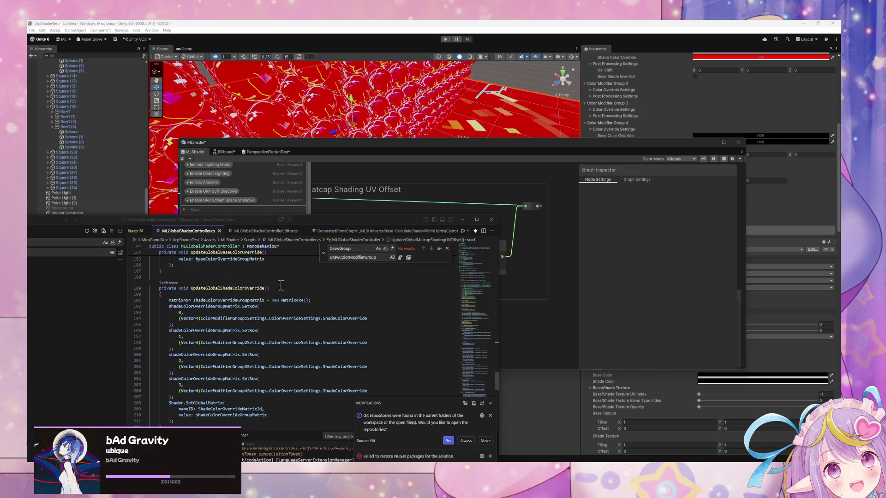
mouse_move(422, 225)
mouse_down()
mouse_move(420, 198)
mouse_move(419, 315)
mouse_move(392, 302)
mouse_up()
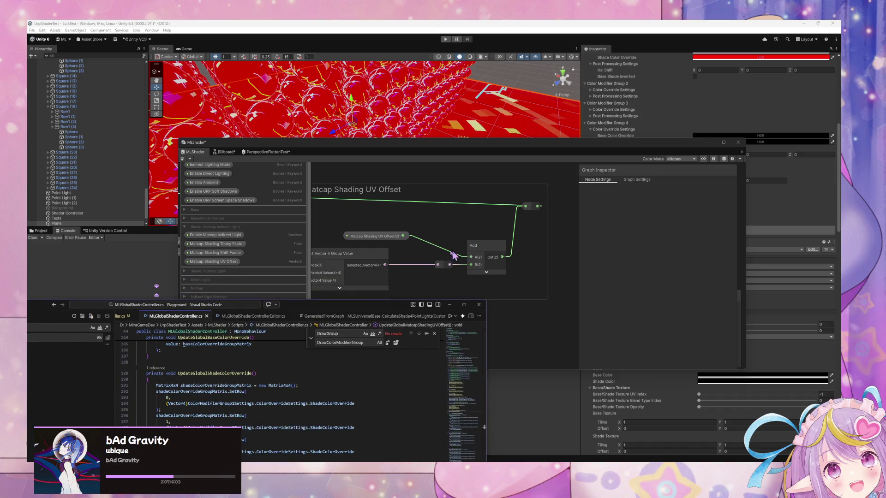
Step: Rearrange the nodes feeding the group value selector and select the Matcap Shading UV Offset Group Matrix property
click(459, 254)
click(373, 255)
mouse_move(373, 254)
mouse_down()
mouse_move(363, 255)
mouse_move(352, 230)
mouse_up()
click(354, 216)
click(353, 235)
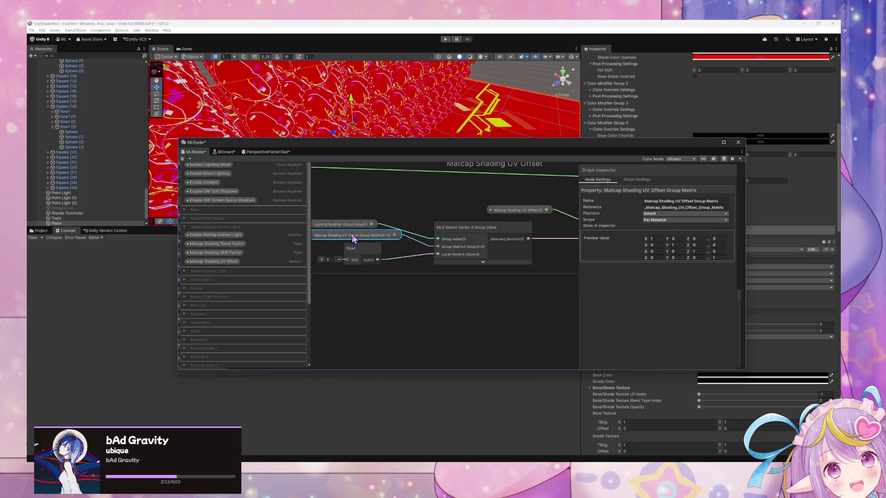
Step: Set the matrix property's Preview Value entries to 0 so the preview matrix is all zeros
click(655, 239)
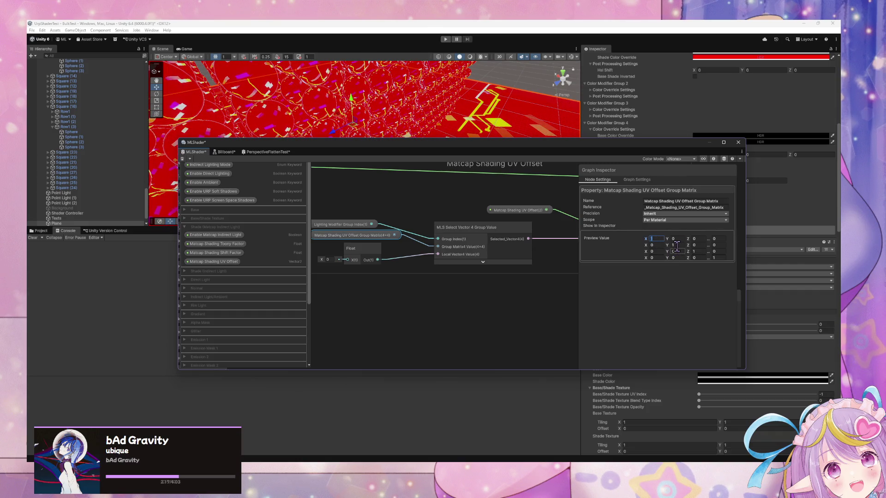
key(Return)
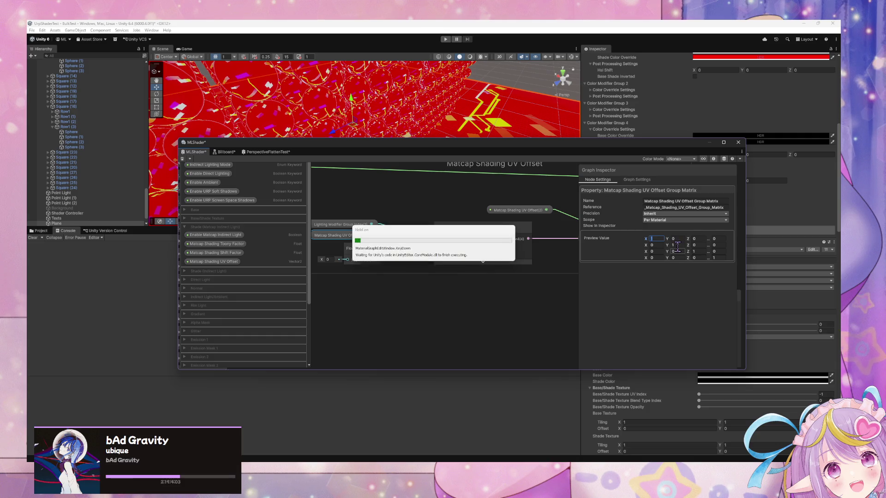
click(676, 246)
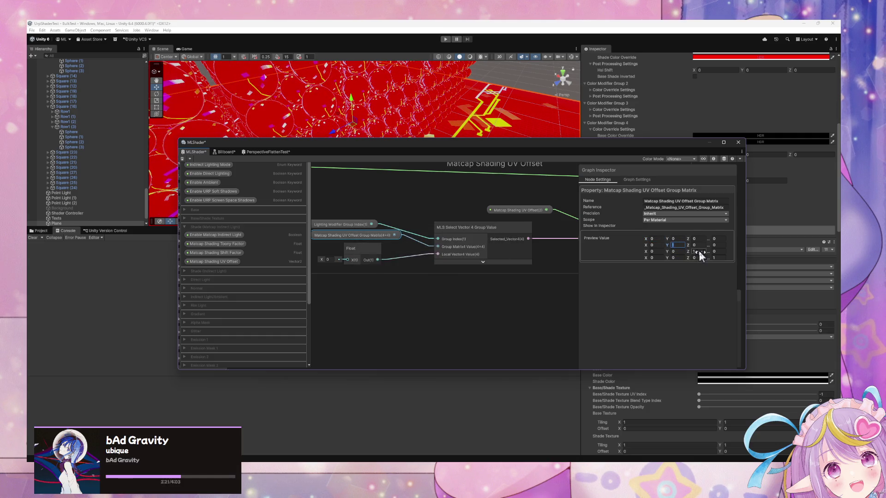
key(Return)
click(695, 252)
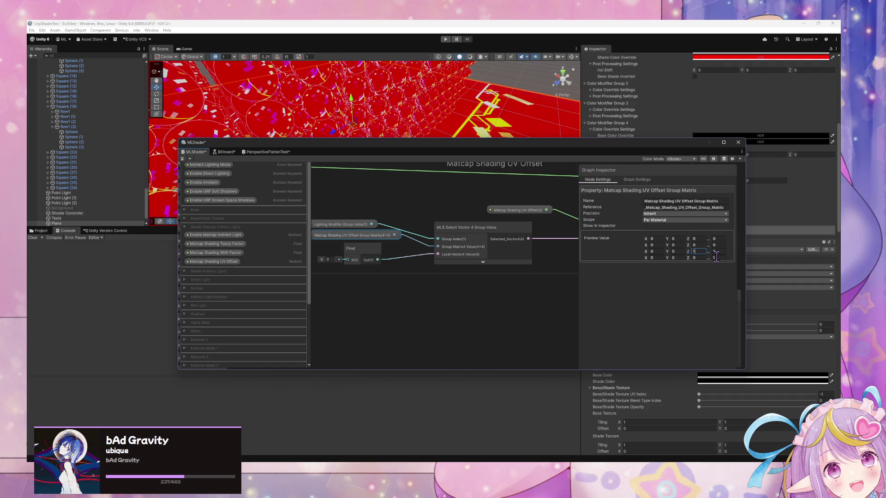
text(0)
click(715, 258)
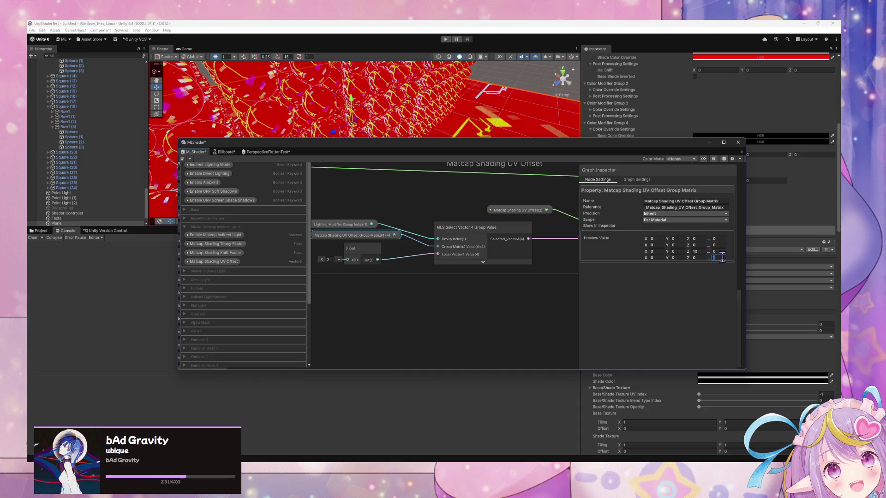
click(696, 252)
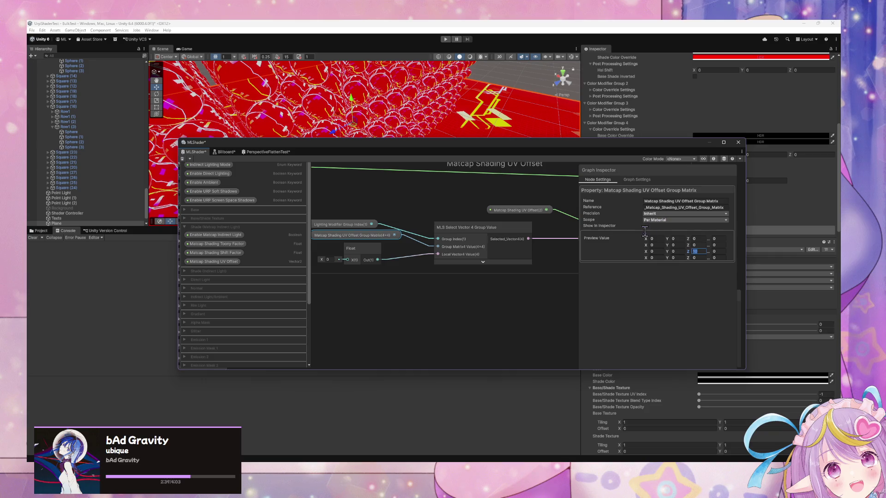
text(0)
Step: Make the matrix property Global in scope, save the shader graph, and dock it in the bottom panel
click(674, 221)
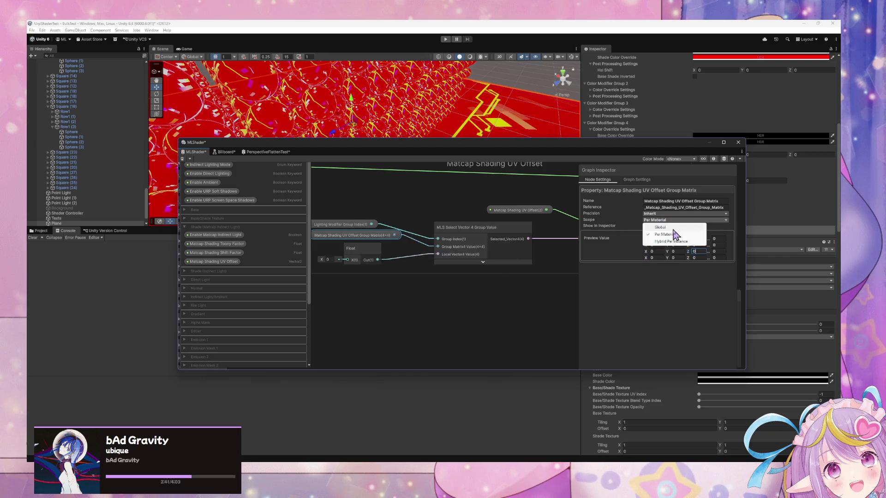
click(660, 227)
scroll(351, 248, down, 5)
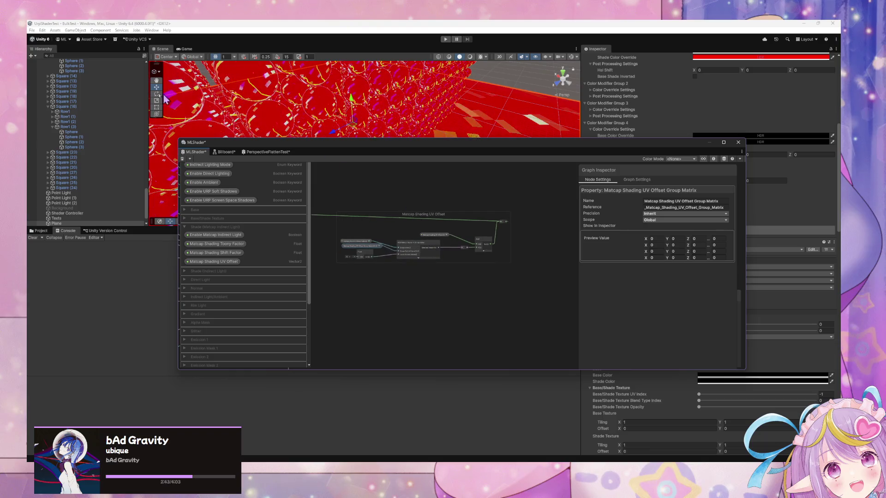
click(182, 159)
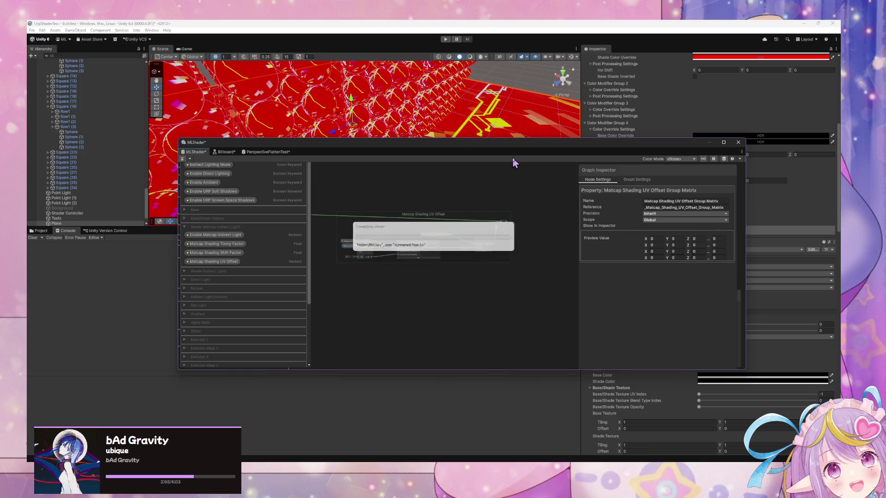
drag(516, 152, 389, 280)
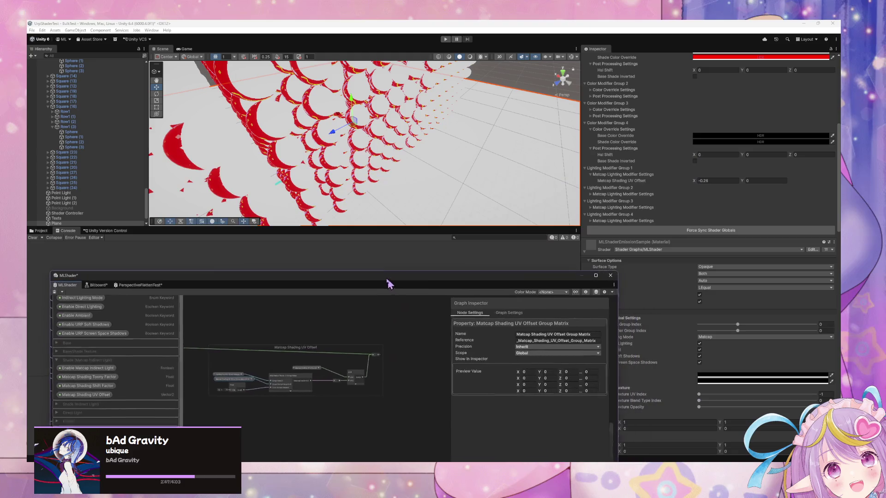
scroll(670, 222, down, 6)
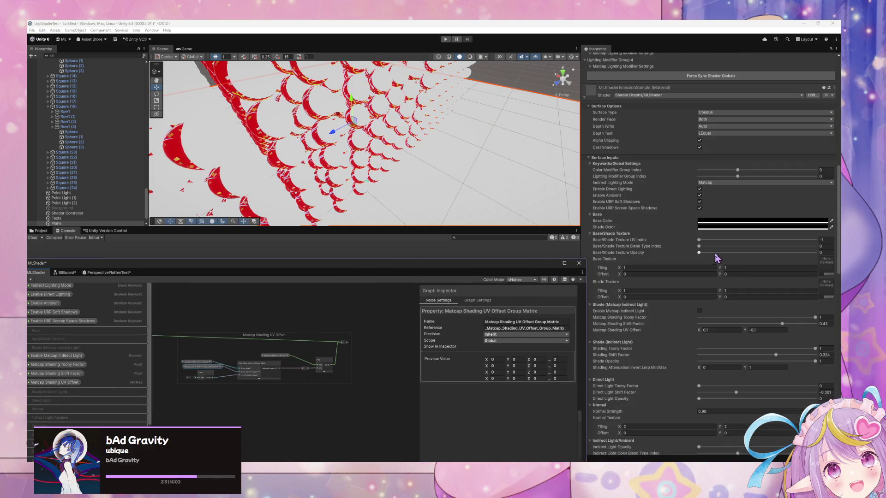
scroll(715, 258, down, 8)
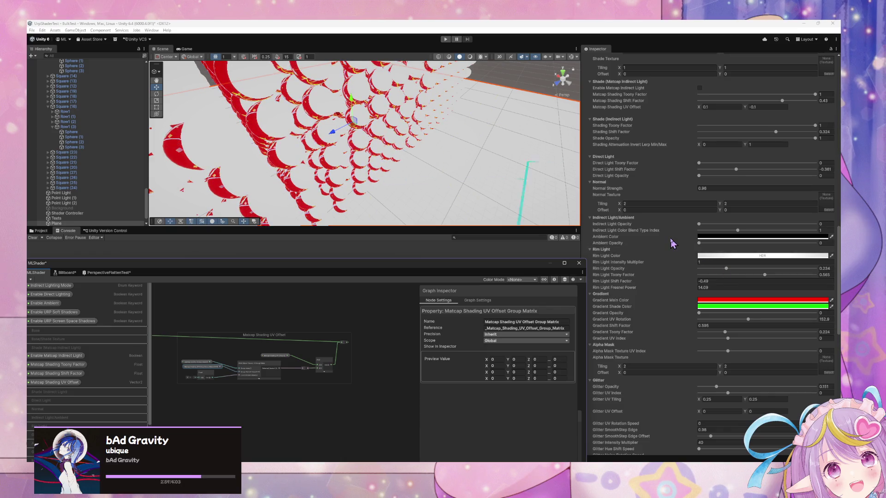
scroll(696, 241, down, 3)
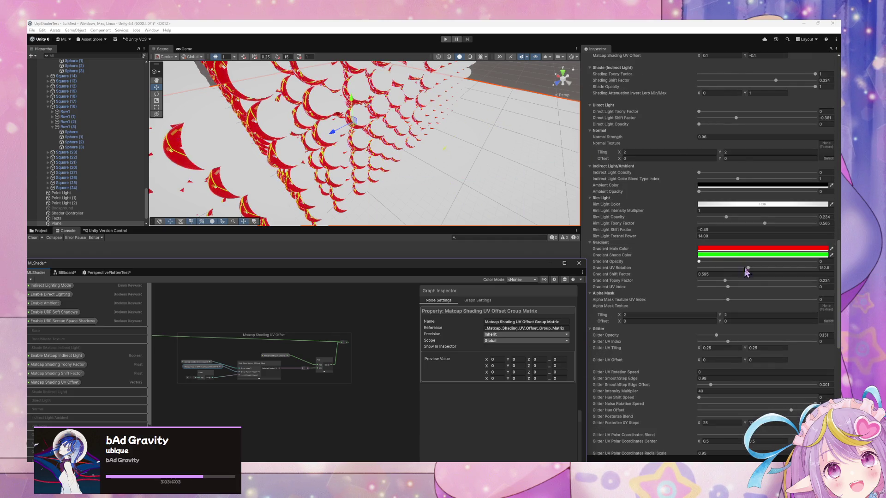
scroll(721, 255, up, 4)
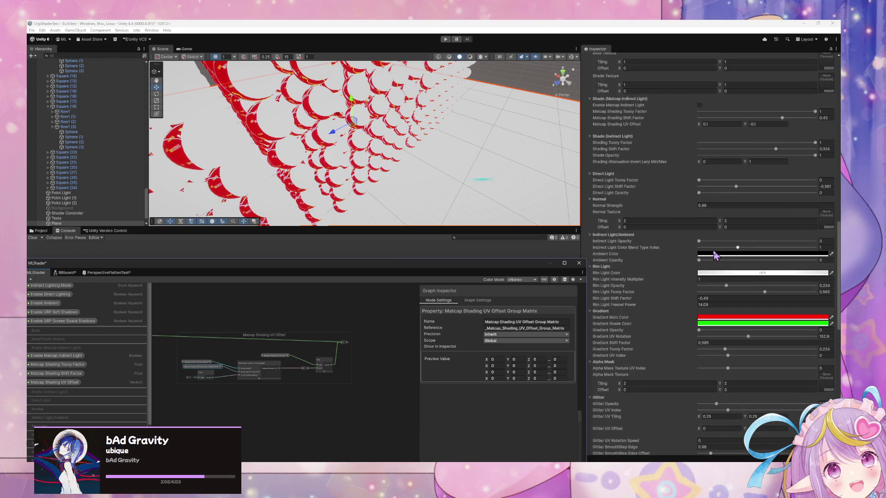
scroll(713, 251, down, 4)
scroll(709, 251, up, 5)
scroll(710, 255, up, 6)
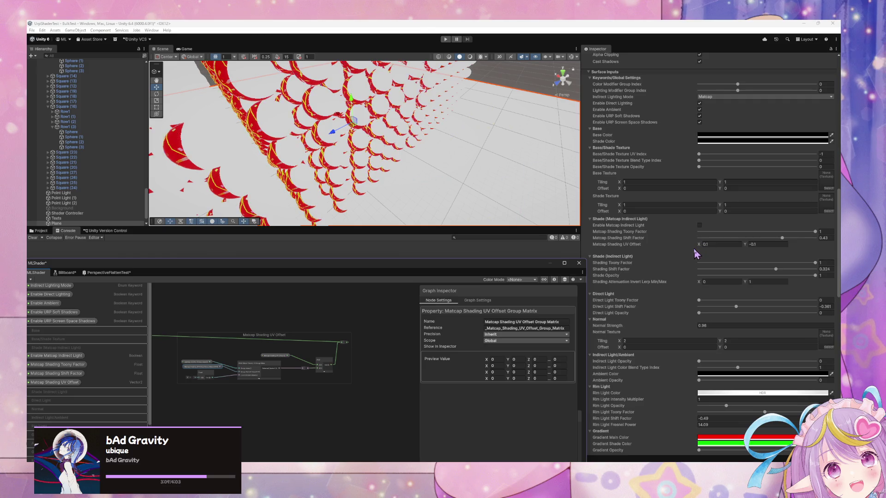
scroll(697, 254, up, 2)
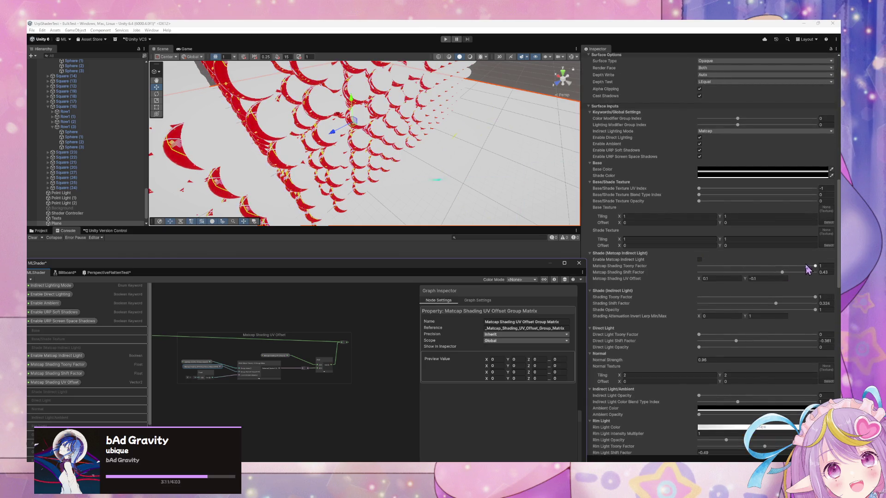
scroll(724, 263, up, 9)
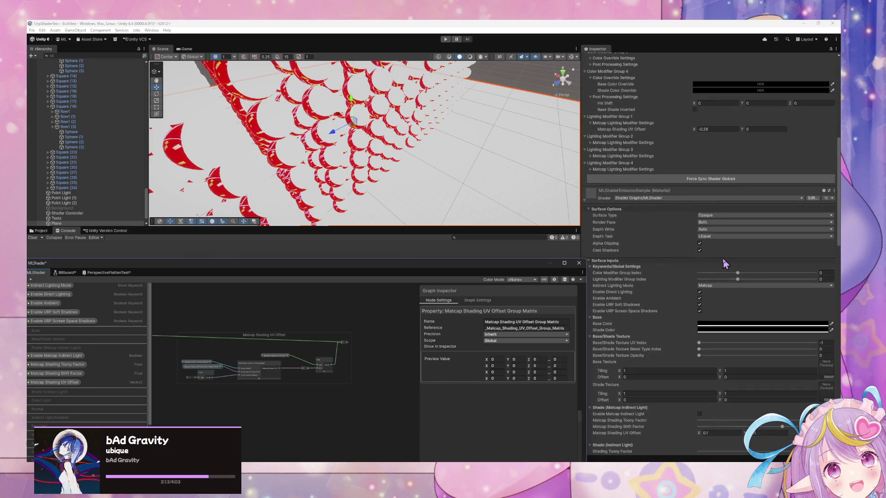
click(741, 279)
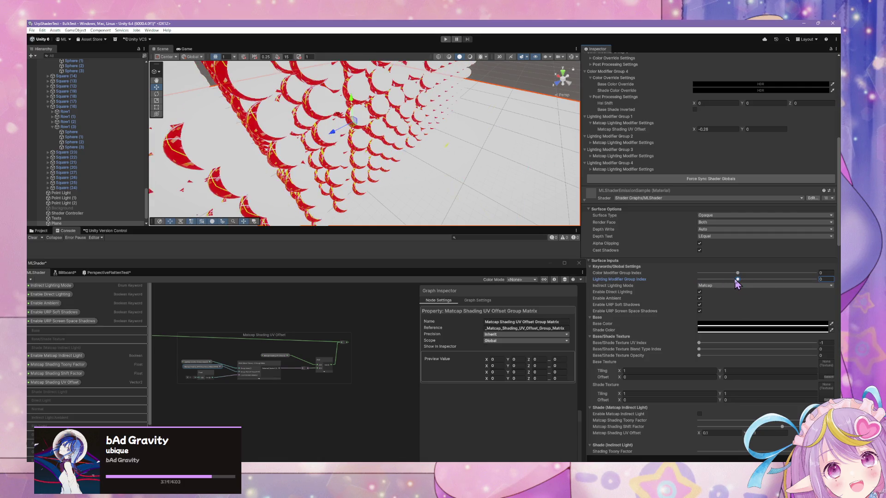
scroll(734, 280, up, 7)
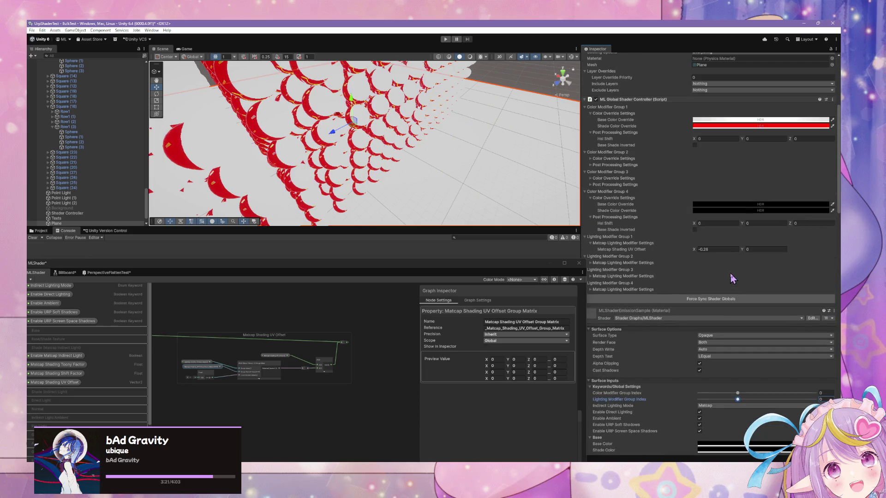
Step: Drag Group 1's Matcap Shading UV Offset to X -0.03, Y 0.22
mouse_move(694, 247)
mouse_down()
mouse_move(712, 250)
mouse_move(693, 246)
mouse_move(702, 249)
mouse_up()
scroll(376, 202, down, 10)
scroll(390, 211, up, 10)
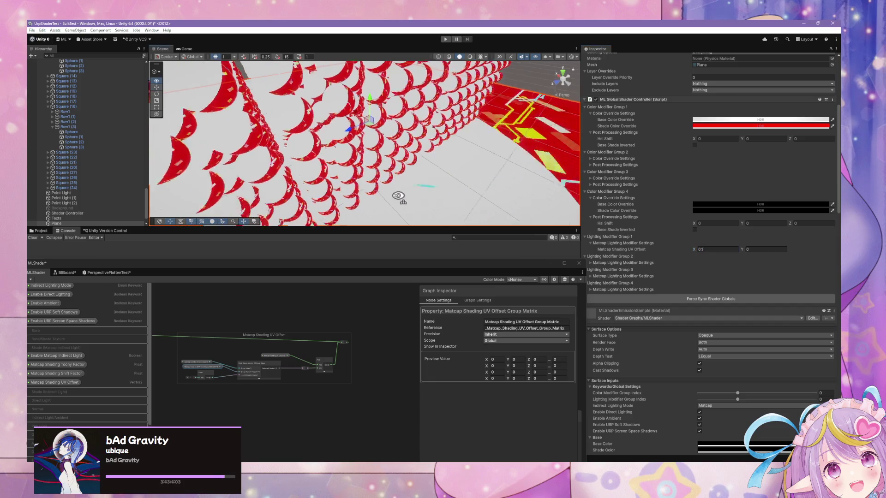
scroll(389, 211, down, 10)
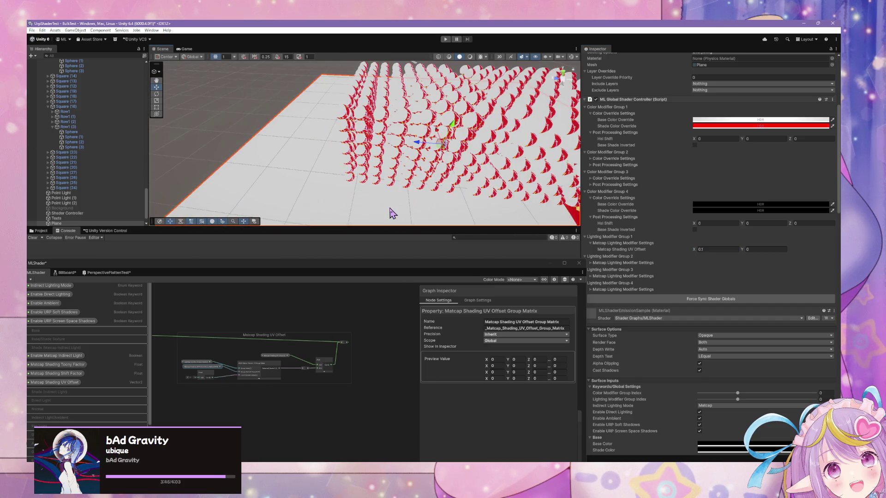
scroll(442, 212, up, 10)
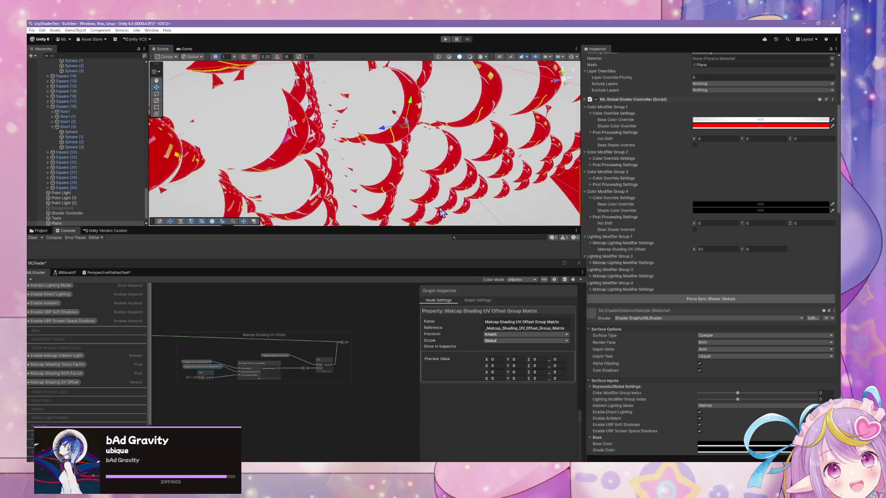
scroll(442, 212, down, 10)
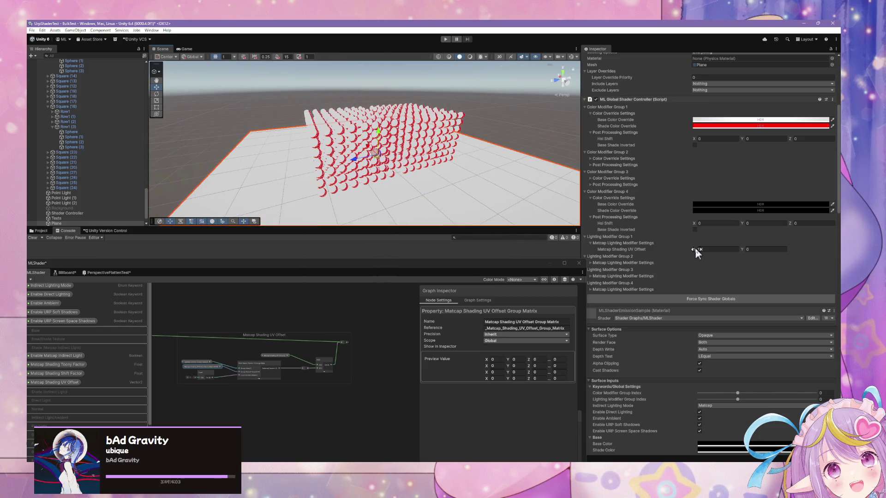
mouse_move(695, 248)
mouse_down()
mouse_move(706, 249)
mouse_move(691, 250)
mouse_move(702, 256)
mouse_move(744, 249)
mouse_up()
text(.07)
scroll(446, 202, up, 5)
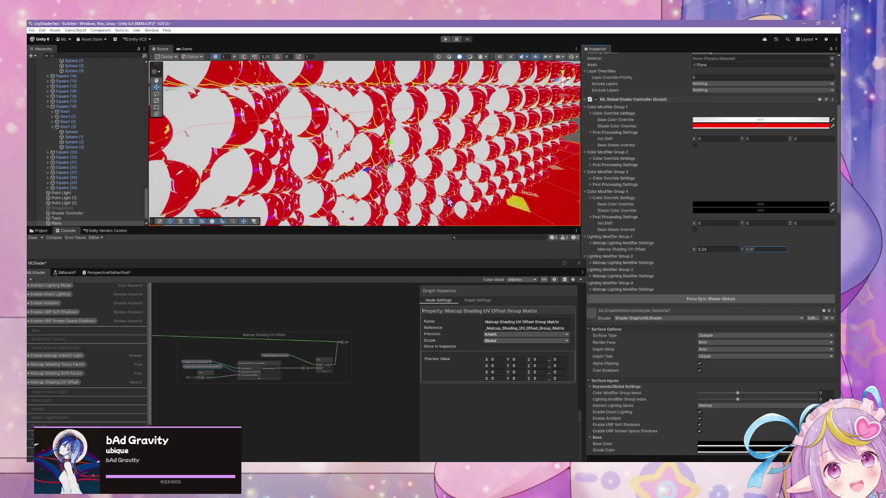
scroll(446, 201, down, 2)
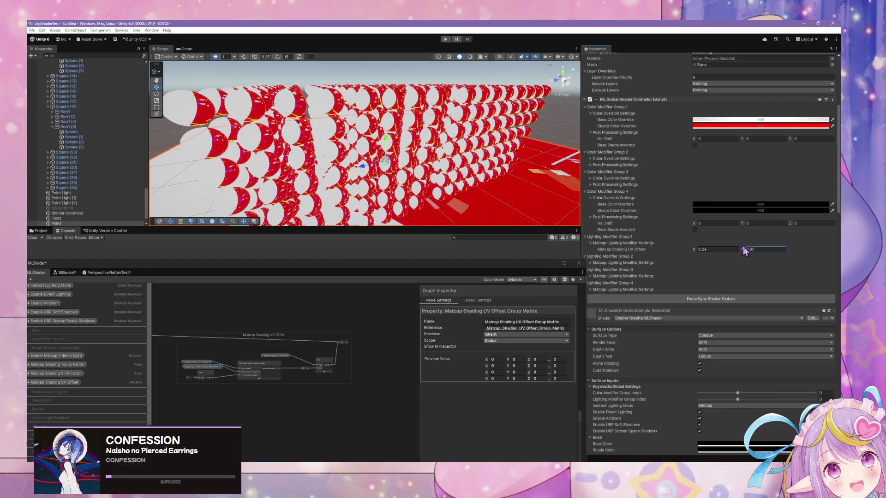
drag(744, 249, 668, 247)
mouse_move(699, 249)
mouse_down()
mouse_move(681, 245)
mouse_move(701, 249)
mouse_up()
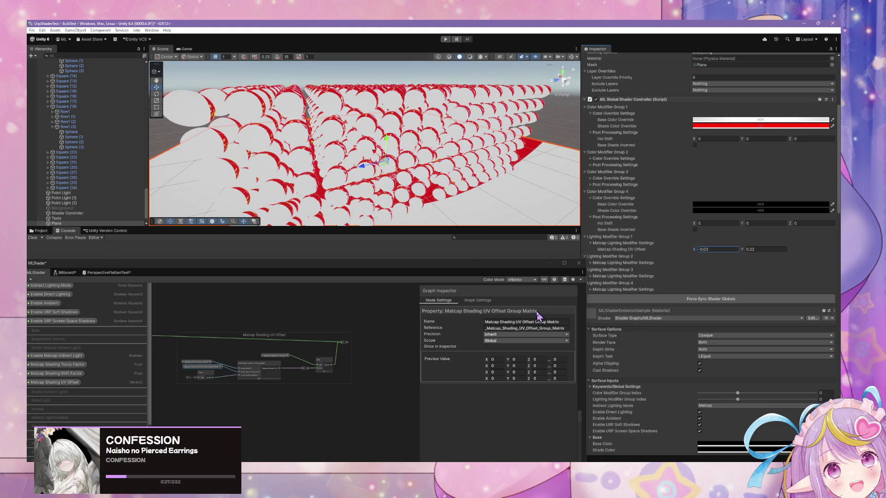
Step: Expand the Matcap Lighting Modifier Settings for Groups 2, 3 and 4, and move the graph window aside
click(591, 262)
click(590, 282)
click(591, 302)
drag(481, 264, 398, 251)
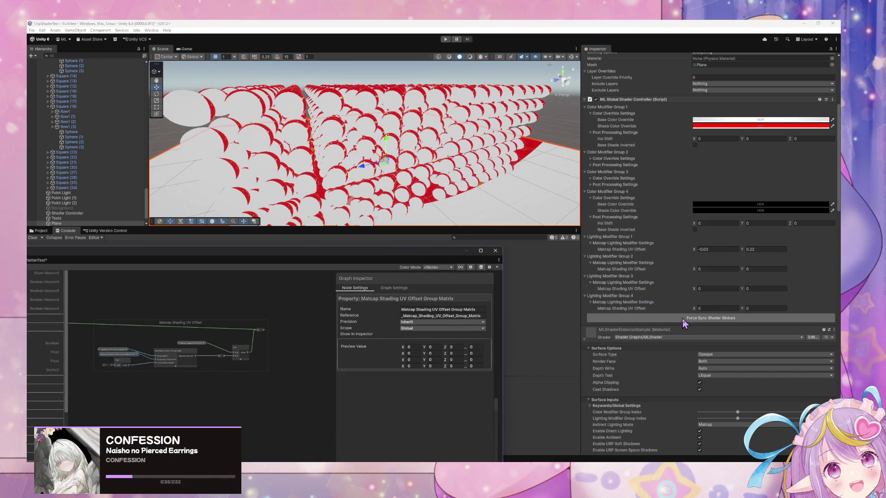
Step: Enter 0 for Group 1's UV Offset X and Y, then orbit and frame the spheres to check the crescents
click(677, 249)
text(0)
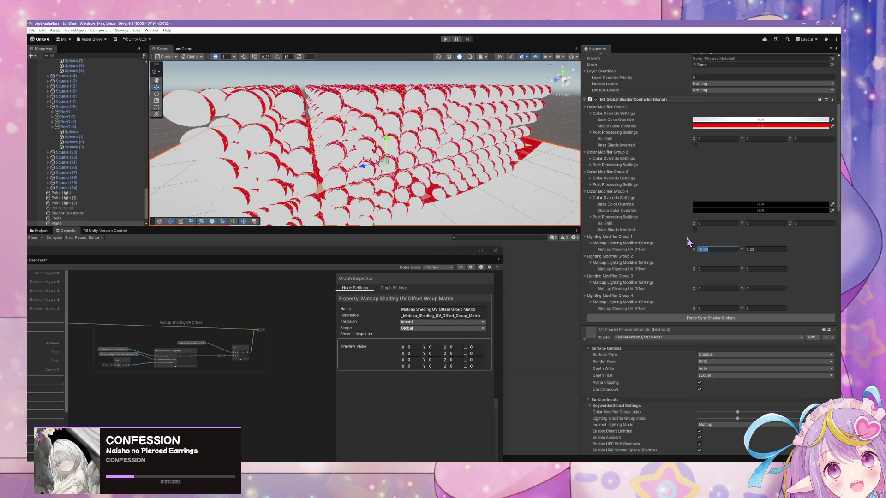
click(744, 250)
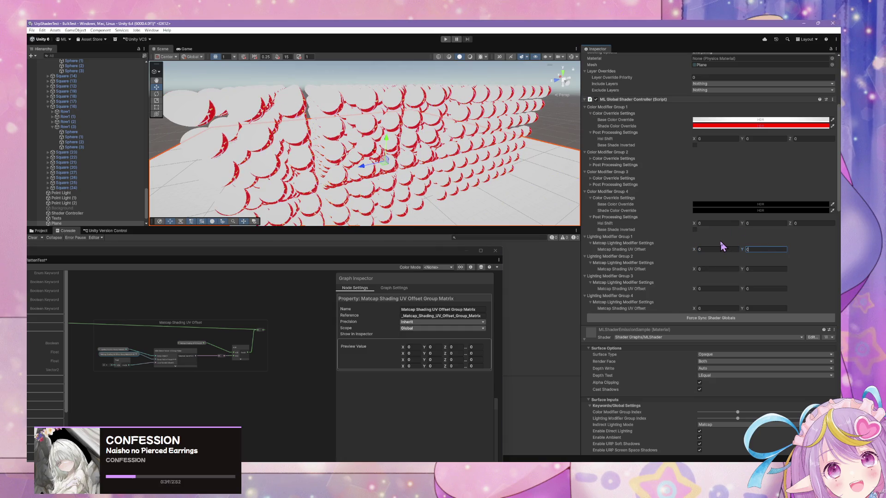
scroll(494, 148, down, 8)
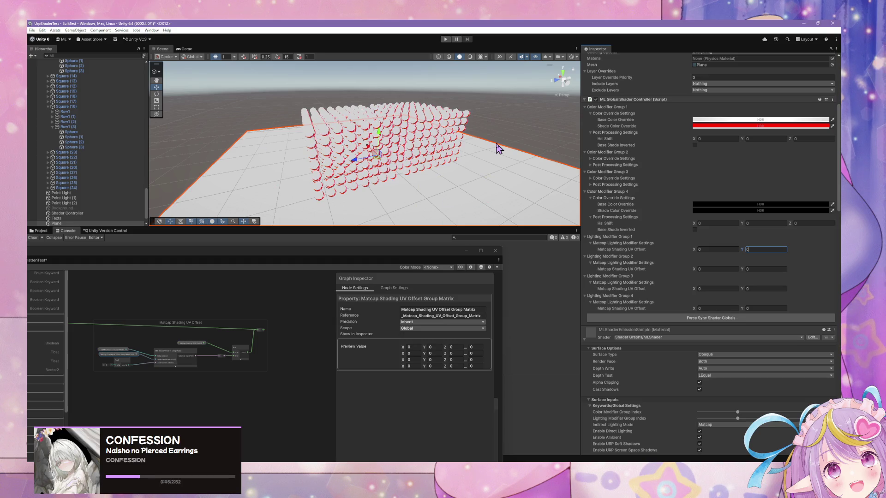
scroll(425, 107, up, 10)
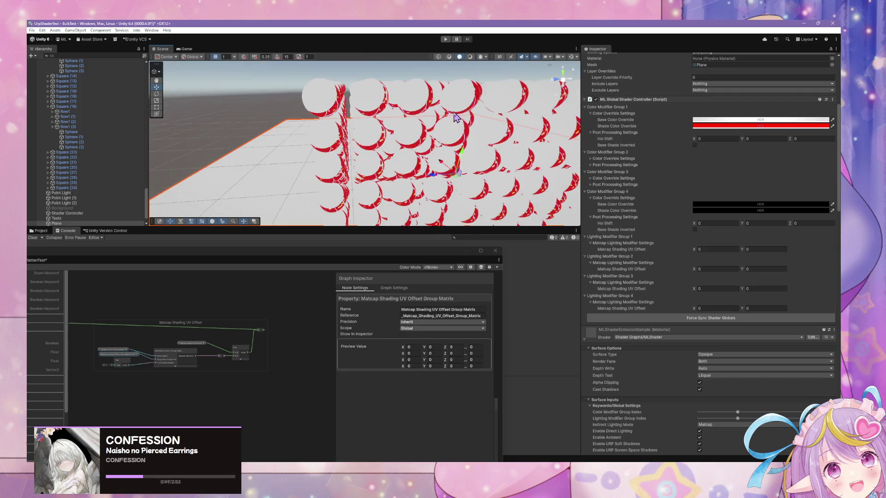
scroll(456, 118, down, 10)
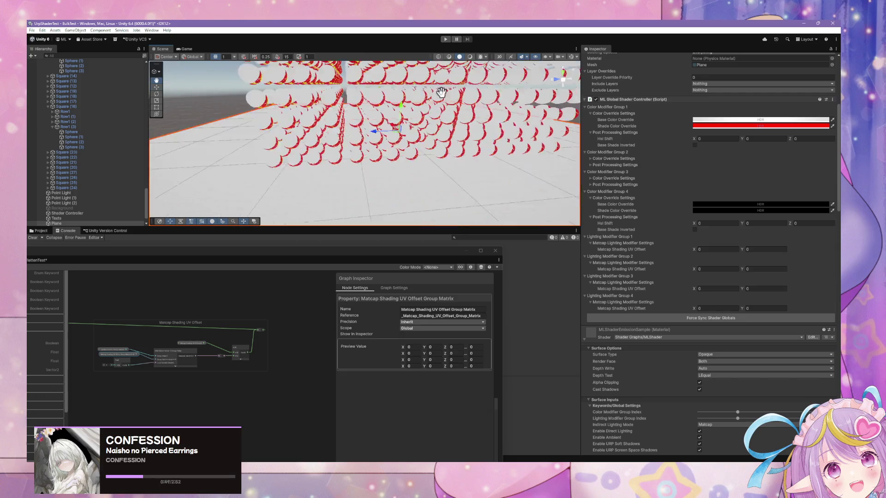
mouse_move(434, 118)
mouse_down()
mouse_move(406, 154)
mouse_move(409, 85)
mouse_move(253, 88)
mouse_move(273, 61)
mouse_up()
scroll(415, 104, down, 5)
scroll(415, 103, up, 5)
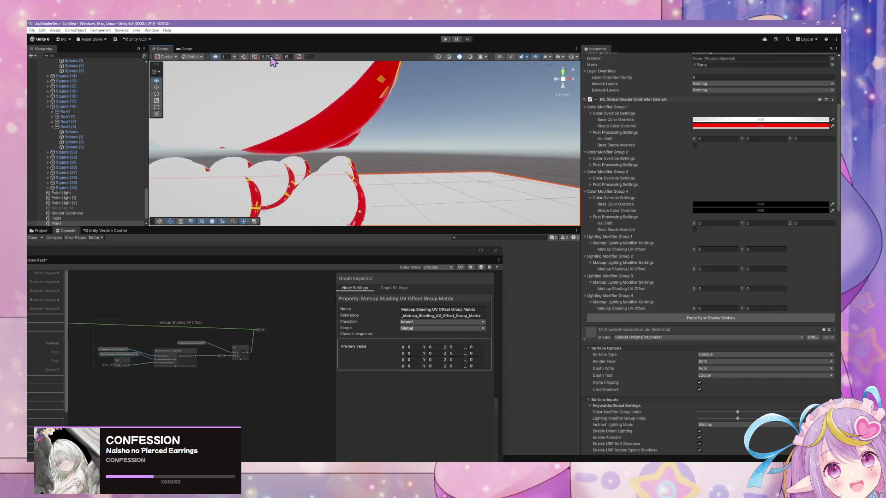
key(f)
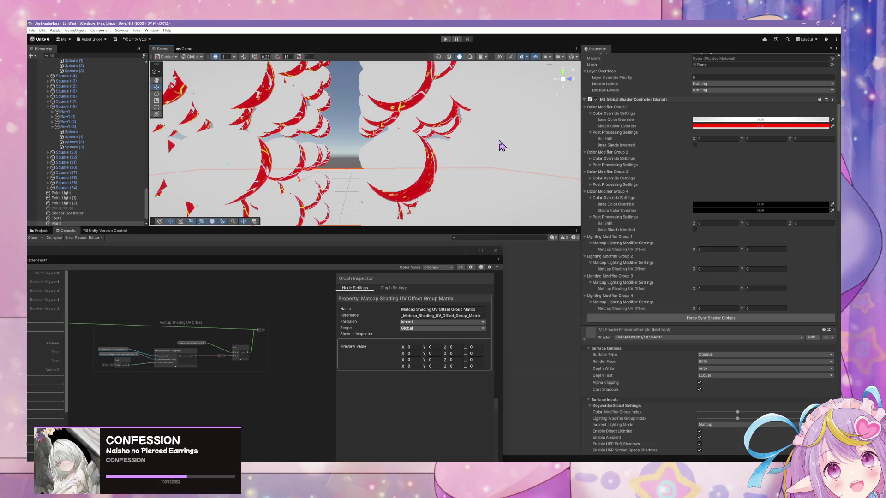
Step: Bring the MLShader graph window to the front and scroll its Blackboard down to the matcap property
click(337, 254)
scroll(229, 188, down, 5)
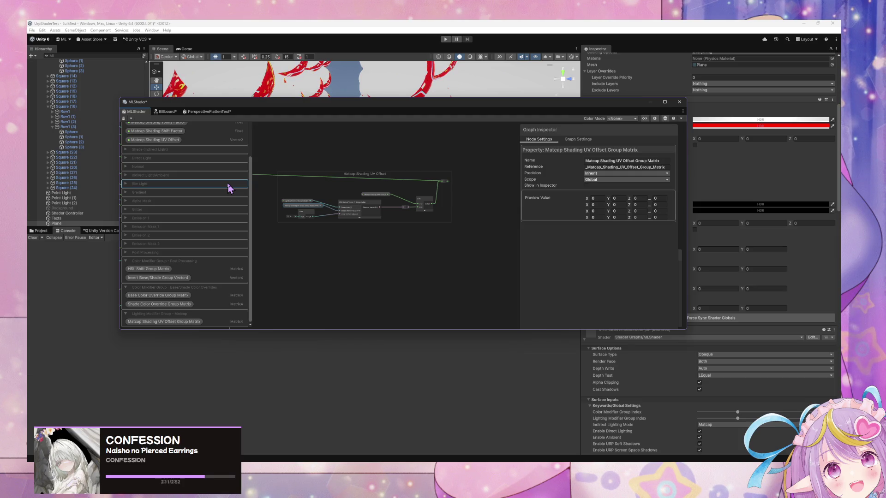
Step: Rename the Matcap Shading UV Offset node group to 'Matcap Lighting'
scroll(356, 215, up, 5)
scroll(431, 245, down, 5)
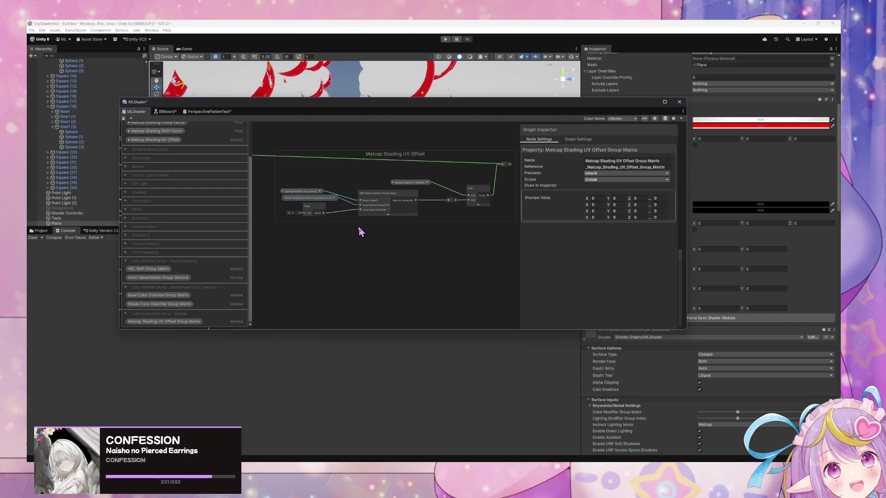
scroll(358, 231, down, 1)
scroll(358, 231, up, 1)
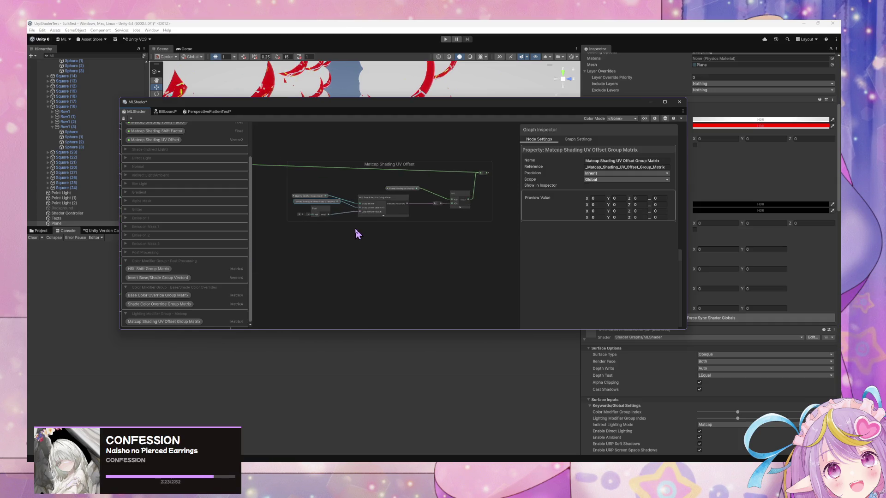
scroll(333, 235, up, 1)
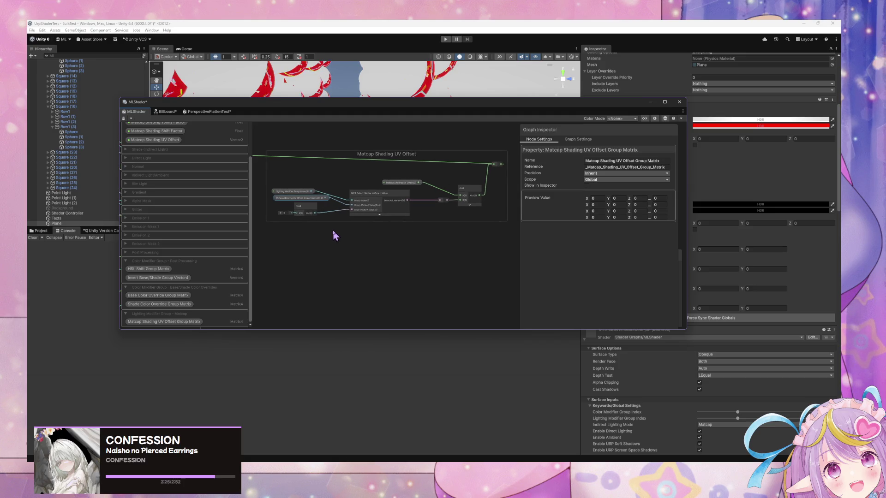
scroll(333, 235, up, 1)
scroll(334, 235, down, 1)
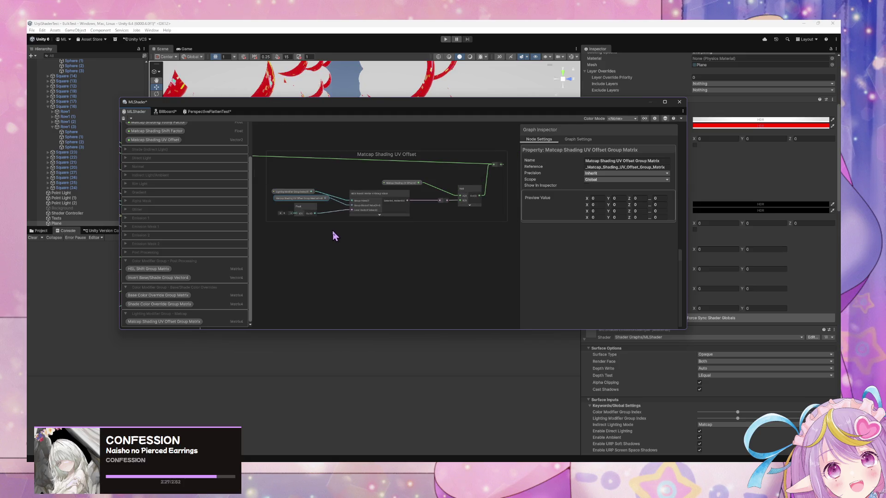
scroll(334, 235, down, 1)
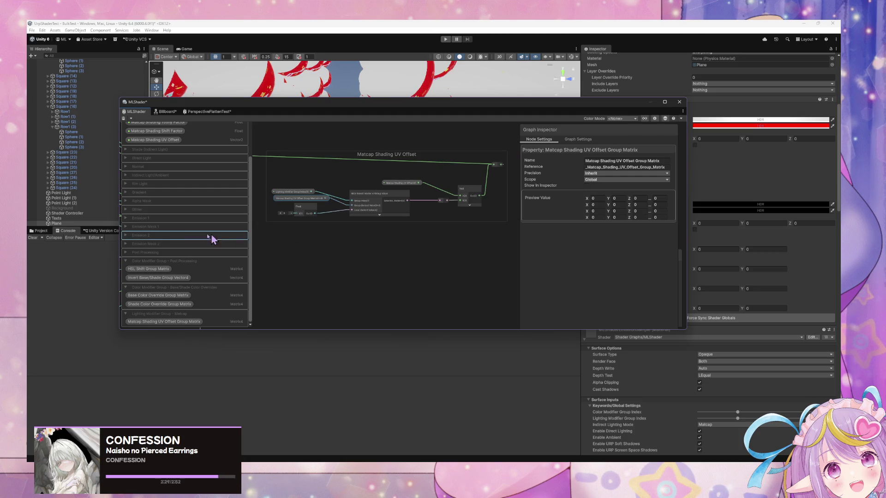
double_click(396, 158)
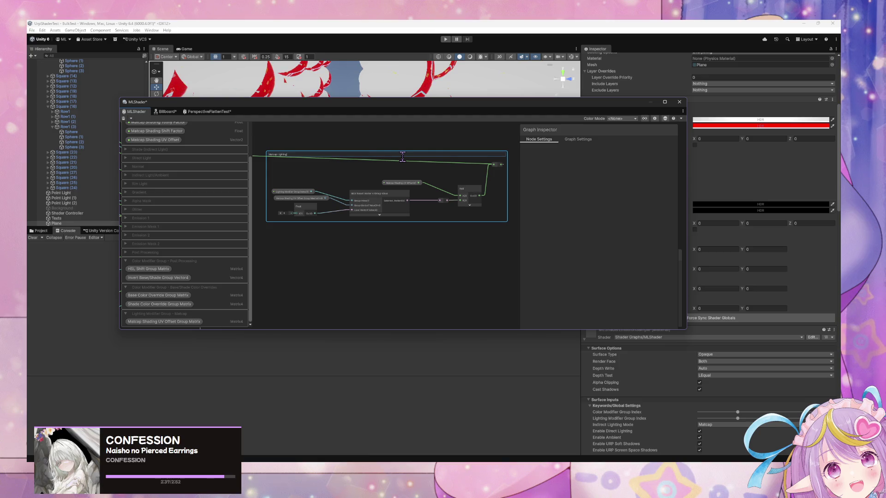
Step: Pan and zoom across the graph to the Post Processing and Emission node groups
mouse_move(406, 158)
mouse_down()
mouse_move(297, 198)
mouse_move(343, 242)
mouse_move(323, 171)
mouse_up()
scroll(323, 172, up, 5)
mouse_move(361, 318)
mouse_down()
mouse_move(330, 214)
mouse_move(518, 146)
mouse_move(504, 193)
mouse_move(348, 162)
mouse_move(504, 112)
mouse_move(298, 143)
mouse_up()
scroll(435, 162, down, 3)
scroll(452, 171, down, 2)
mouse_move(465, 145)
mouse_down()
mouse_move(318, 217)
mouse_move(332, 198)
mouse_move(390, 217)
mouse_up()
scroll(390, 217, up, 3)
mouse_move(474, 131)
mouse_down()
mouse_move(428, 187)
mouse_move(421, 224)
mouse_move(425, 216)
mouse_up()
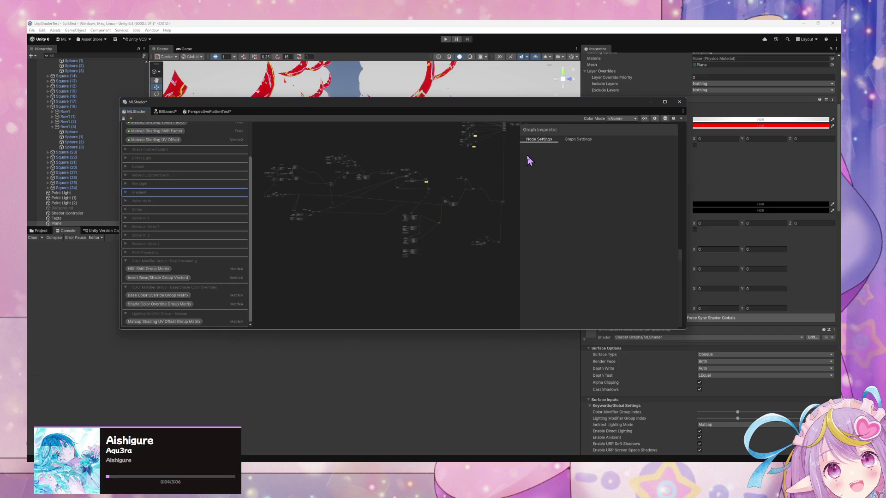
Step: Add a Custom Interpolator block to the Vertex stack
scroll(496, 153, up, 2)
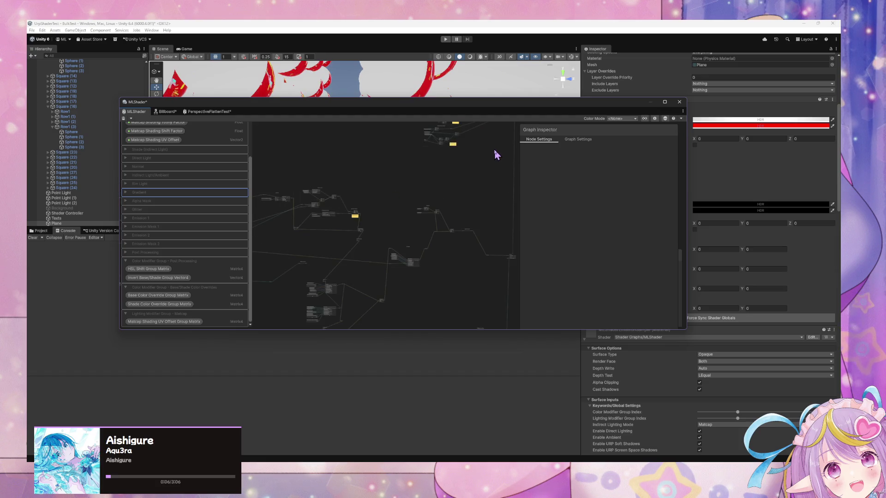
scroll(496, 153, up, 3)
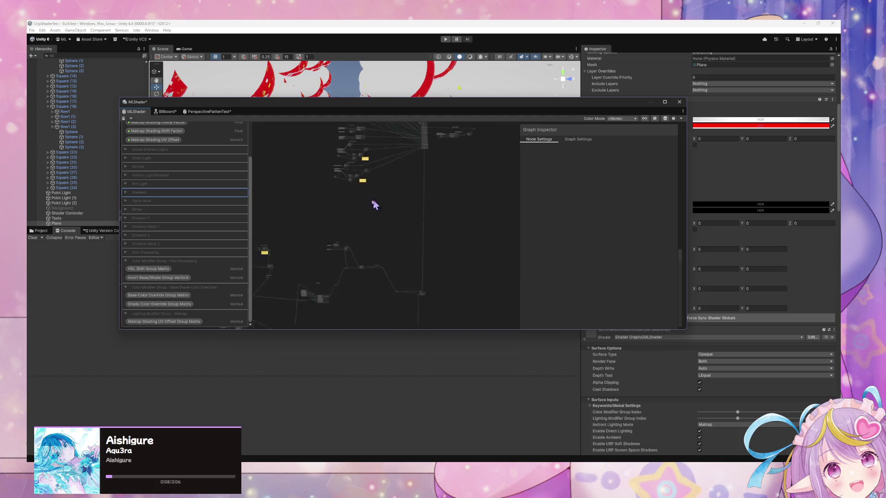
scroll(420, 236, up, 5)
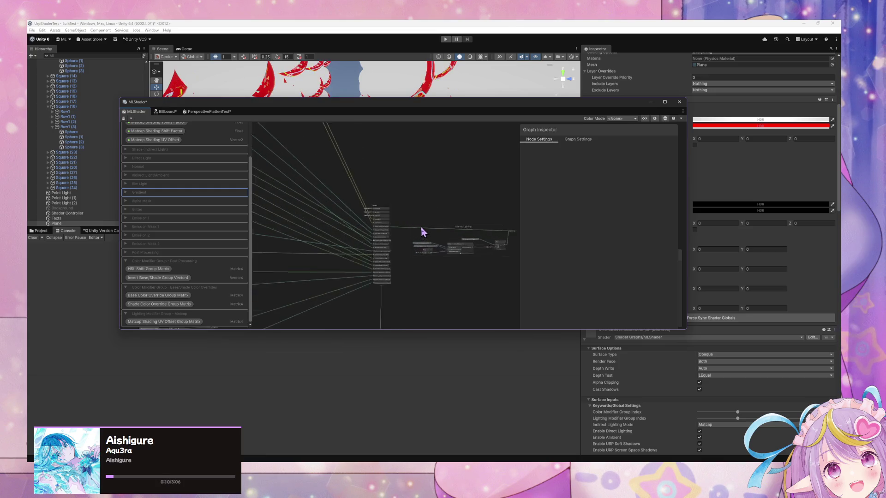
scroll(386, 181, up, 2)
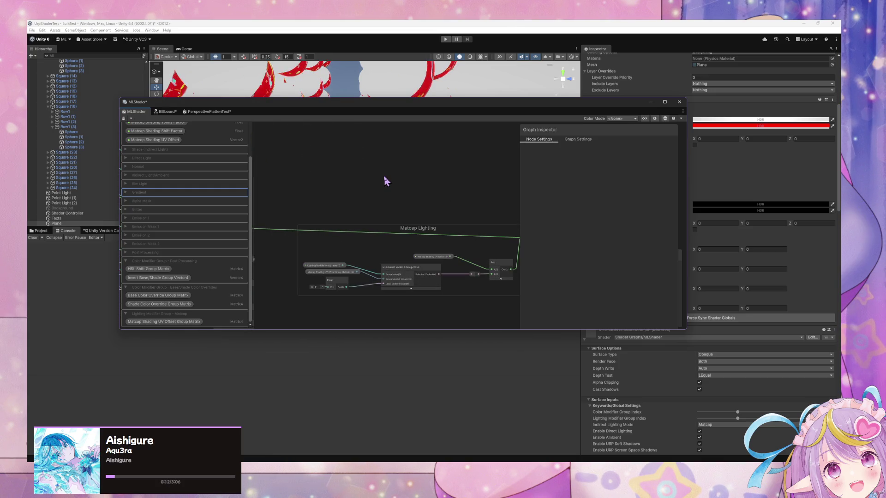
scroll(386, 180, up, 3)
scroll(375, 141, down, 5)
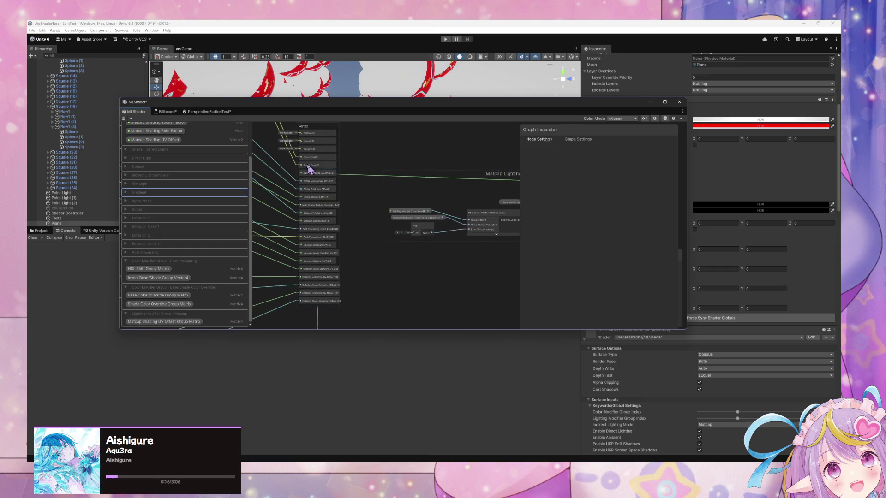
scroll(312, 170, up, 3)
key(space)
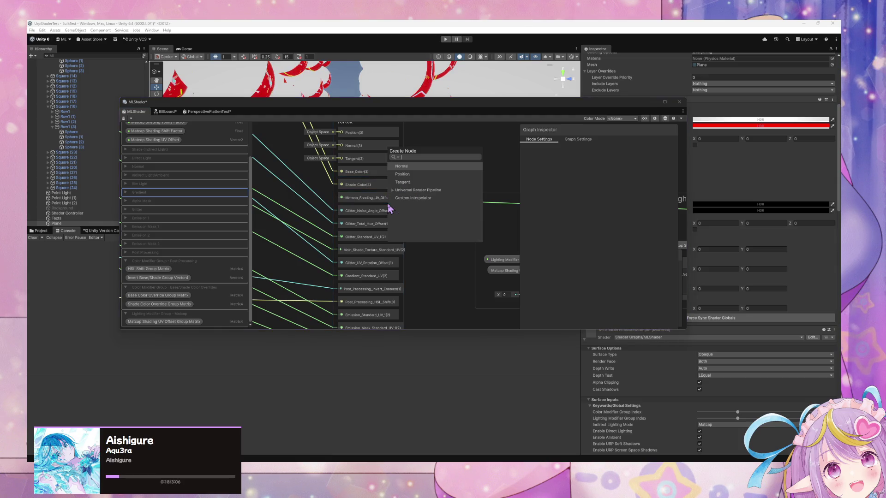
text(Mat)
key(BackSpace)
key(BackSpace)
key(BackSpace)
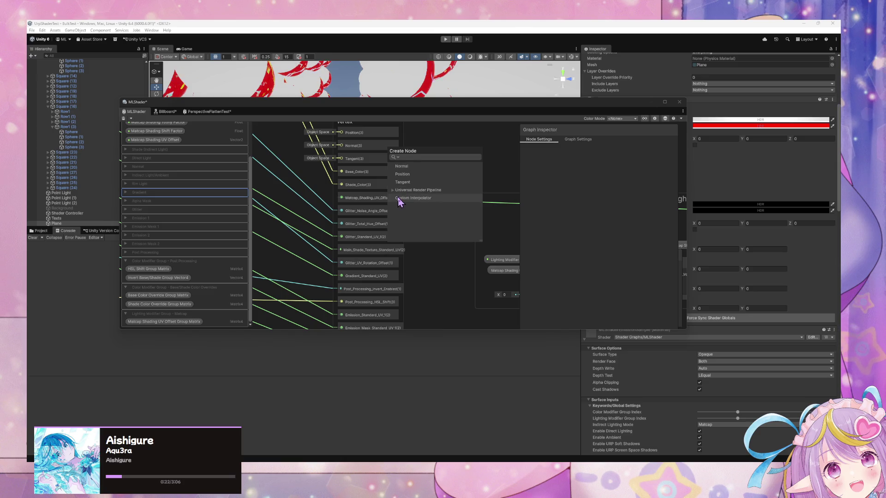
key(Escape)
Step: Move the new CustomInterpolator block up to sit just below Matcap_Shading_UV_Offset
scroll(386, 208, down, 3)
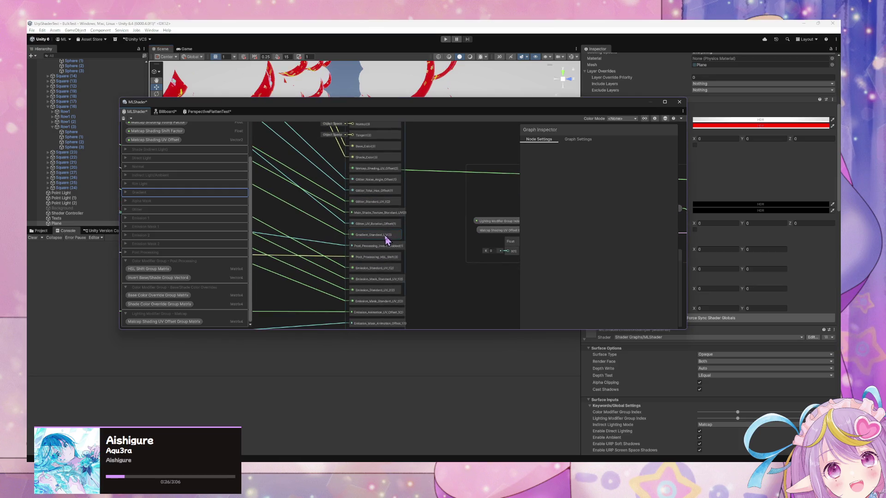
scroll(386, 240, down, 2)
scroll(376, 307, down, 2)
mouse_move(378, 323)
mouse_down()
mouse_move(392, 151)
mouse_move(406, 152)
mouse_move(370, 194)
mouse_move(375, 167)
mouse_up()
scroll(421, 168, up, 4)
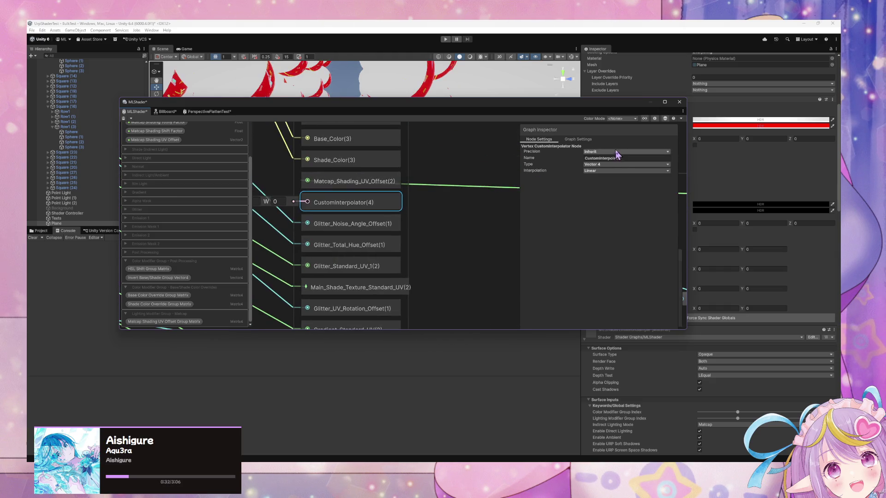
Step: Make the custom interpolator a Float named Matcap_Shading_Toony_Factor
click(618, 165)
click(619, 169)
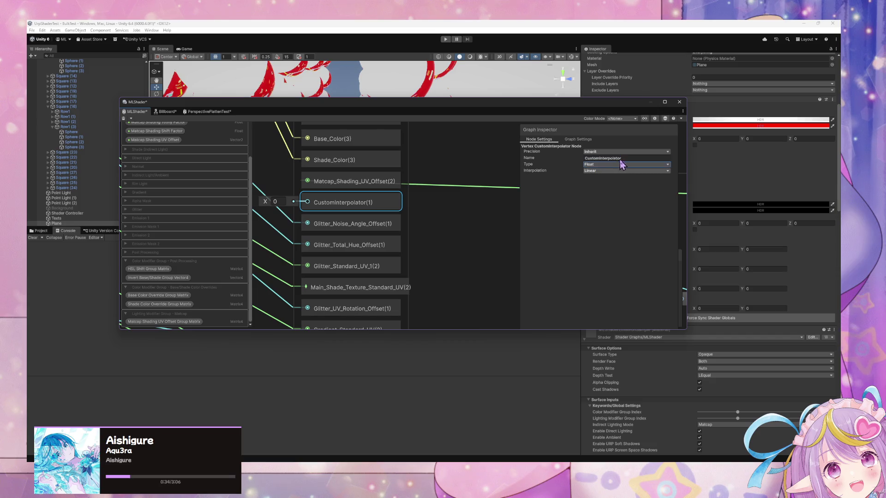
click(644, 158)
text(Matcap)
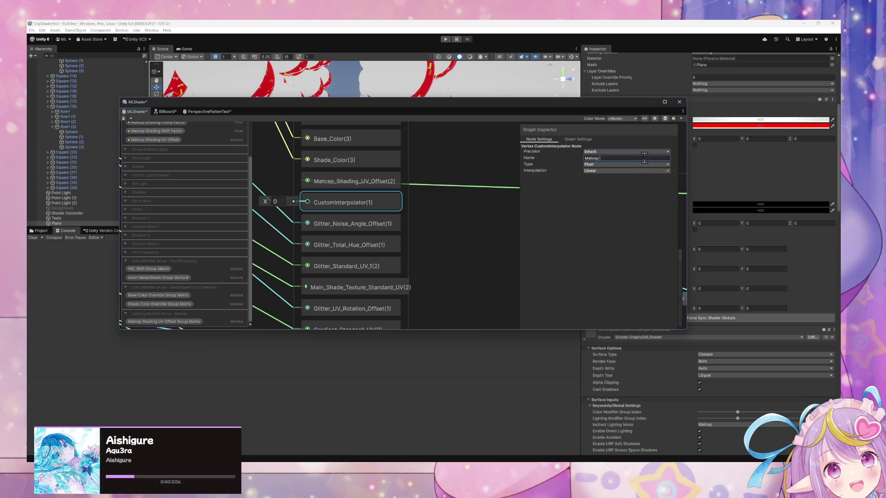
scroll(175, 171, up, 3)
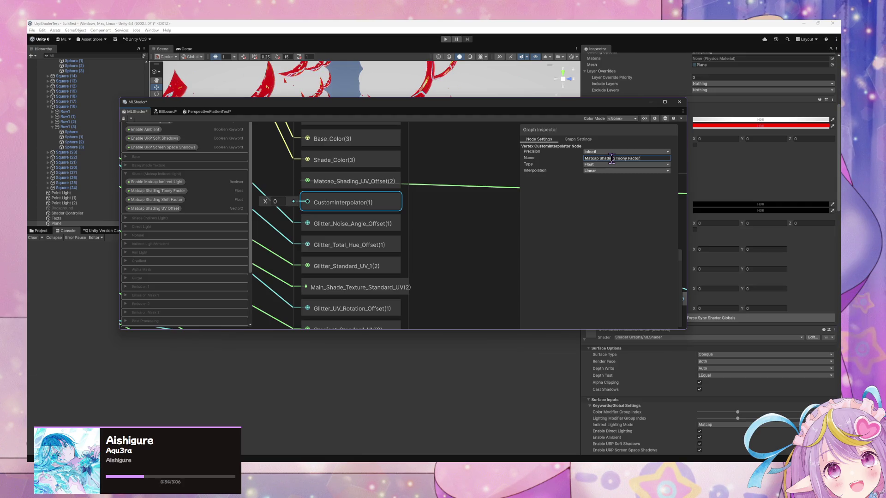
key(Return)
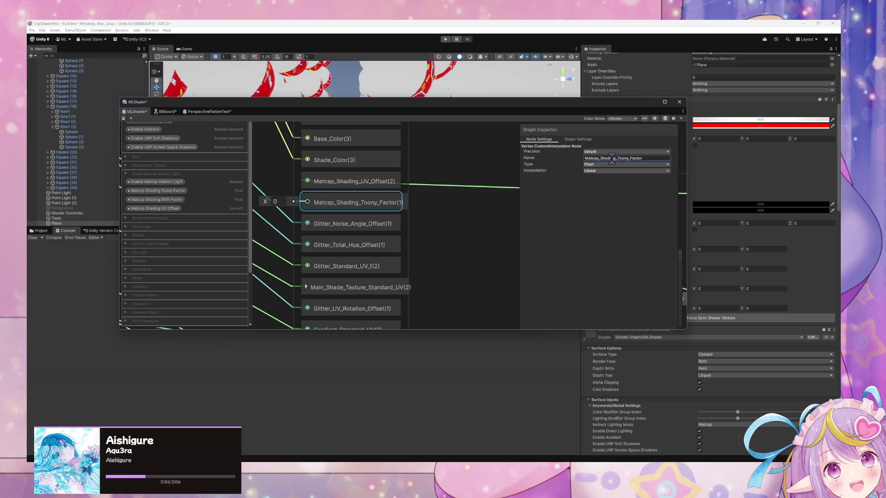
right_click(380, 208)
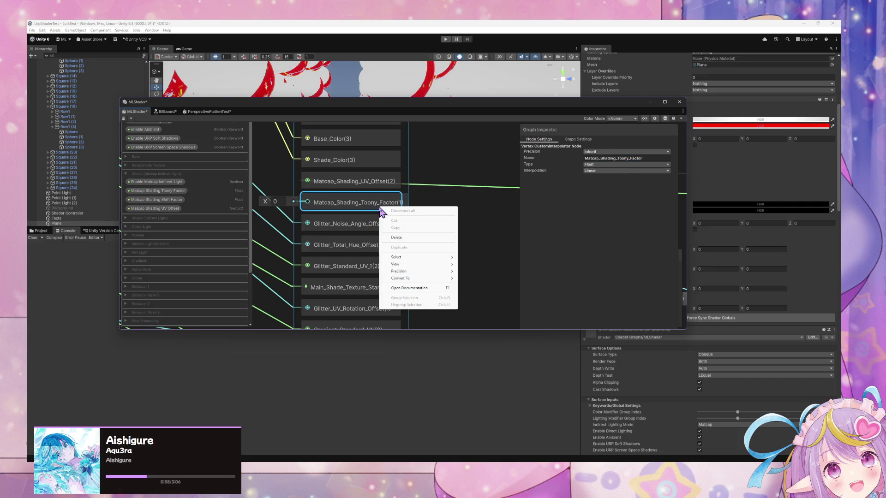
click(512, 206)
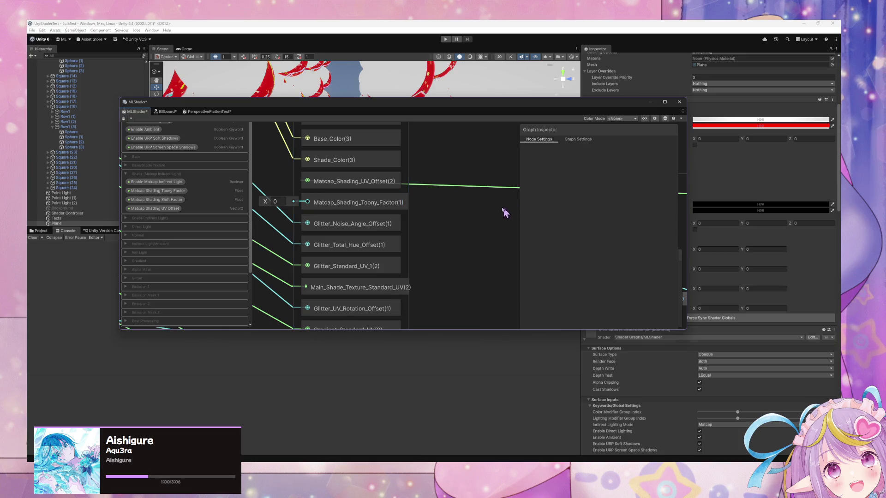
scroll(401, 224, down, 5)
scroll(405, 172, up, 5)
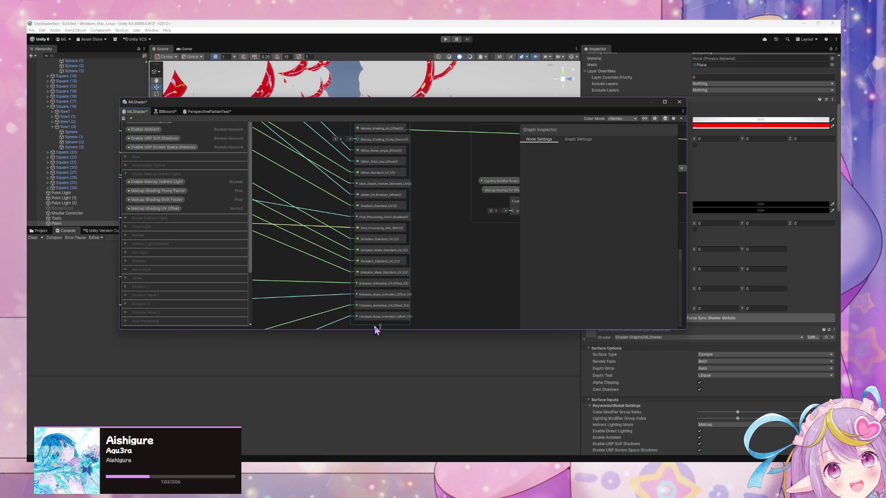
Step: Add another Custom Interpolator to the Vertex block, placed below Matcap_Shading_Toony_Factor
key(space)
key(Down)
key(Down)
key(Down)
key(Up)
key(Up)
key(Up)
key(Down)
key(Down)
key(Down)
key(Down)
key(Return)
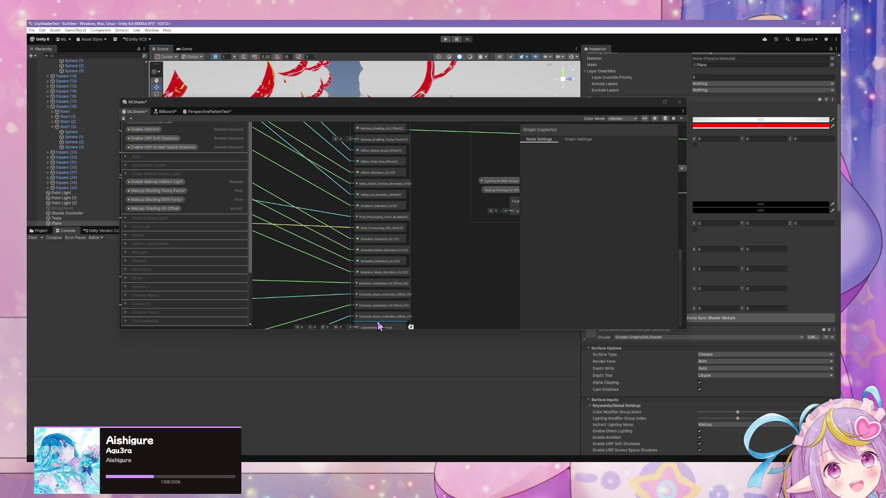
mouse_move(372, 327)
mouse_down()
mouse_move(388, 154)
mouse_move(386, 172)
mouse_move(386, 162)
mouse_up()
scroll(427, 194, up, 3)
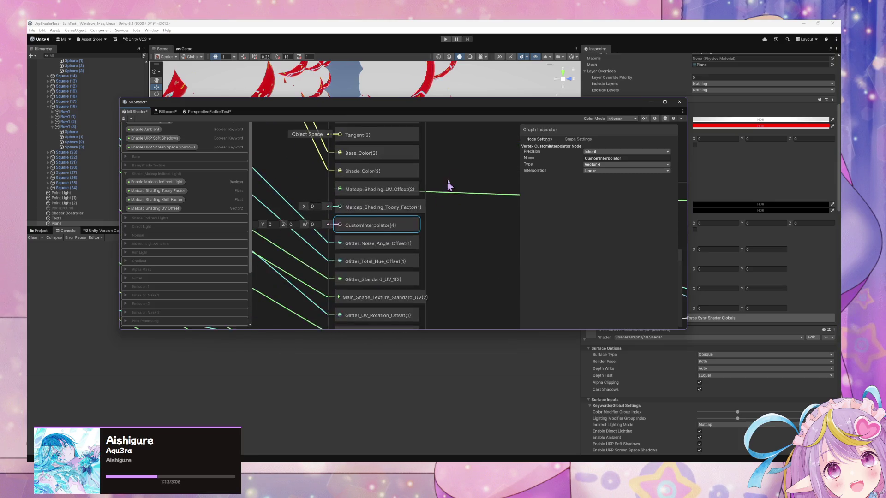
Step: Keep the new interpolator's precision at Inherit and compare it with Matcap_Shading_Toony_Factor's settings
click(613, 152)
click(562, 197)
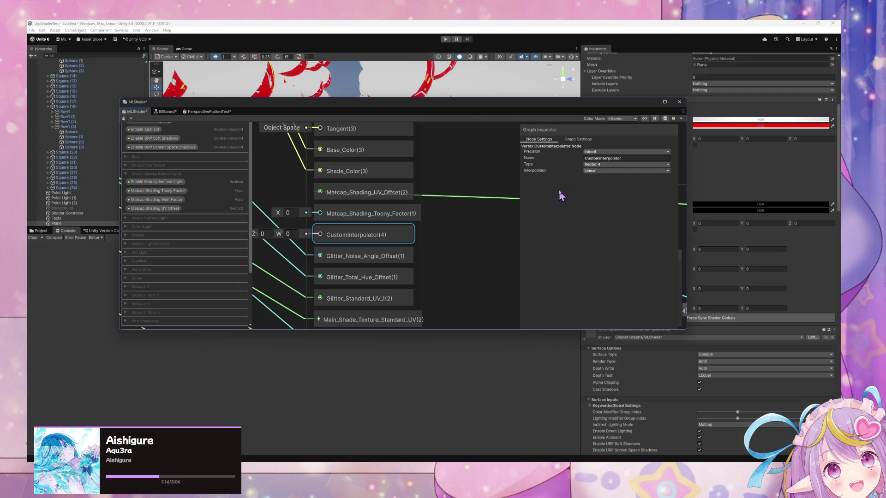
click(619, 158)
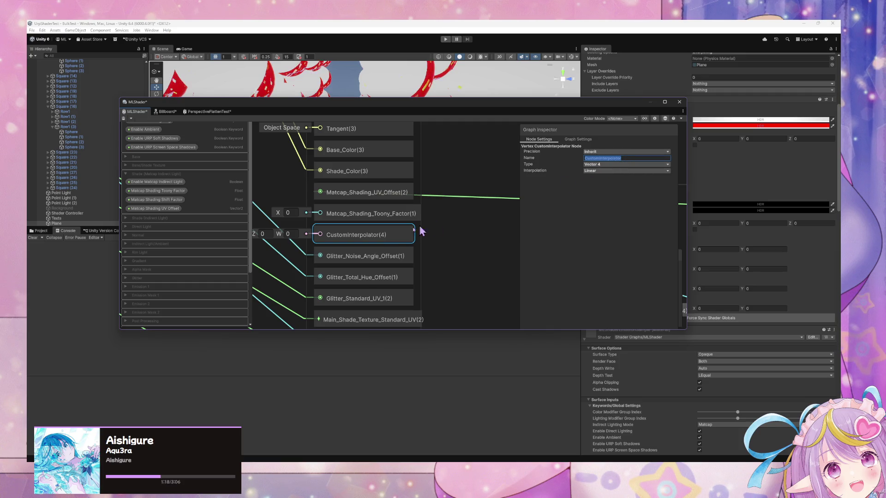
click(397, 216)
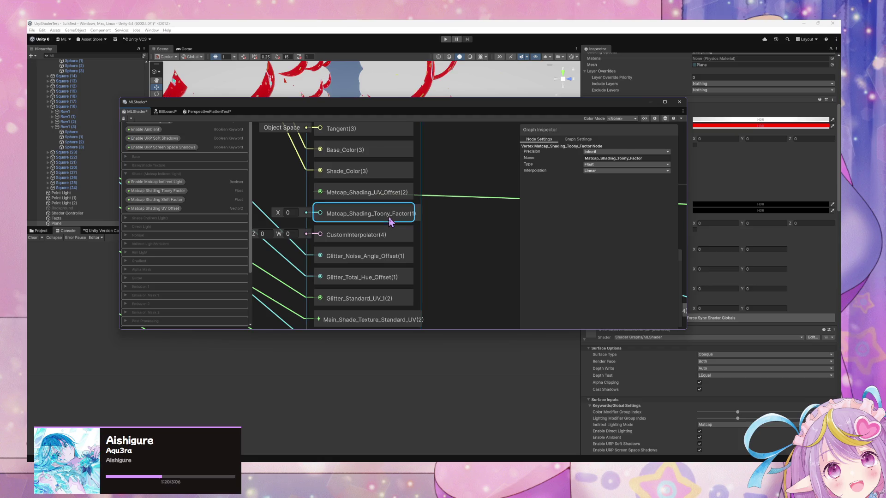
click(645, 159)
click(372, 235)
click(634, 164)
click(627, 159)
Step: Name the new interpolator Matcap_Shading_Shift_Factor and set its type to Float
text(Matcap_Shading_Toony_Factor)
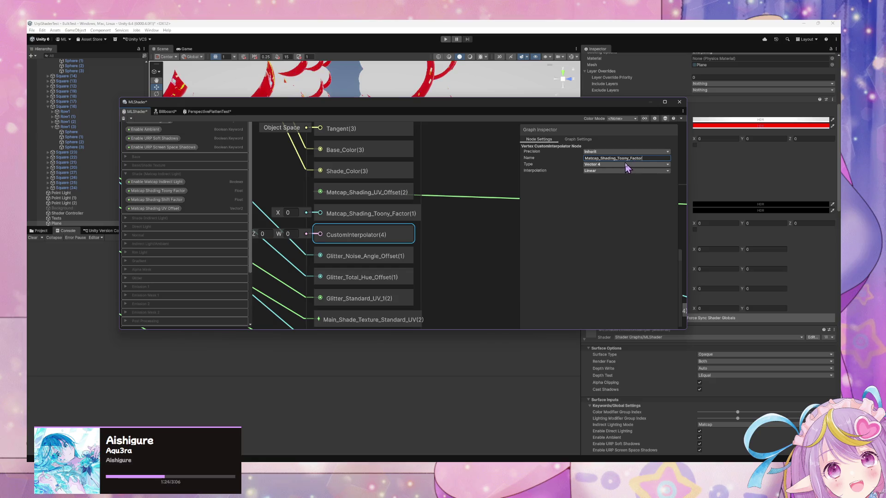
click(626, 159)
click(627, 158)
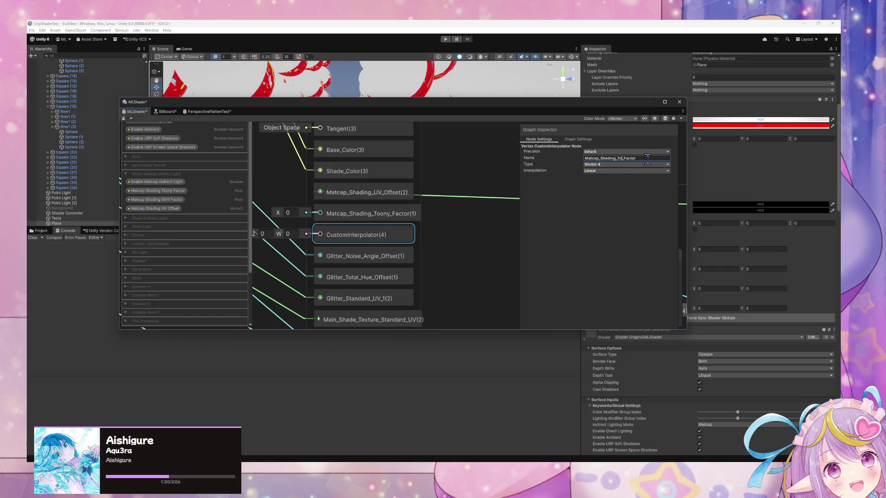
text(Shift)
key(Return)
click(626, 164)
click(600, 170)
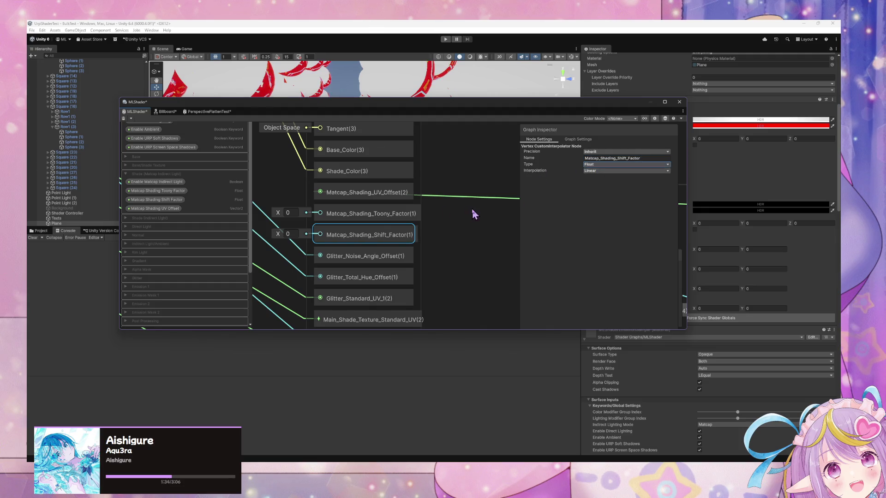
scroll(423, 192, down, 8)
scroll(362, 192, up, 2)
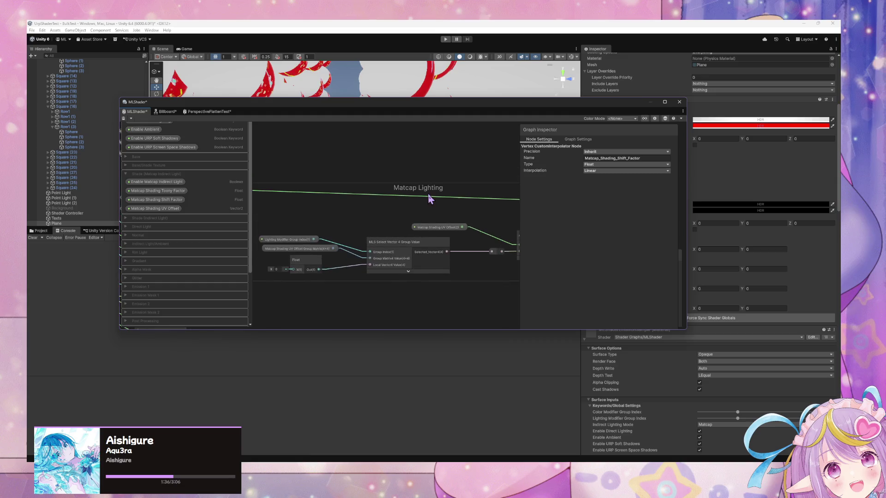
click(424, 200)
scroll(433, 175, up, 3)
click(359, 190)
click(355, 189)
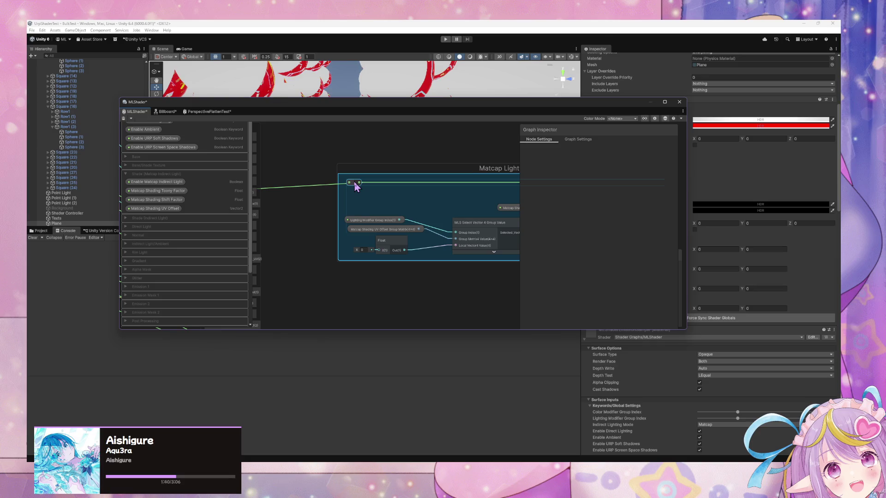
drag(353, 185, 453, 194)
scroll(346, 184, up, 3)
scroll(422, 188, down, 2)
scroll(516, 198, down, 2)
scroll(449, 199, up, 3)
scroll(427, 188, down, 2)
scroll(410, 180, up, 3)
scroll(186, 227, down, 3)
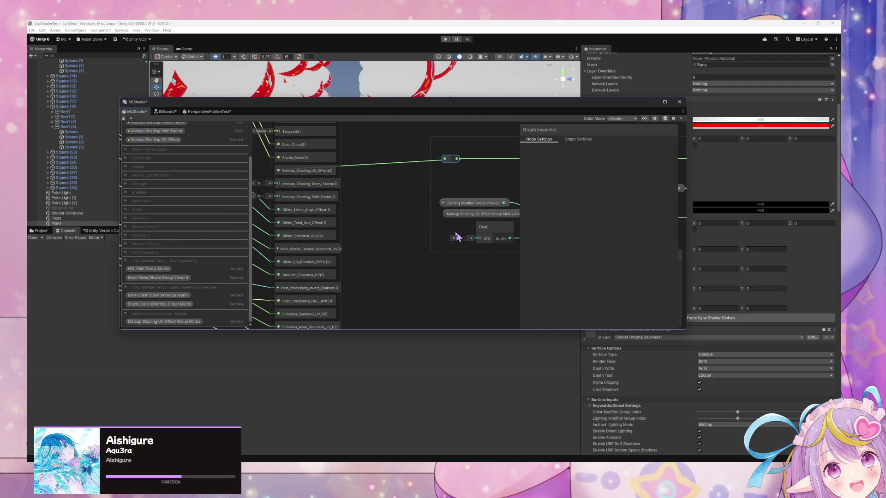
scroll(336, 239, down, 5)
scroll(388, 230, up, 10)
scroll(678, 247, up, 2)
scroll(349, 206, down, 2)
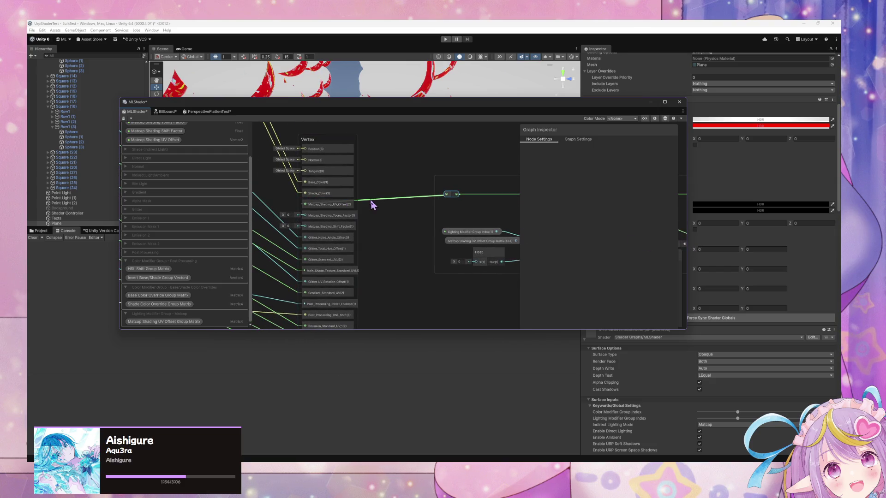
double_click(371, 203)
mouse_move(368, 200)
mouse_down()
mouse_move(273, 210)
mouse_move(293, 201)
mouse_move(386, 204)
mouse_up()
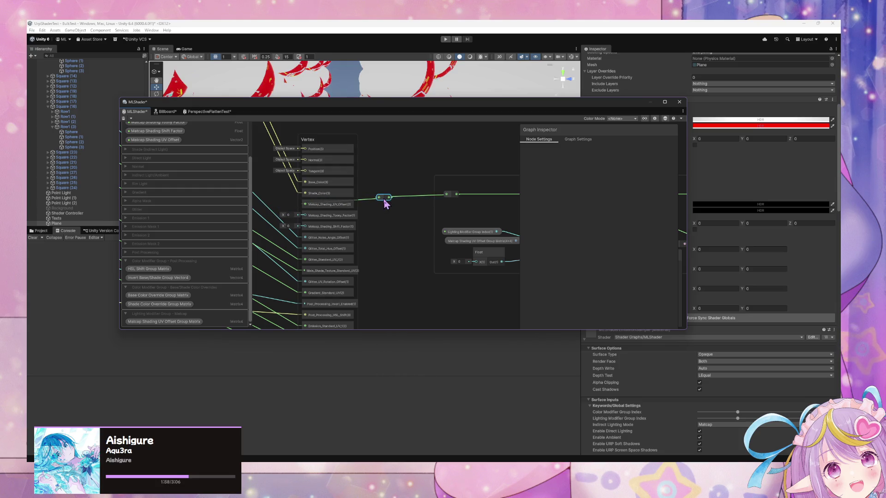
key(Delete)
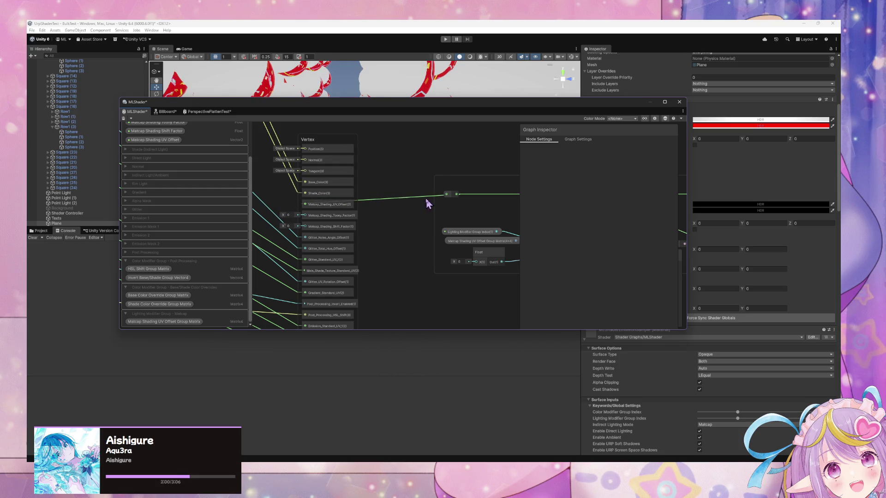
key(f)
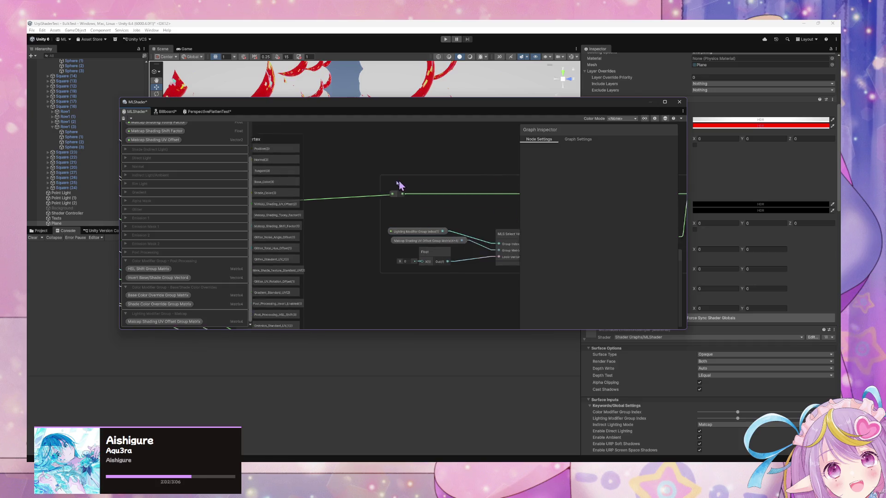
click(447, 223)
mouse_move(447, 222)
mouse_down()
mouse_move(396, 223)
mouse_move(477, 233)
mouse_up()
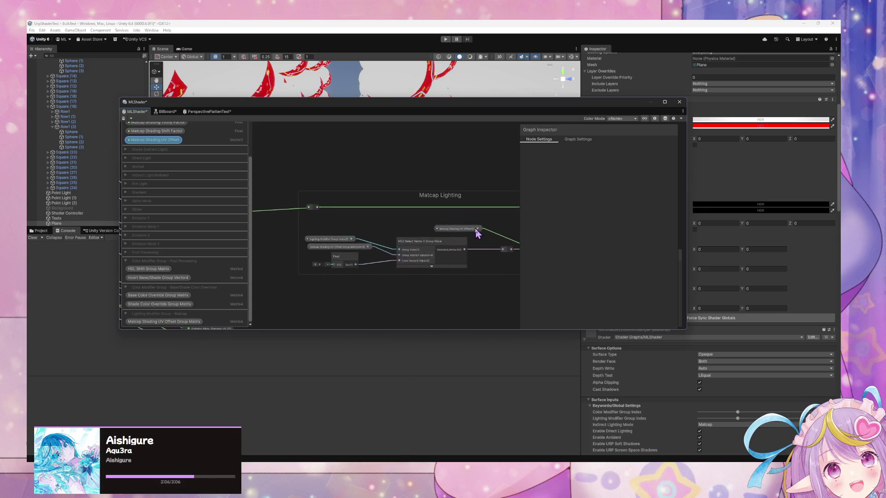
scroll(478, 234, up, 3)
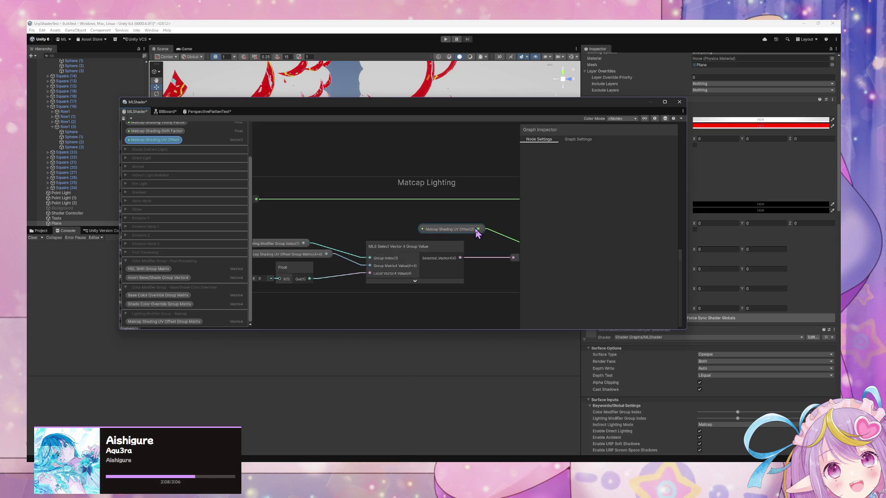
click(373, 302)
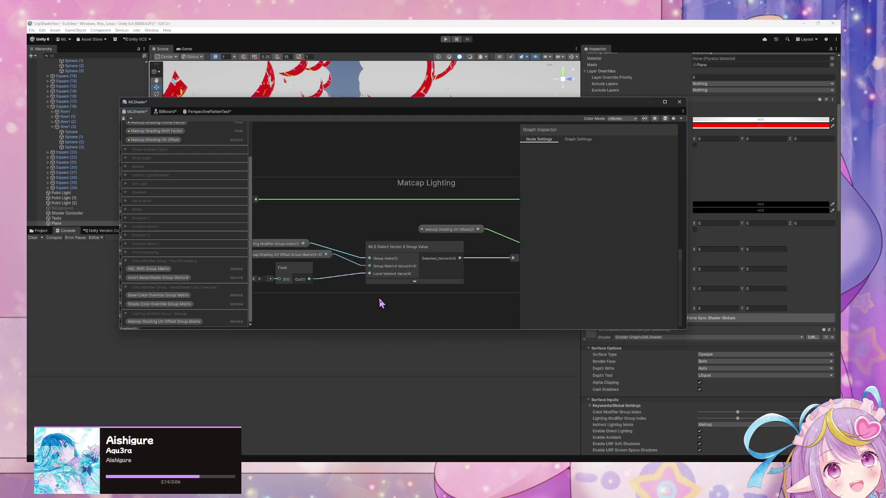
Step: Add an MLS Select Float Group Value node inside the Matcap Lighting group and collapse its preview
key(space)
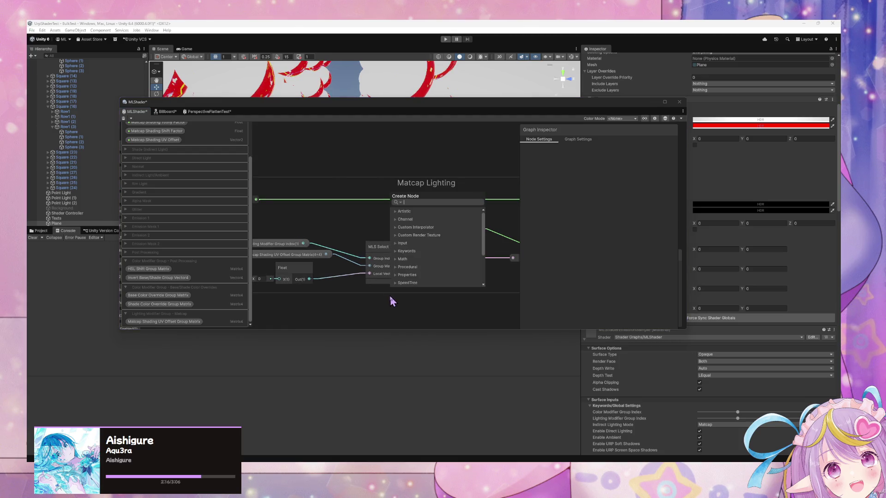
text(sele)
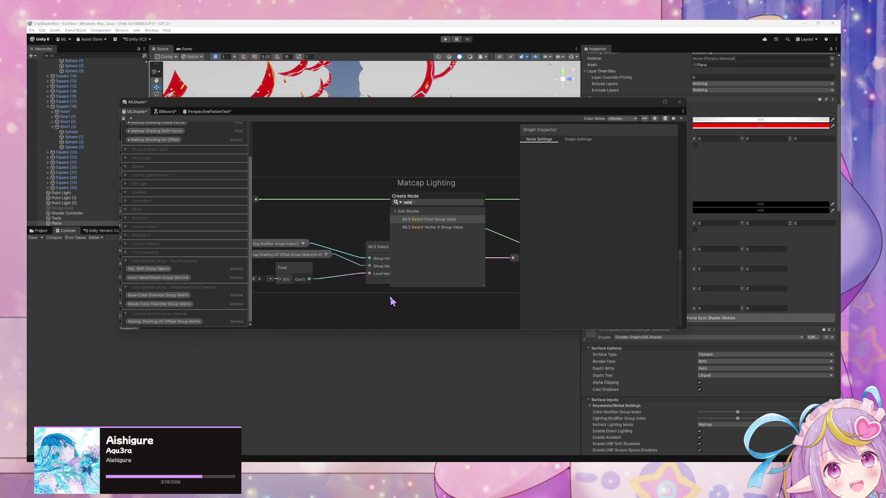
key(Return)
drag(400, 311, 384, 294)
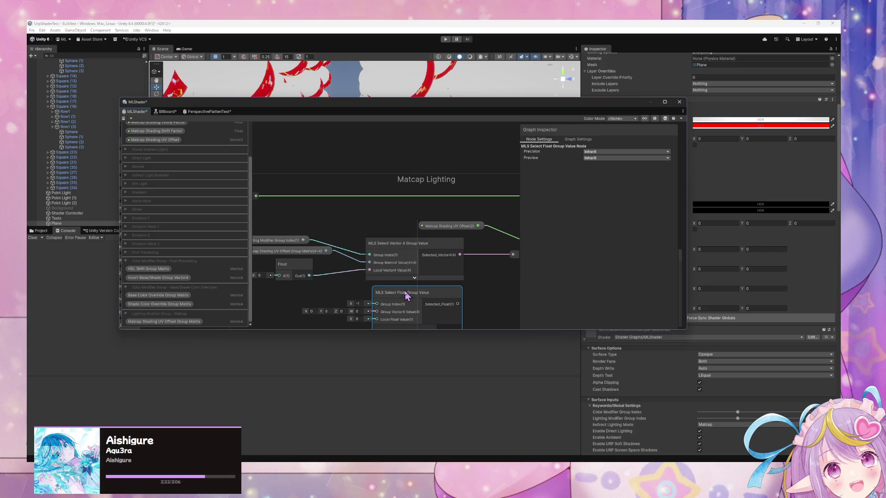
scroll(406, 296, down, 5)
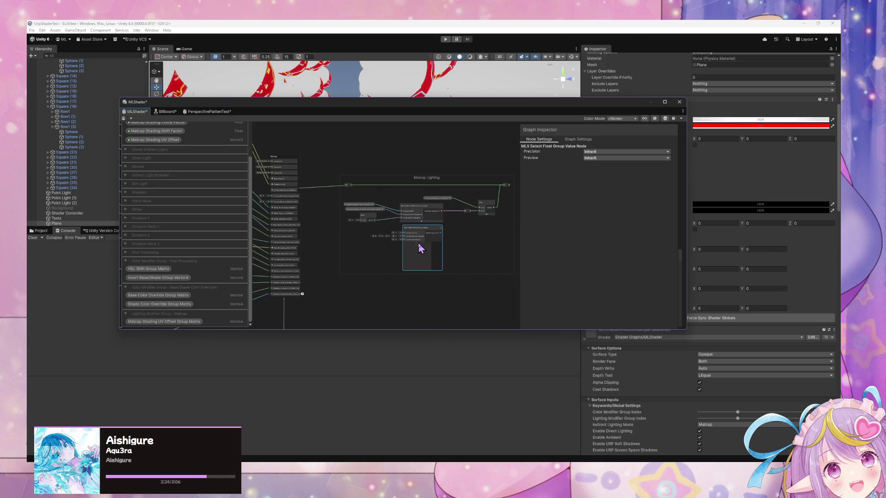
click(417, 244)
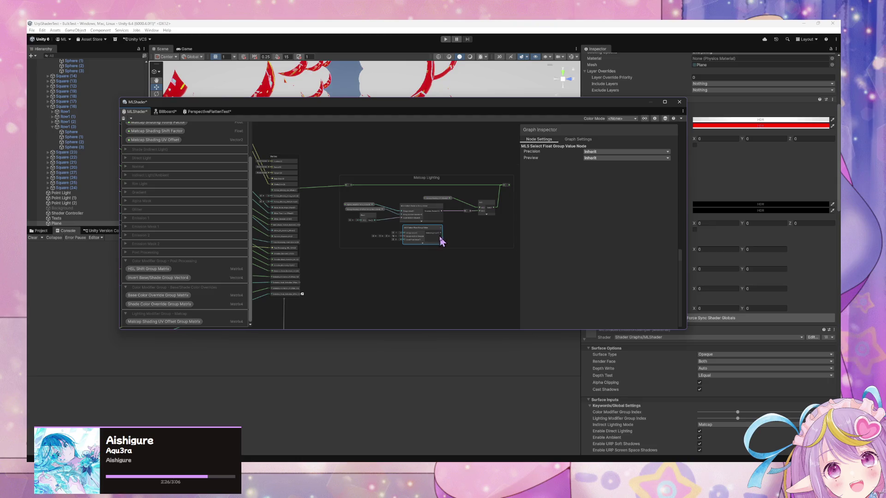
scroll(441, 240, up, 2)
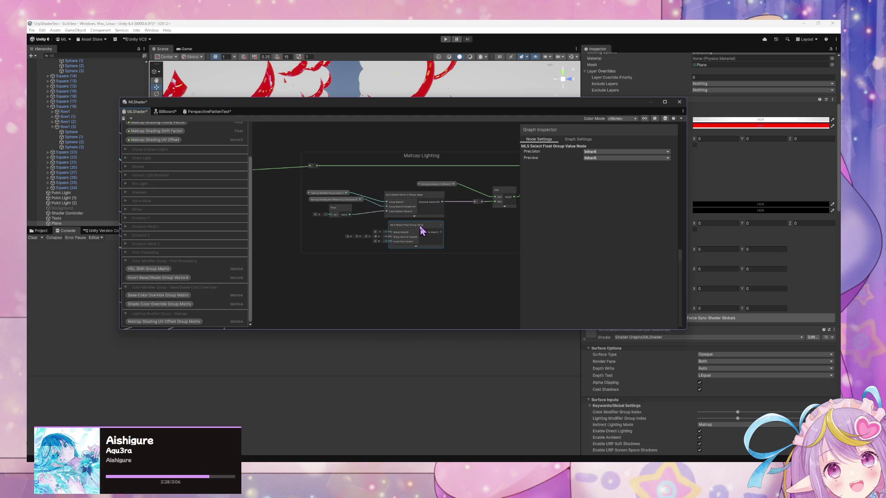
Step: Duplicate the MLS Select Float Group Value node and place the copy below the original
key(ctrl+d)
mouse_move(445, 238)
mouse_down()
mouse_move(420, 263)
mouse_move(411, 254)
mouse_up()
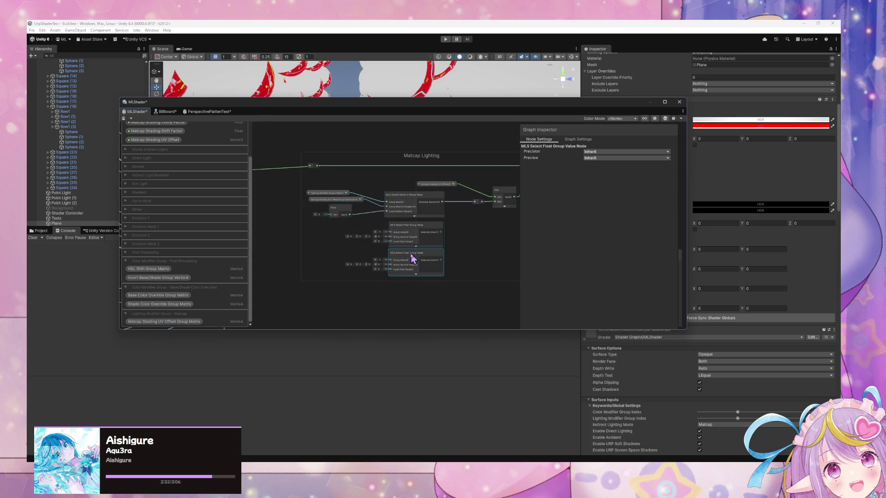
scroll(328, 204, up, 2)
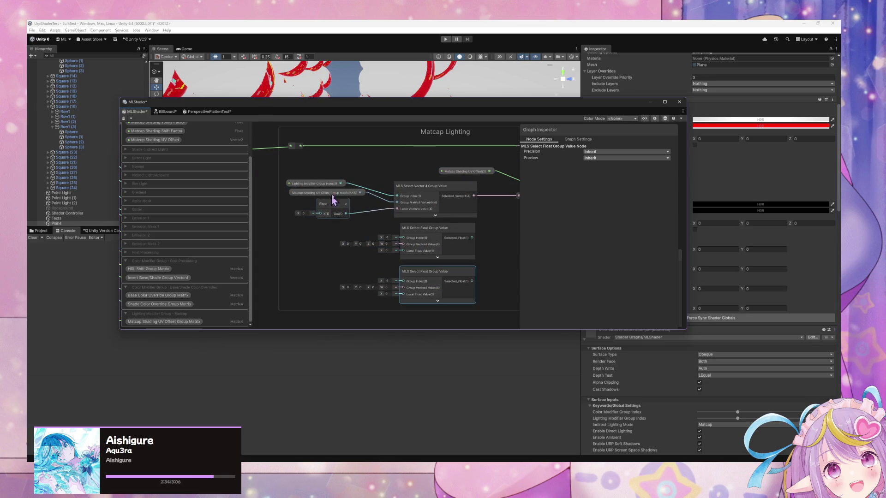
Step: Reroute the Lighting Modifier Group Index wire into the lower Select Float node's Group Index input
drag(342, 186, 343, 187)
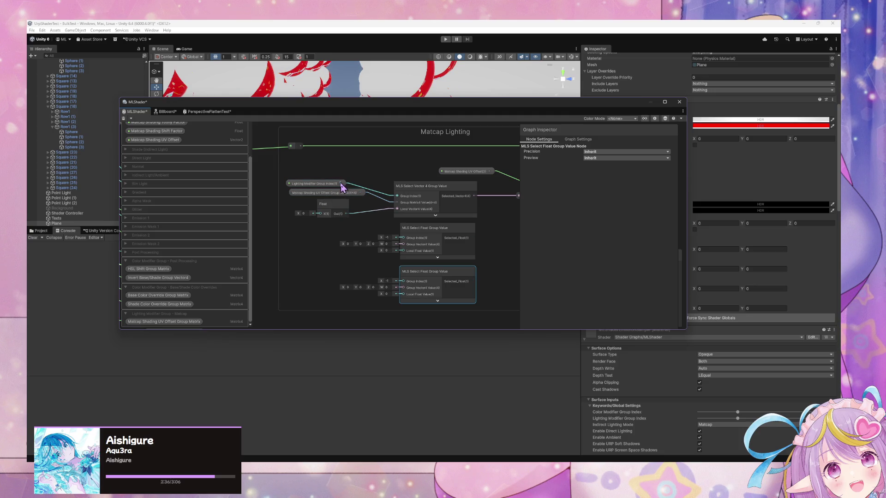
double_click(369, 189)
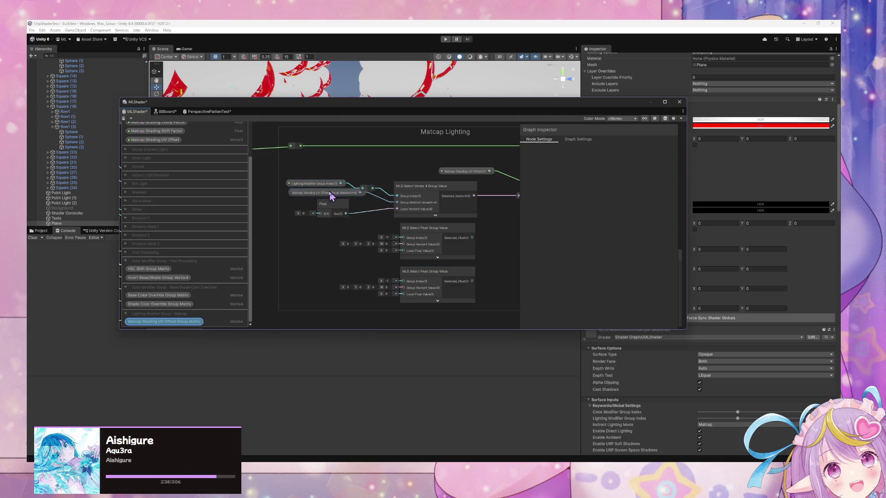
drag(328, 207, 303, 221)
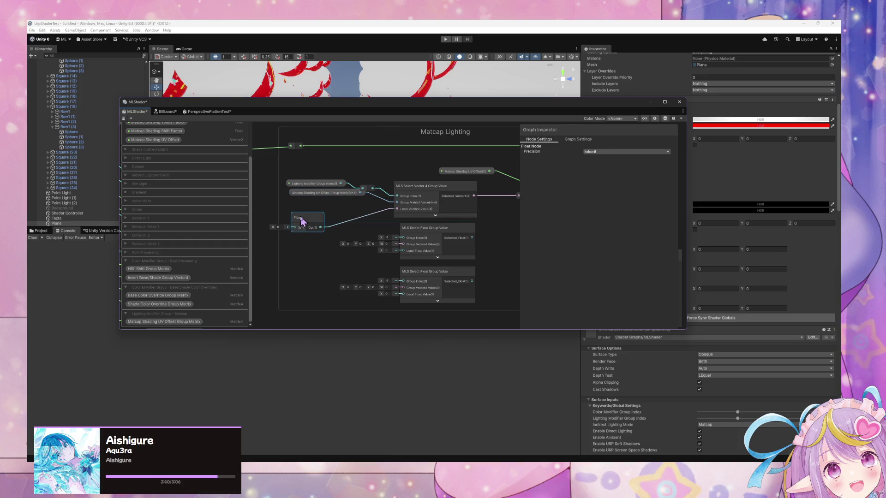
click(321, 218)
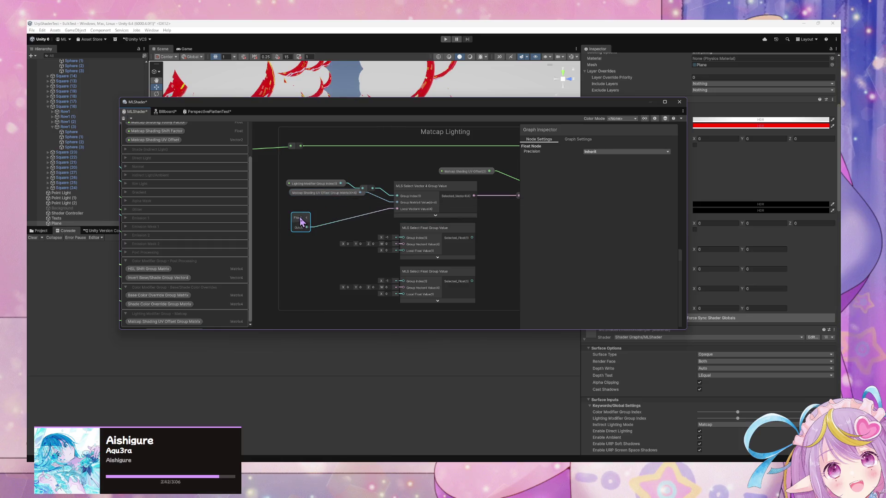
click(306, 218)
click(324, 193)
mouse_move(323, 196)
mouse_down()
mouse_move(316, 204)
mouse_move(308, 193)
mouse_up()
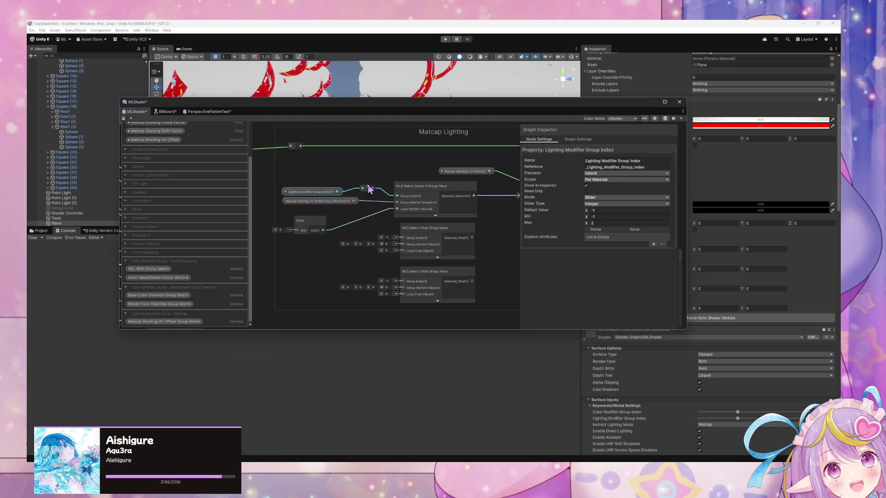
drag(368, 188, 403, 237)
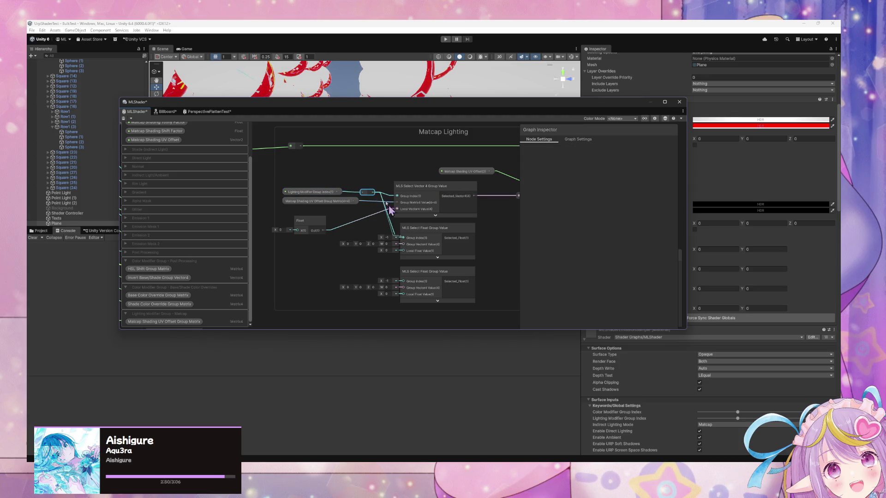
drag(372, 193, 402, 281)
Step: Route the Float value through a reroute point into both Select Float nodes' Local Float Value inputs
mouse_move(483, 265)
mouse_down()
mouse_move(352, 263)
mouse_move(403, 267)
mouse_move(456, 232)
mouse_up()
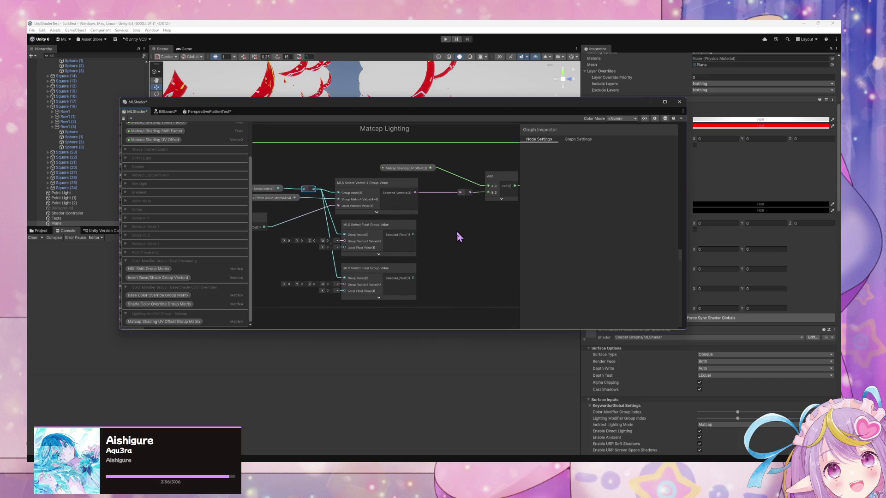
drag(404, 169, 444, 162)
mouse_move(507, 181)
mouse_down()
mouse_move(521, 180)
mouse_move(508, 194)
mouse_move(513, 186)
mouse_up()
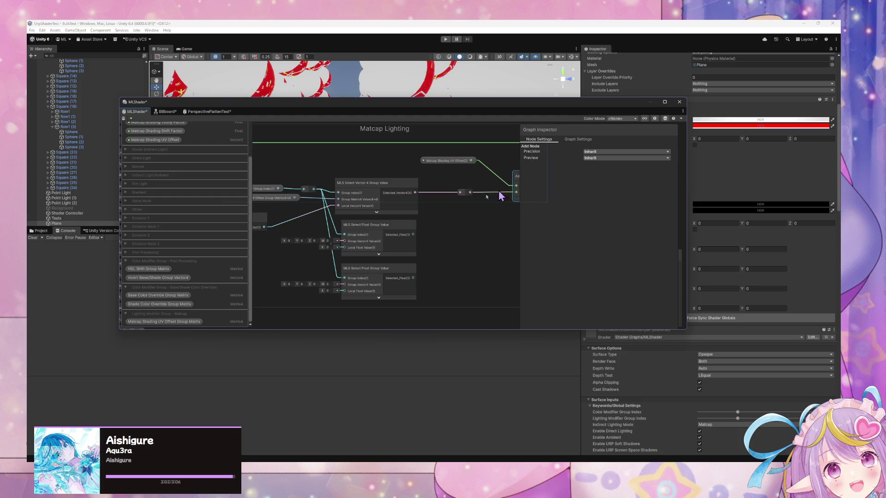
drag(350, 214, 420, 210)
mouse_move(335, 224)
mouse_down()
mouse_move(408, 252)
mouse_move(409, 245)
mouse_move(306, 239)
mouse_up()
click(355, 222)
double_click(356, 221)
drag(360, 219, 414, 244)
drag(360, 218, 414, 287)
Step: Frame the whole Matcap Lighting group and shift the bottom Select Float node down slightly
click(421, 222)
scroll(400, 184, down, 3)
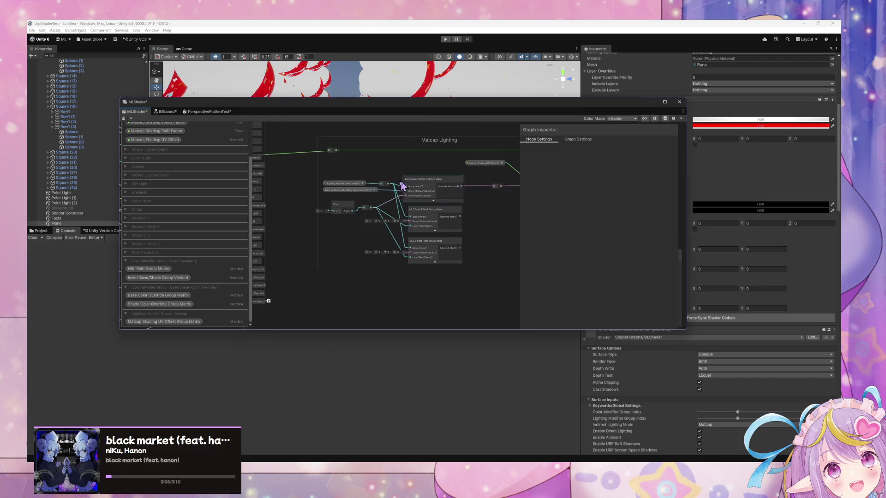
drag(403, 184, 307, 231)
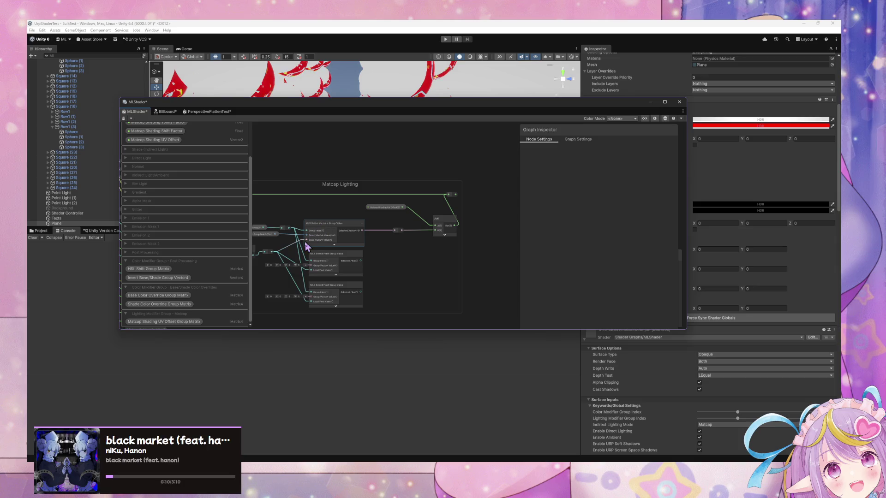
mouse_move(346, 280)
mouse_down()
mouse_move(403, 257)
mouse_move(396, 240)
mouse_move(395, 254)
mouse_up()
click(434, 282)
drag(415, 282, 412, 301)
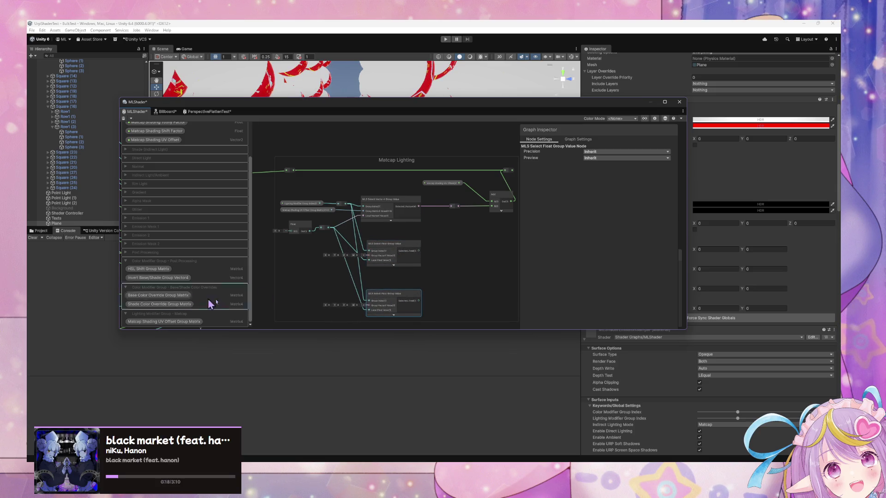
scroll(403, 294, up, 2)
scroll(357, 277, up, 2)
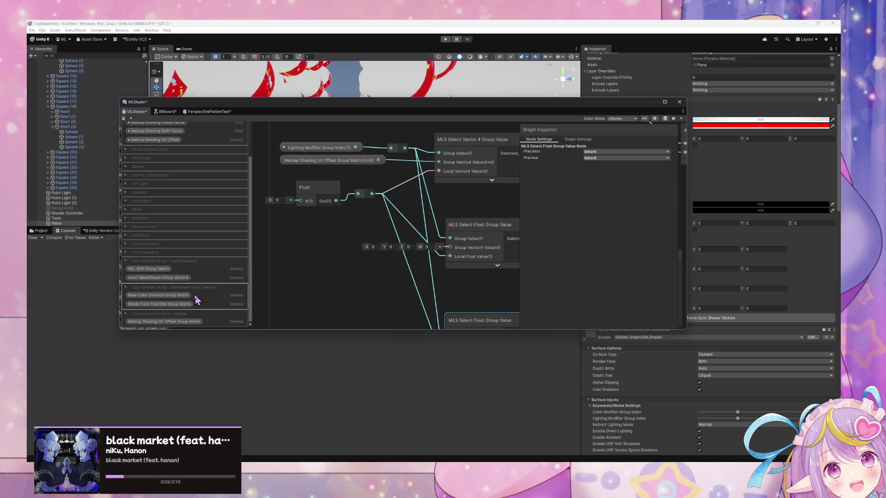
scroll(196, 267, up, 3)
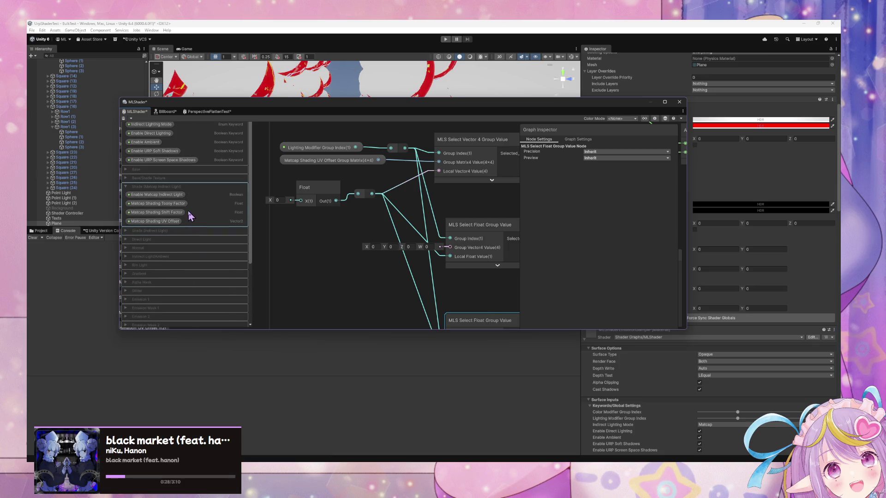
Step: Deselect the node and drag the Shader Graph window's bottom edge downward to enlarge it
click(342, 326)
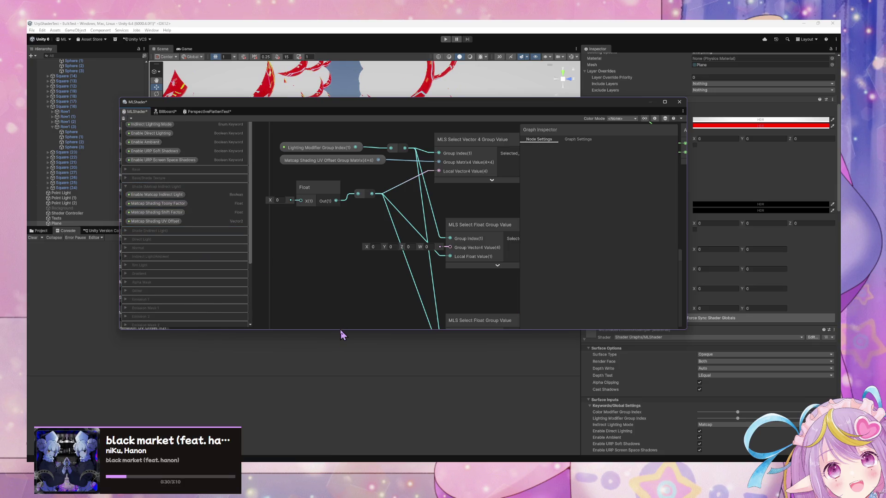
drag(341, 330, 341, 398)
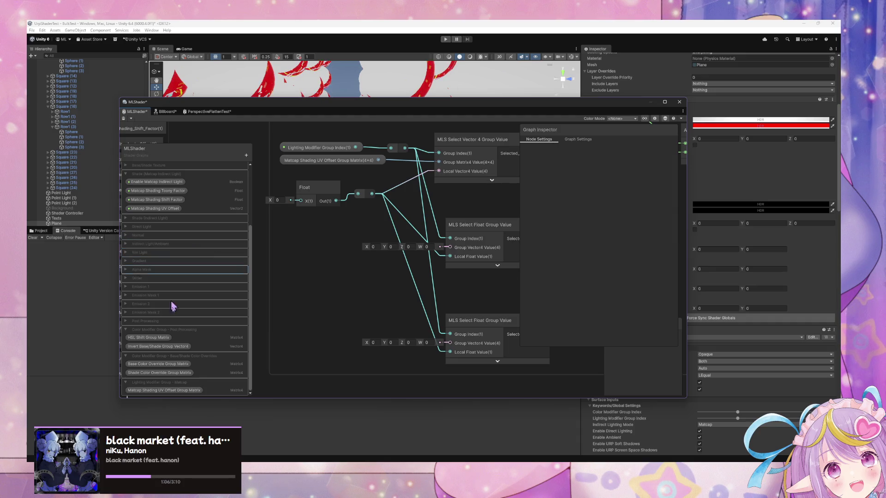
Step: Duplicate the Invert Base/Shade Group Vector4 property into the Lighting Modifier - Matcap group
right_click(180, 348)
click(203, 365)
mouse_move(176, 359)
mouse_down()
mouse_move(181, 401)
mouse_move(174, 392)
mouse_move(197, 368)
mouse_move(179, 352)
mouse_move(182, 392)
mouse_move(180, 379)
mouse_up()
click(184, 389)
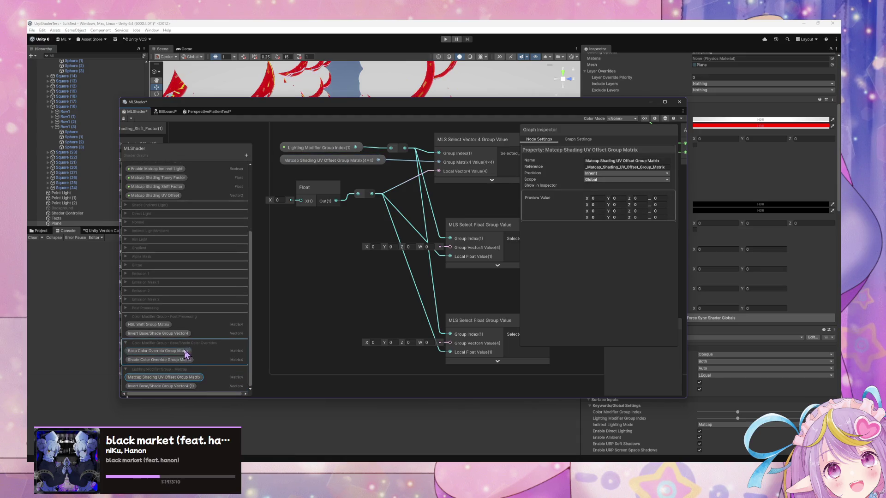
click(126, 342)
click(126, 335)
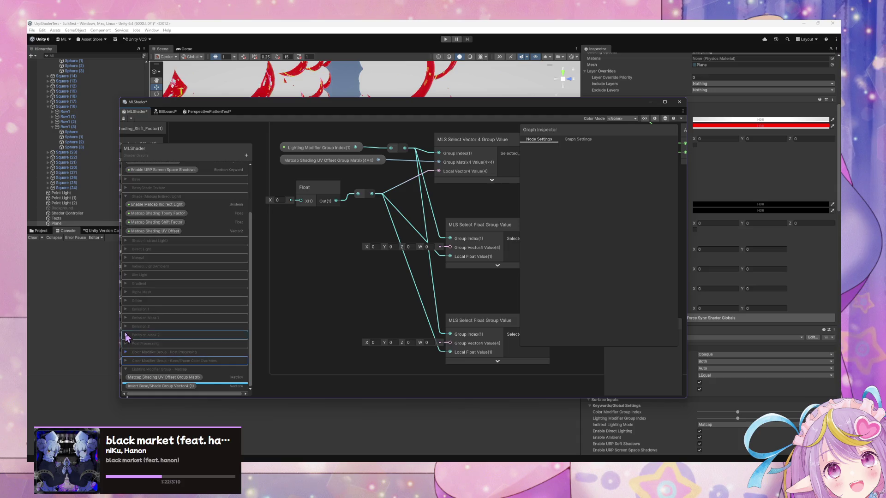
Step: Rename the duplicate to a Matcap Toony Shading Offset Group name, dropping the trailing (1)
click(188, 388)
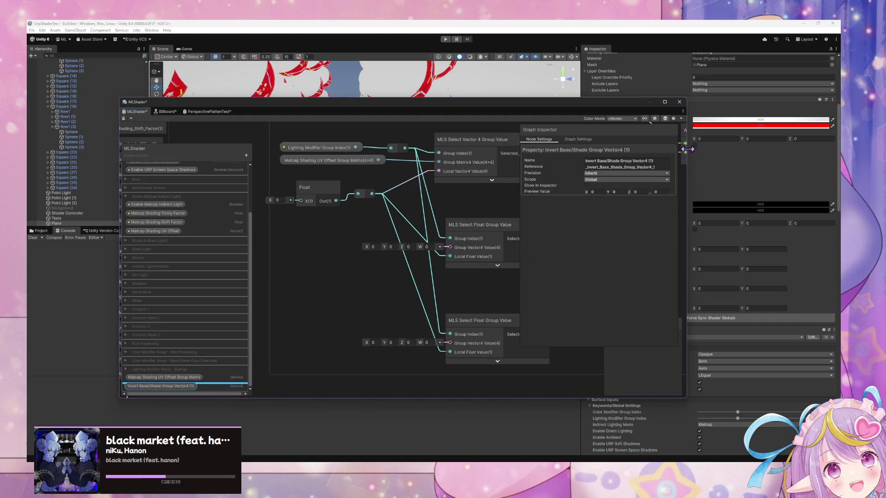
click(661, 160)
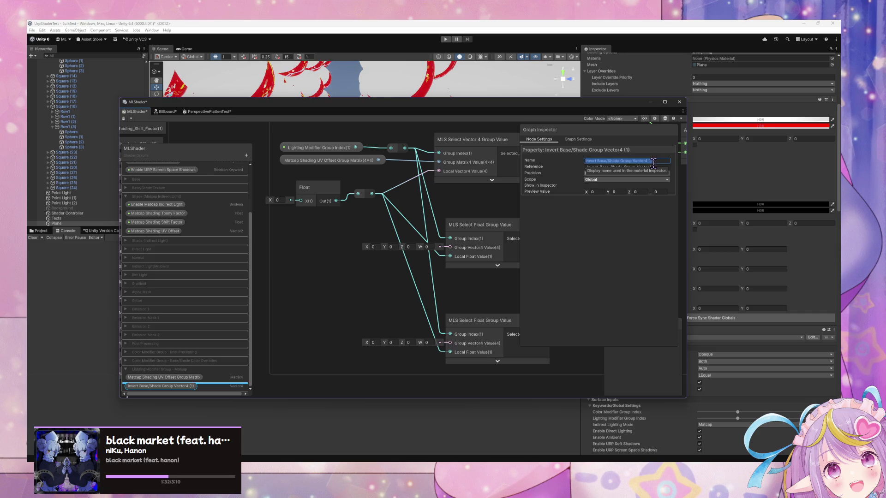
scroll(202, 200, up, 5)
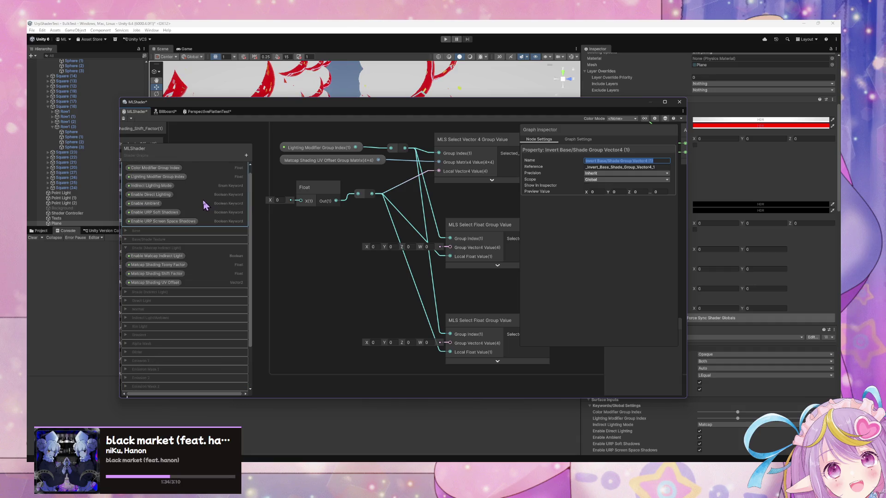
scroll(206, 205, up, 1)
scroll(203, 210, down, 3)
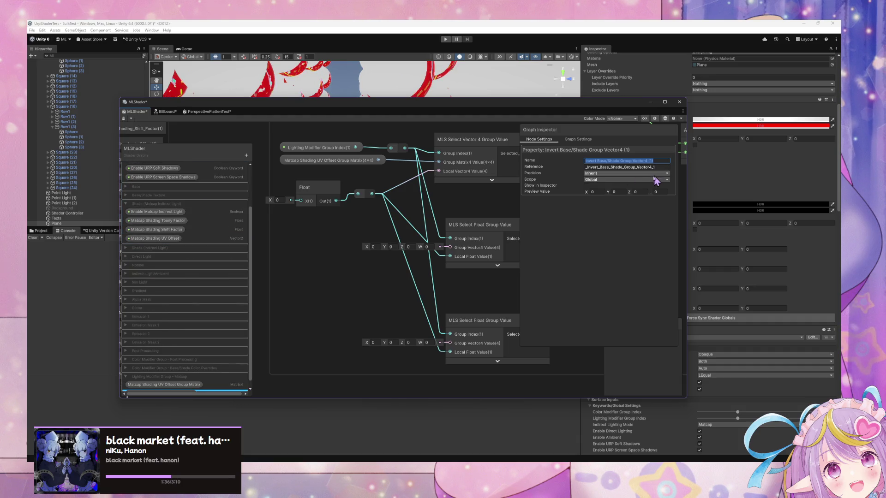
scroll(202, 215, down, 3)
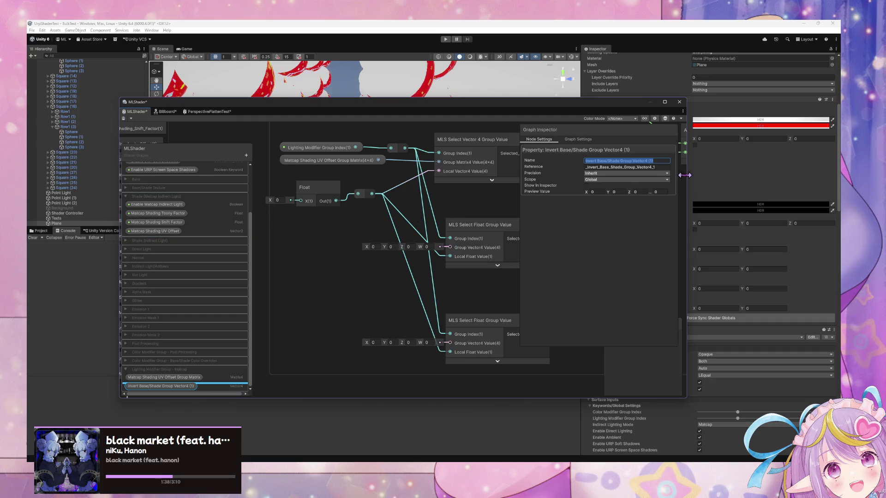
click(659, 160)
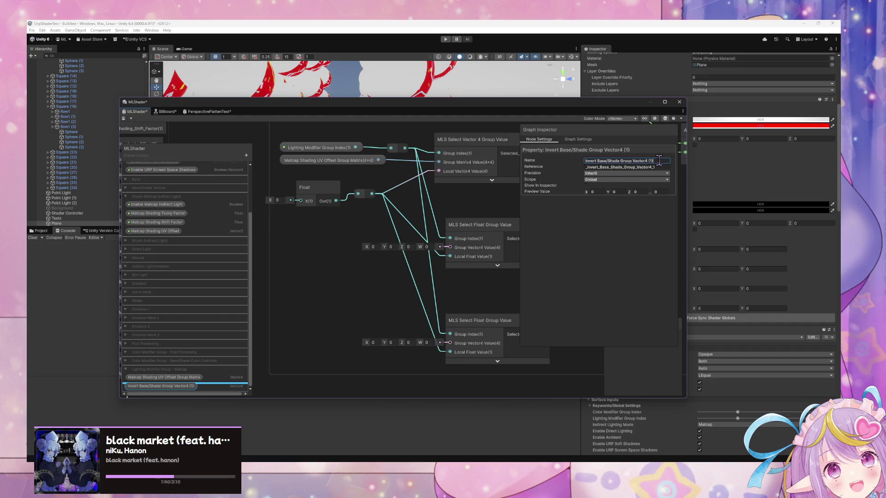
drag(631, 160, 575, 163)
text(MA)
key(BackSpace)
key(BackSpace)
text(atcap Toony Shading)
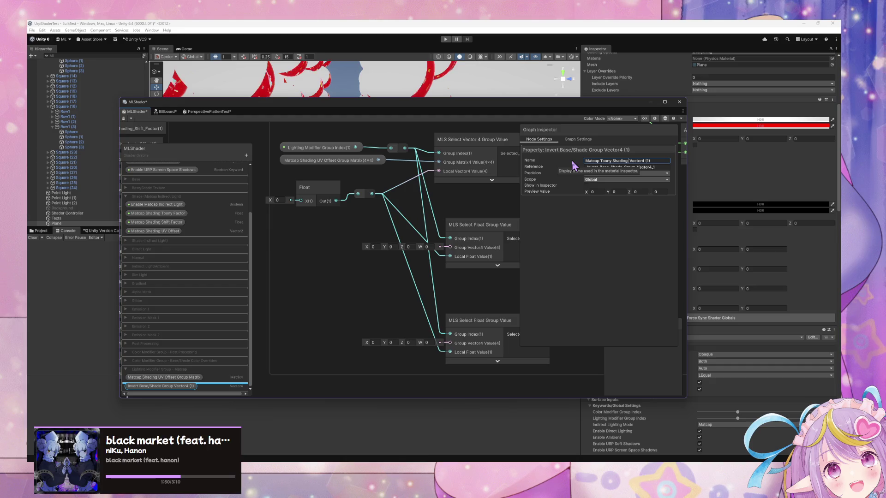
text( Off)
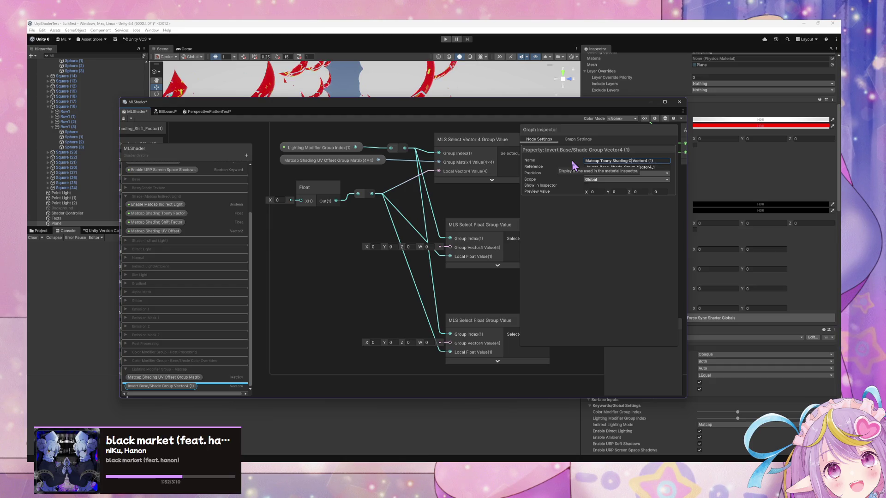
text(set)
text( Grou)
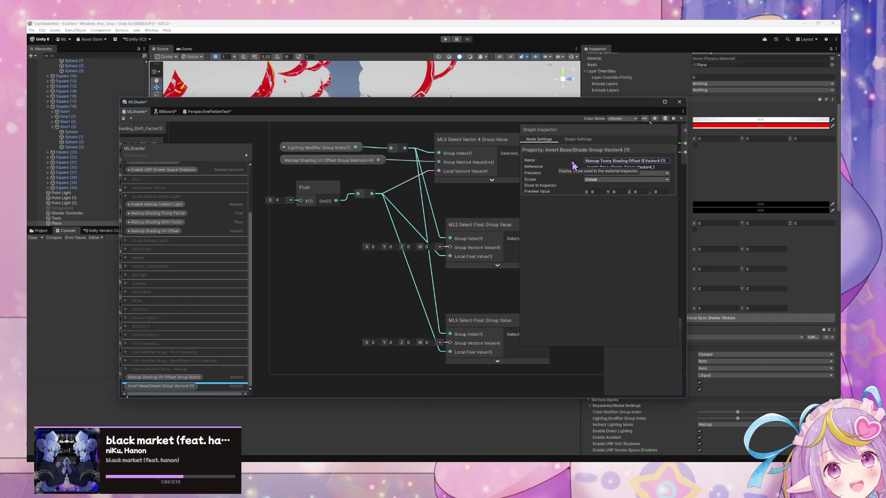
key(End)
key(BackSpace)
key(BackSpace)
key(BackSpace)
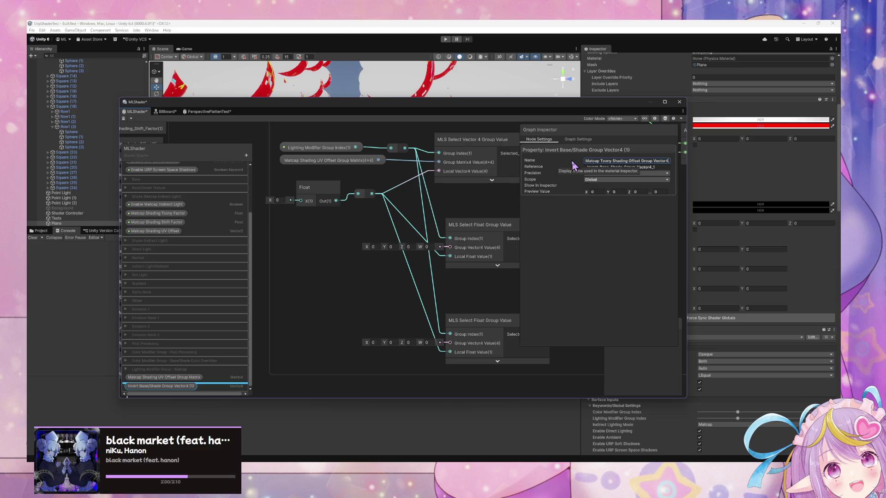
key(Return)
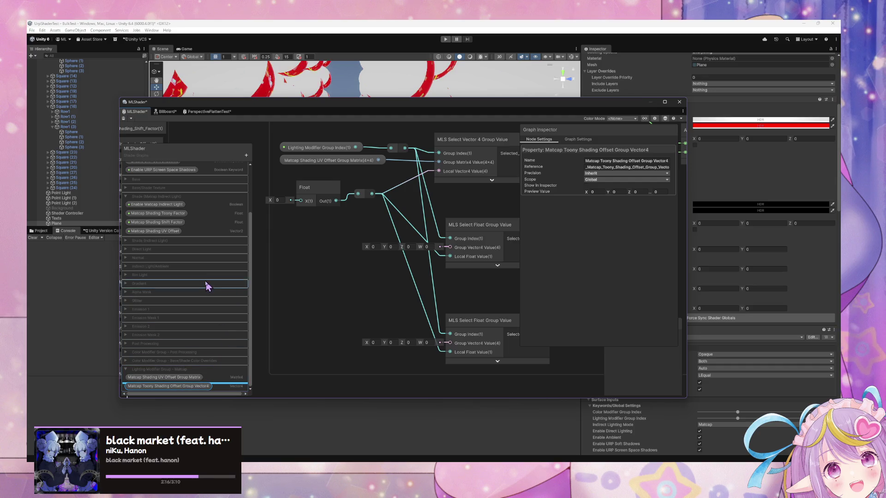
Step: Copy the Matcap Shading Toony Factor name onto the Vector4 property, ending it with Vector4
scroll(207, 284, up, 3)
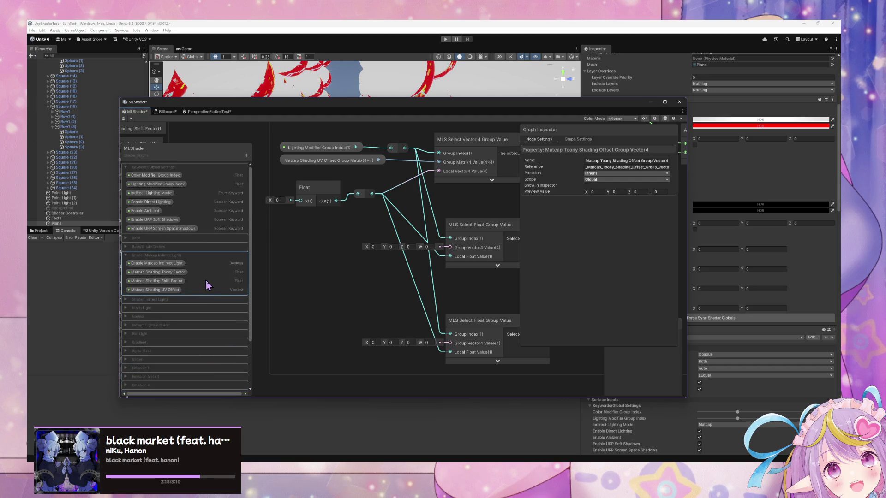
scroll(206, 280, down, 3)
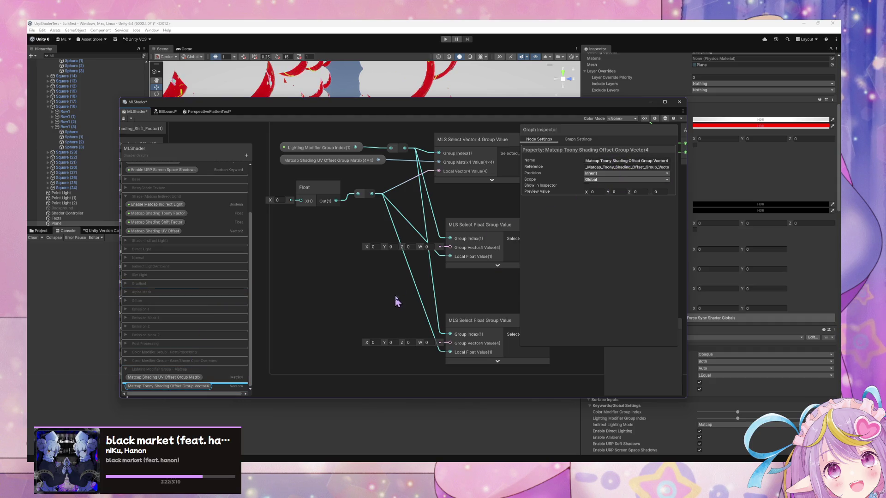
scroll(189, 249, up, 3)
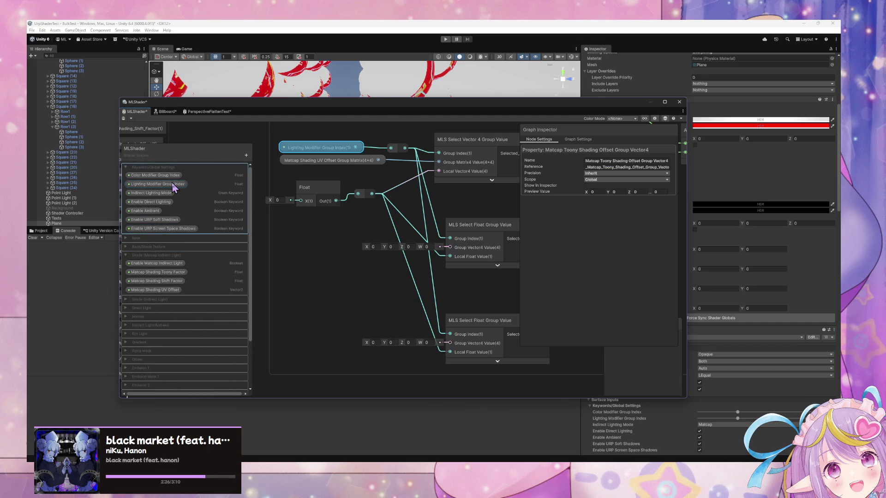
click(178, 273)
click(633, 167)
click(614, 161)
scroll(208, 323, down, 5)
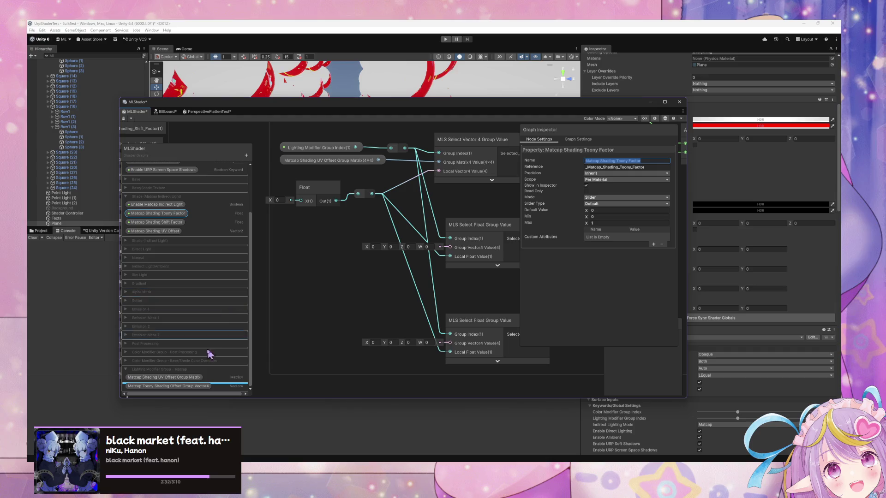
click(168, 387)
click(656, 161)
text(Matcap Shading Toony Factor)
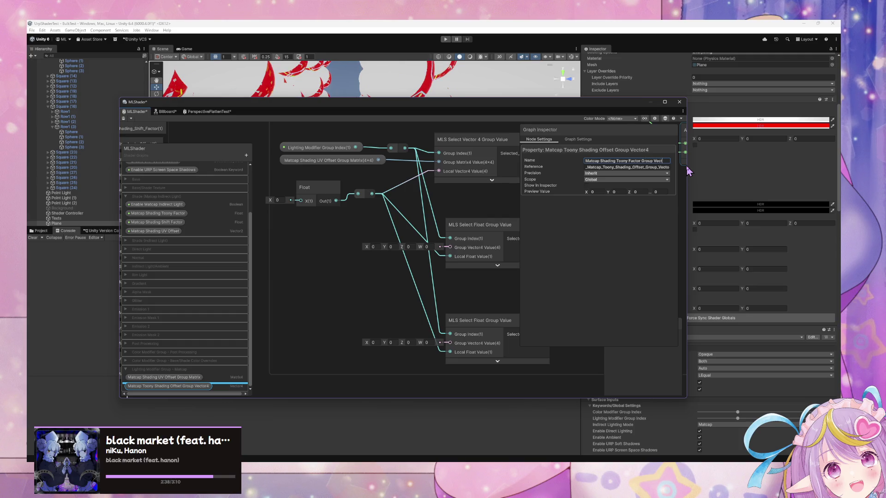
text(or4)
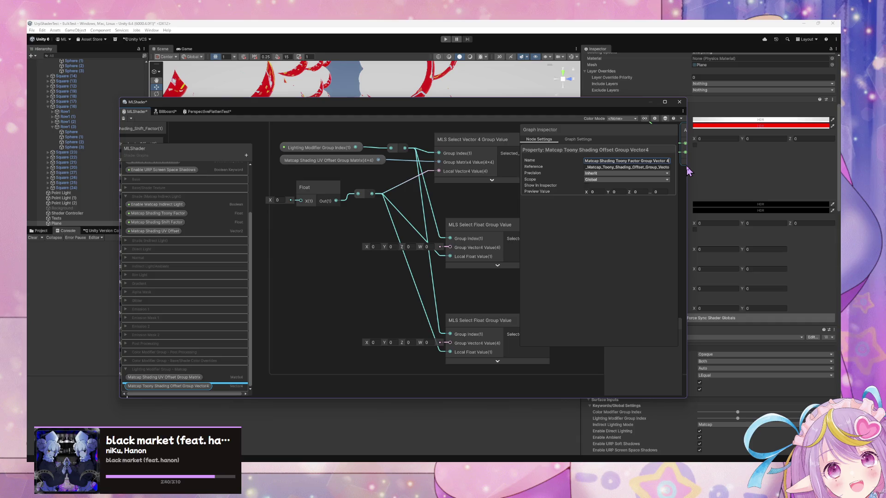
key(Return)
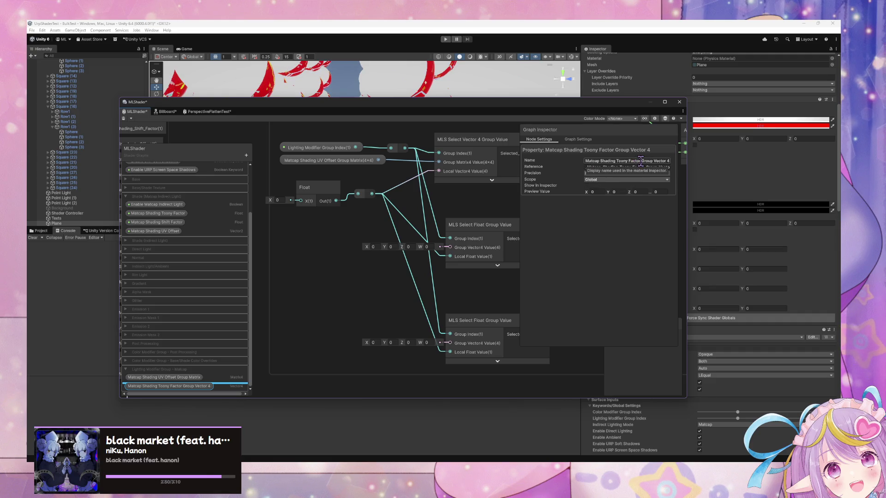
Step: Insert 'Offset' before 'Group' in the property name and commit it
click(640, 161)
click(639, 161)
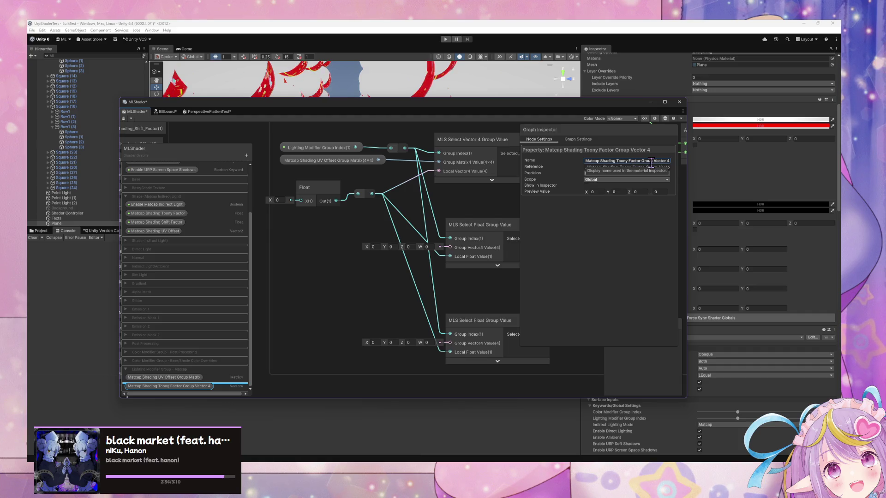
click(641, 162)
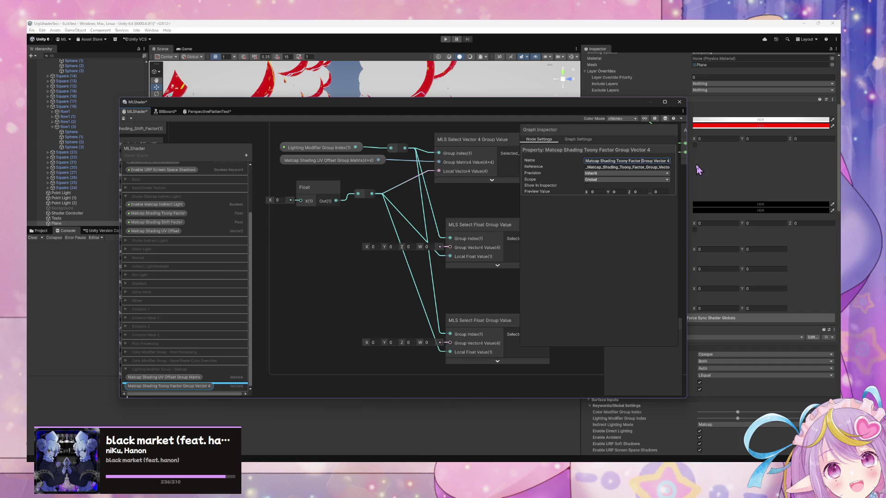
text(Offset)
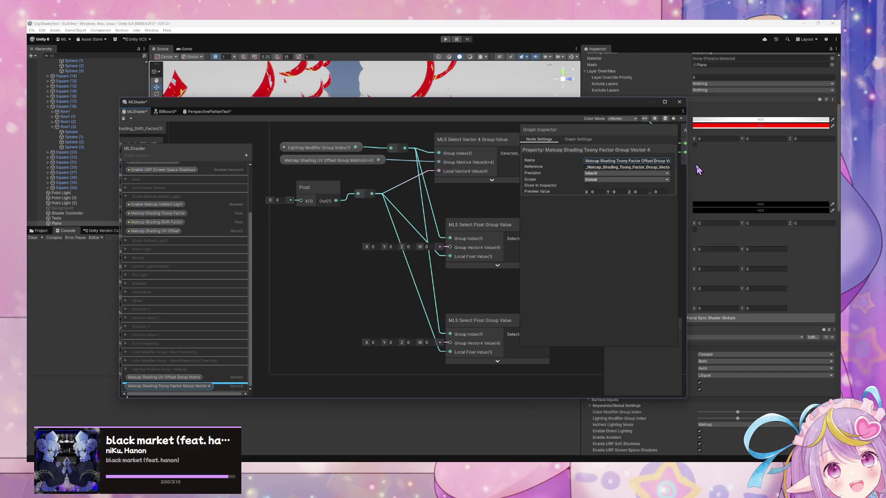
key(Return)
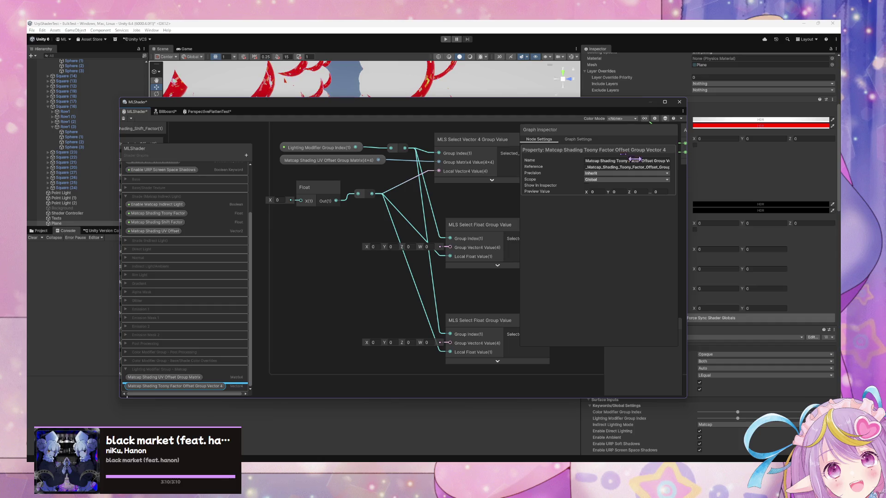
drag(421, 246, 384, 260)
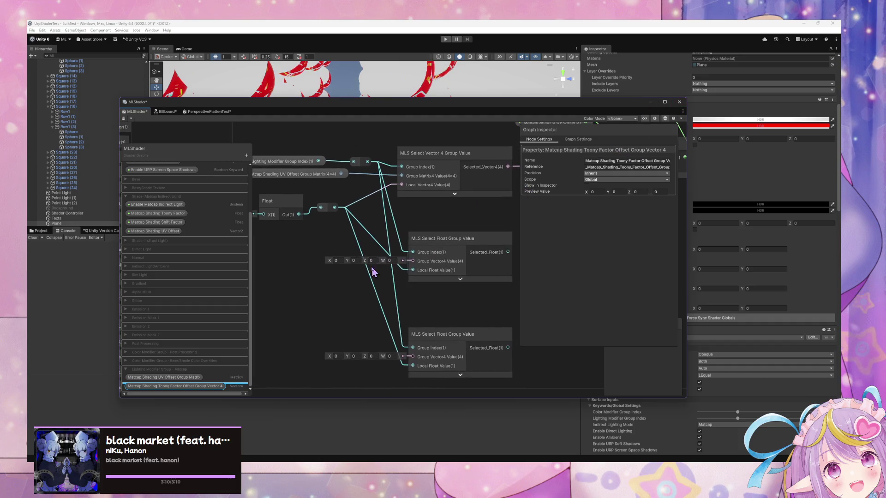
Step: Place the Toony Factor Offset property on the graph, wired to the upper Select Float's Group Vector4 input
drag(296, 283, 275, 266)
mouse_move(397, 271)
mouse_down()
mouse_move(415, 270)
mouse_move(413, 262)
mouse_move(335, 262)
mouse_up()
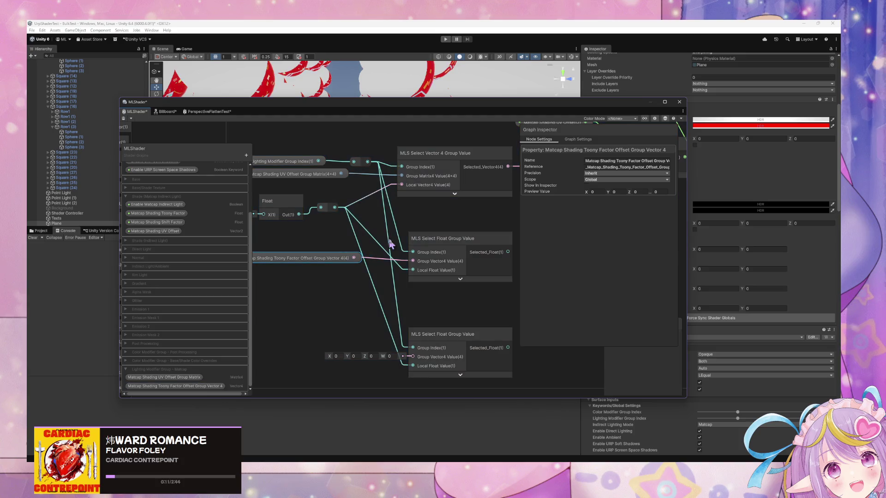
drag(395, 243, 298, 267)
scroll(402, 271, down, 2)
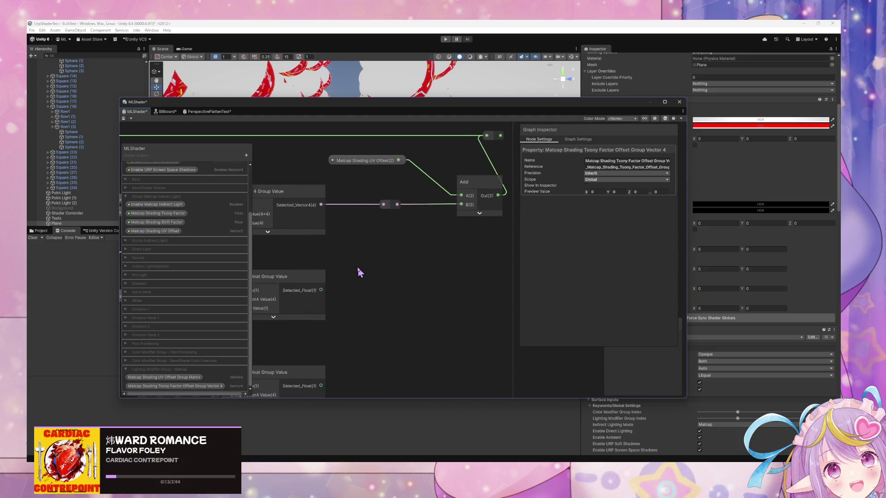
scroll(268, 224, up, 2)
drag(268, 225, 402, 237)
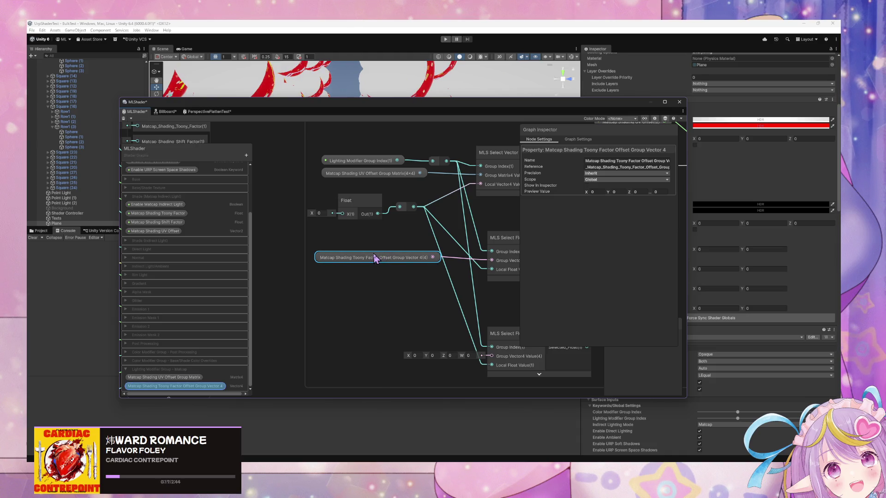
Step: Duplicate the offset property node, then delete the copy again
key(ctrl+d)
mouse_move(433, 271)
mouse_down()
mouse_move(390, 340)
mouse_move(398, 337)
mouse_up()
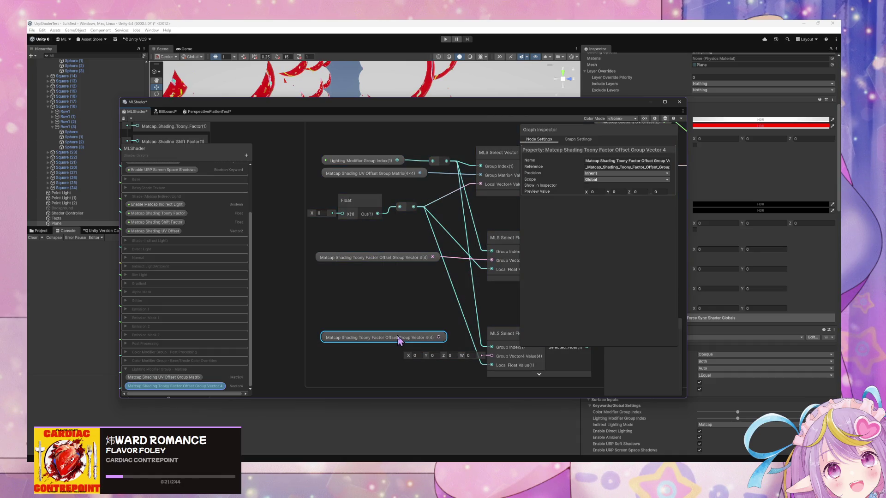
key(Delete)
right_click(175, 386)
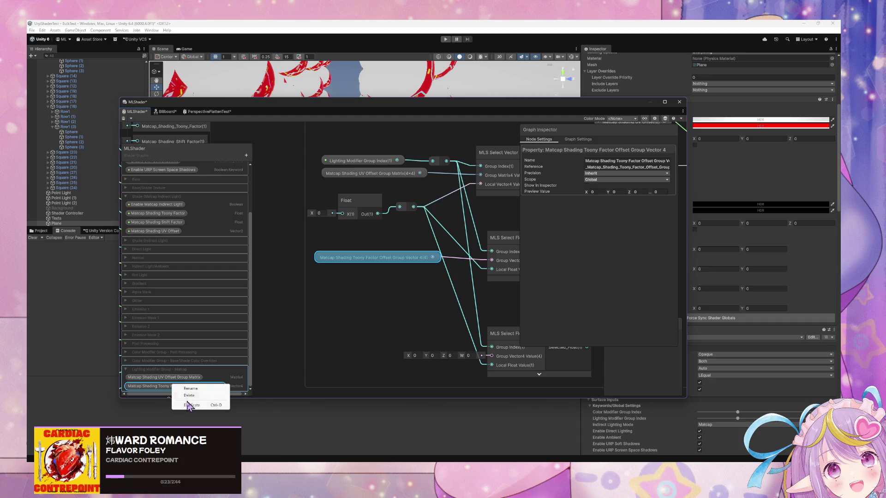
Step: Duplicate the Toony Factor Offset property and rename the copy, replacing Toony with Shift
click(190, 405)
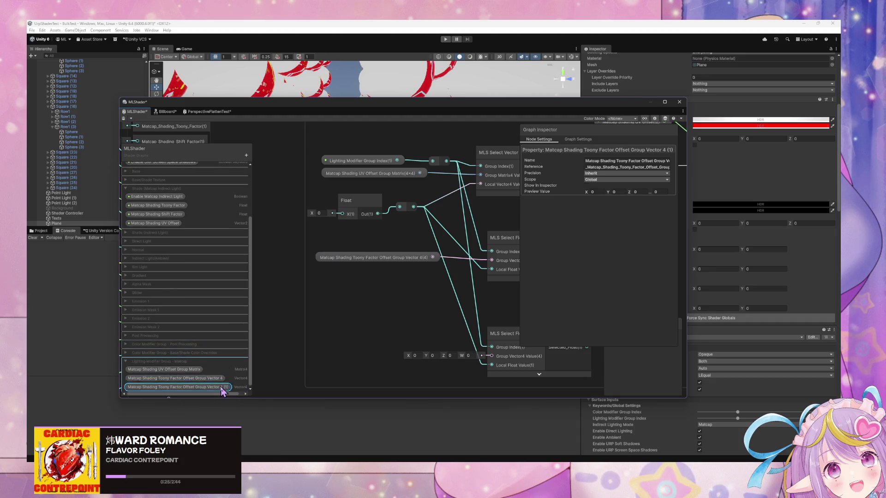
double_click(223, 390)
key(BackSpace)
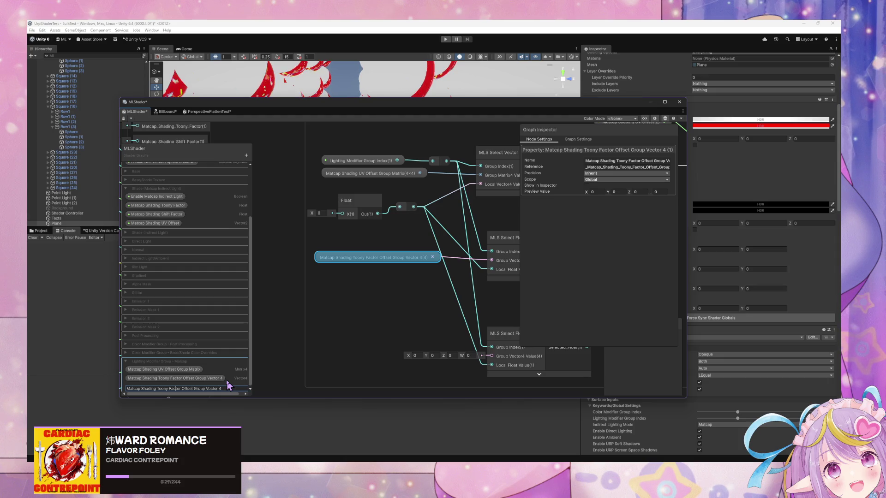
key(BackSpace)
key(BackSpace)
key(BackSpace)
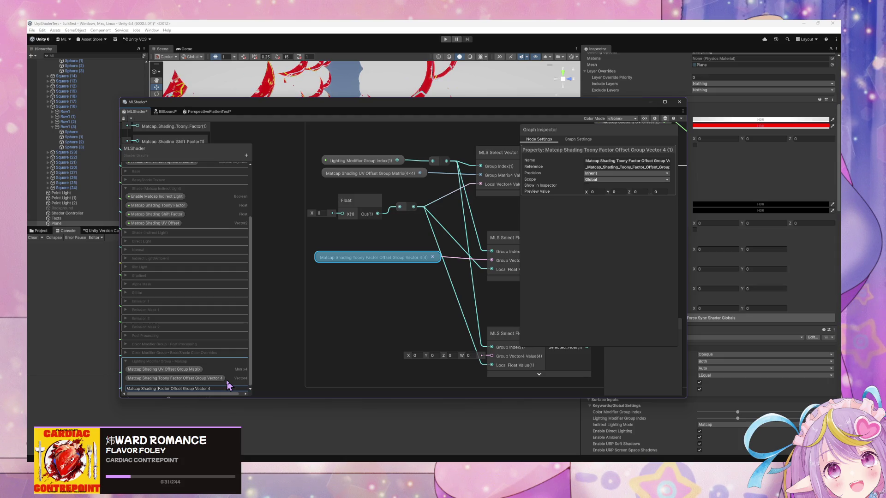
text(Shift)
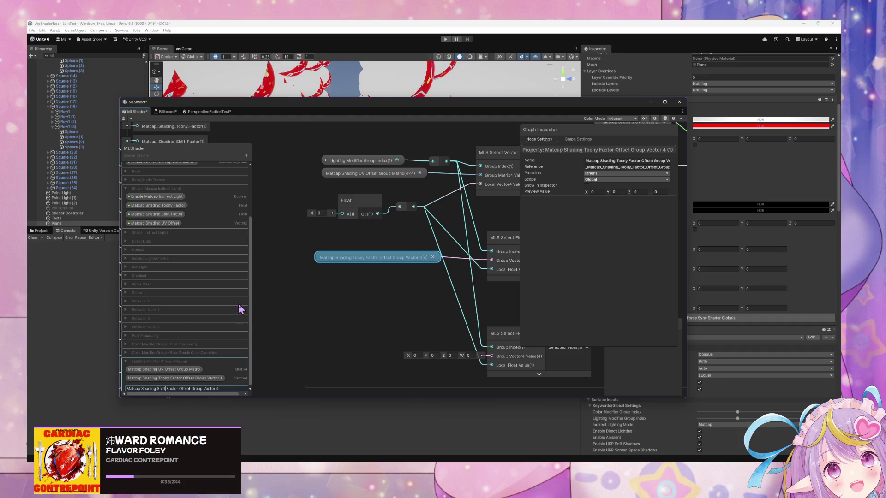
key(Return)
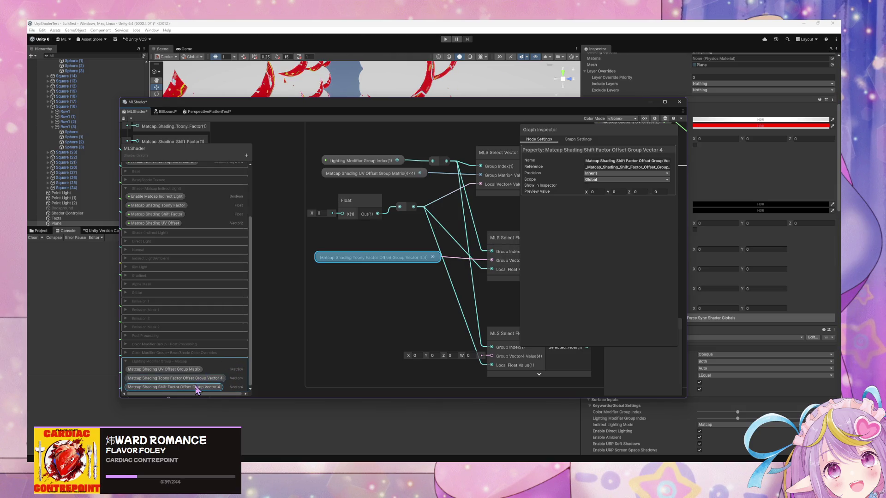
Step: Place the Shift Factor Offset property on the graph, wired to the lower Select Float's Group Vector4 input
drag(192, 390, 361, 329)
drag(457, 333, 492, 356)
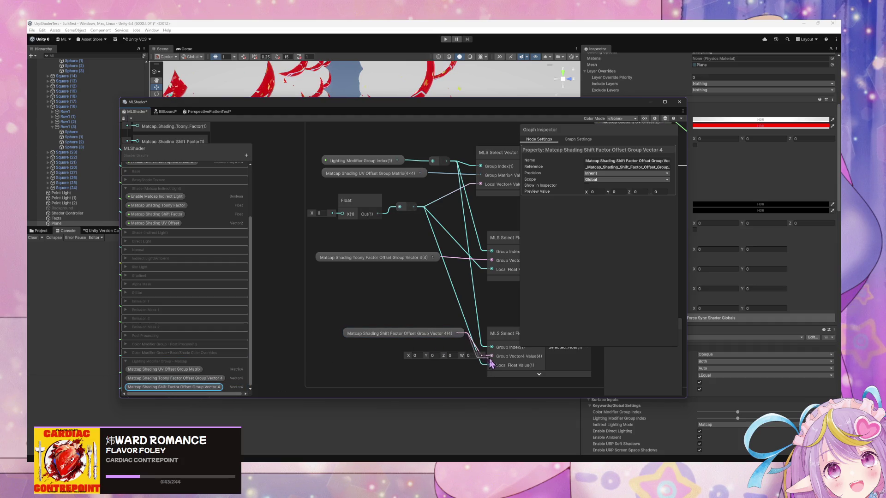
mouse_move(436, 340)
mouse_down()
mouse_move(421, 342)
mouse_move(409, 361)
mouse_up()
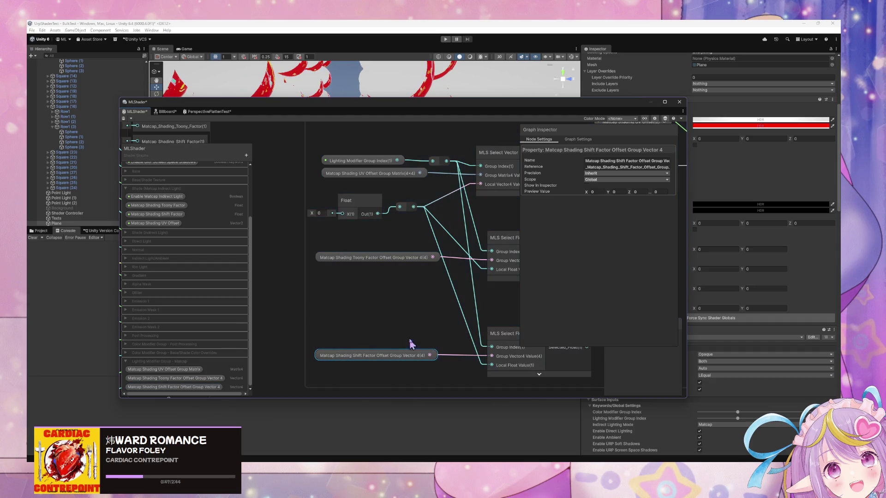
scroll(388, 286, down, 2)
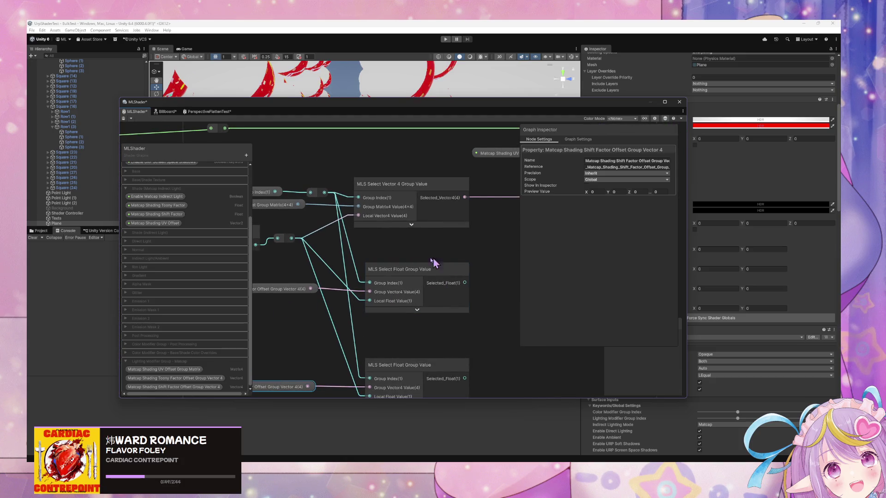
Step: Add Matcap Shading Toony Factor and Shift Factor property nodes to the graph, aligned vertically
scroll(303, 271, down, 3)
scroll(342, 268, up, 1)
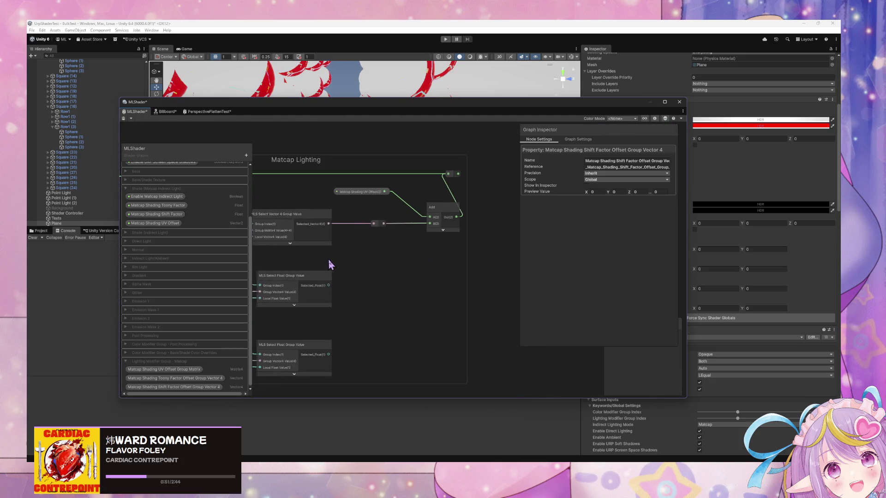
scroll(328, 262, up, 2)
scroll(355, 253, up, 2)
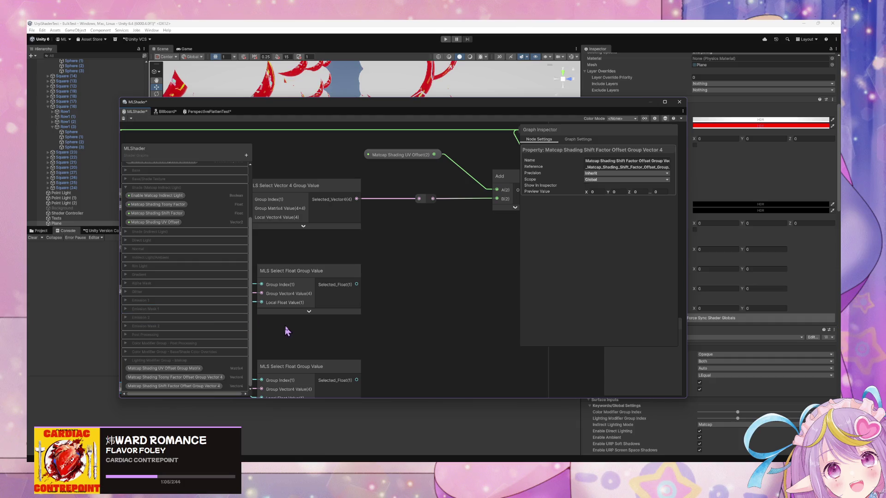
scroll(295, 337, up, 1)
scroll(293, 337, down, 1)
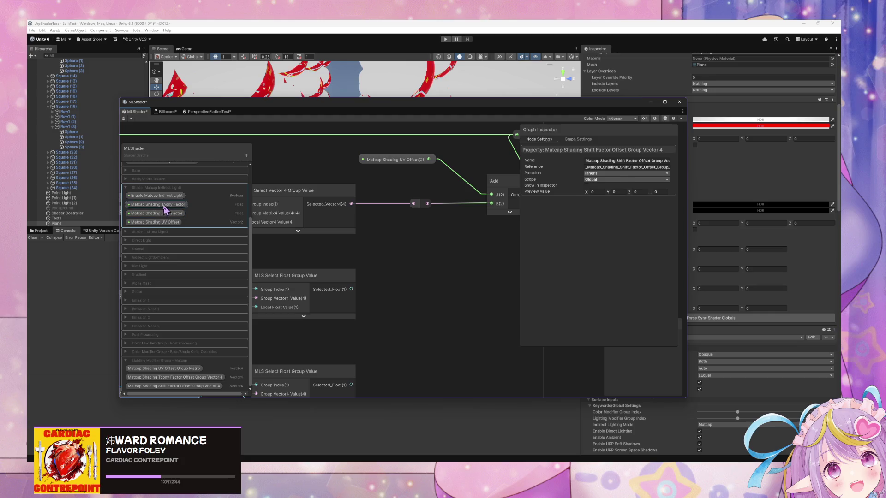
drag(163, 206, 384, 268)
mouse_move(174, 215)
mouse_down()
mouse_move(409, 342)
mouse_move(405, 350)
mouse_up()
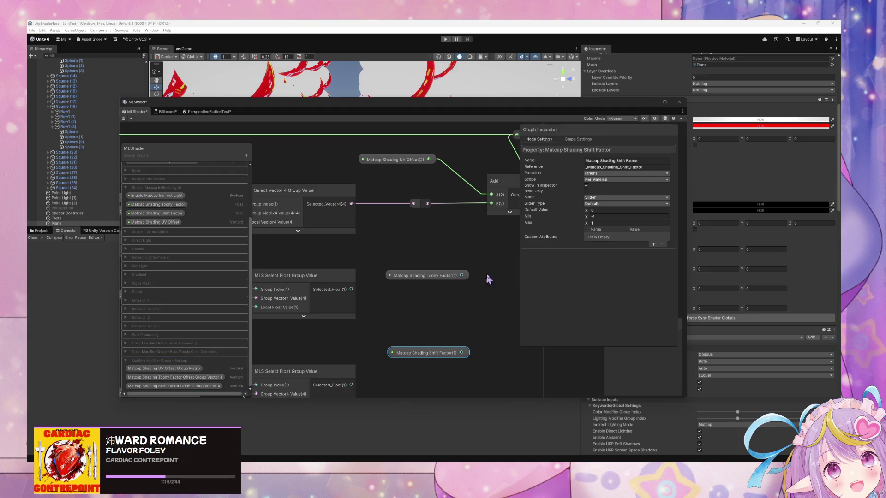
scroll(483, 279, right, 2)
drag(396, 277, 390, 276)
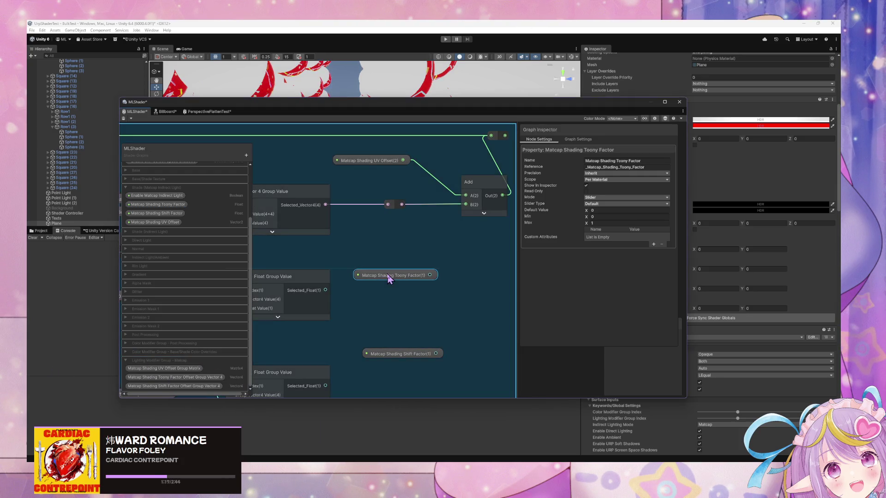
drag(392, 356, 379, 360)
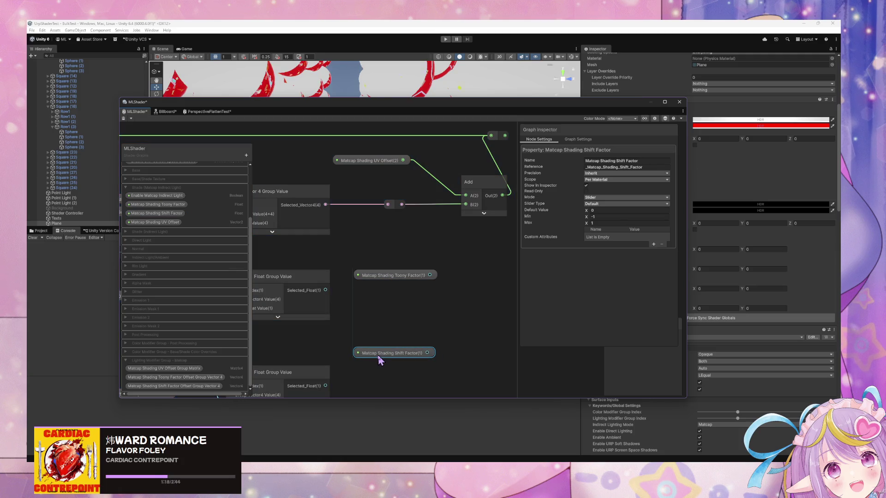
Step: Wire Toony Factor into an Add node's A input and the first Selected_Float into B
right_click(449, 303)
key(Escape)
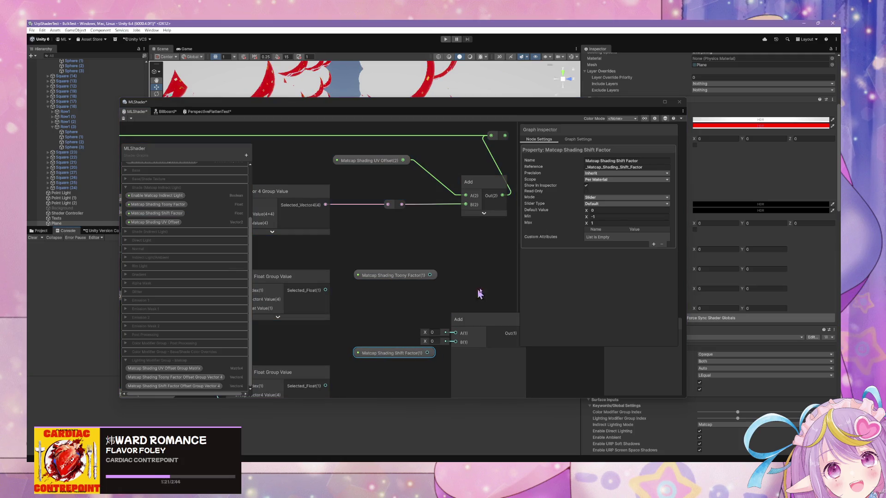
click(480, 328)
mouse_move(477, 296)
mouse_down()
mouse_move(447, 296)
mouse_move(550, 283)
mouse_move(484, 302)
mouse_move(313, 312)
mouse_up()
mouse_move(455, 269)
mouse_down()
mouse_move(488, 292)
mouse_move(498, 273)
mouse_up()
mouse_move(349, 284)
mouse_down()
mouse_move(484, 291)
mouse_move(492, 275)
mouse_up()
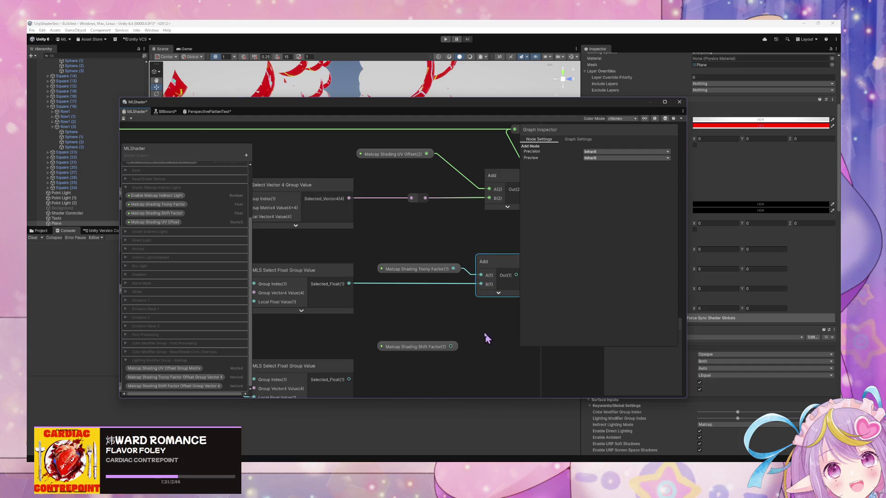
Step: Duplicate the Add node and wire Shift Factor into A and the second Selected_Float into B
drag(487, 336, 466, 308)
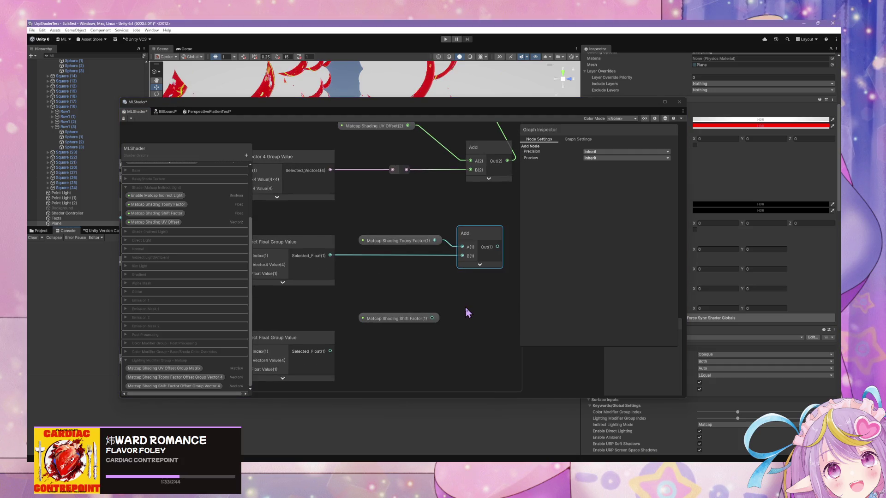
key(ctrl+d)
mouse_move(491, 332)
mouse_down()
mouse_move(415, 322)
mouse_move(403, 333)
mouse_move(462, 352)
mouse_up()
mouse_move(330, 352)
mouse_down()
mouse_move(462, 360)
mouse_move(479, 340)
mouse_up()
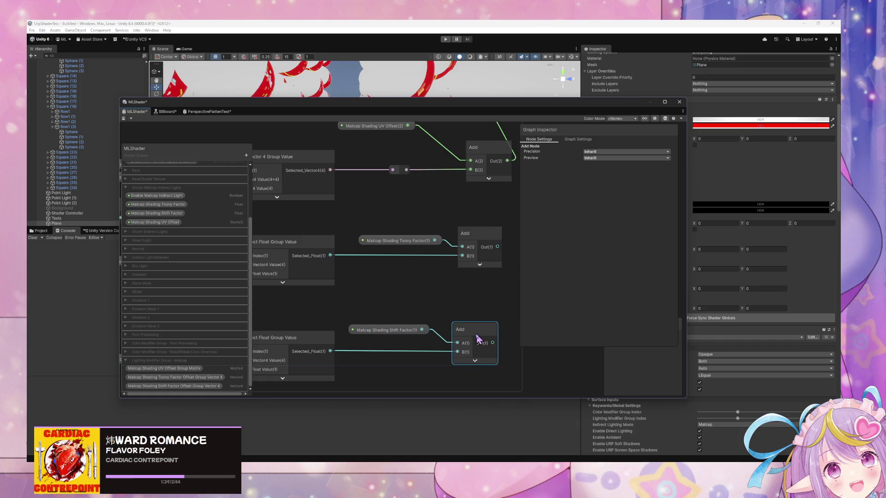
scroll(439, 290, down, 2)
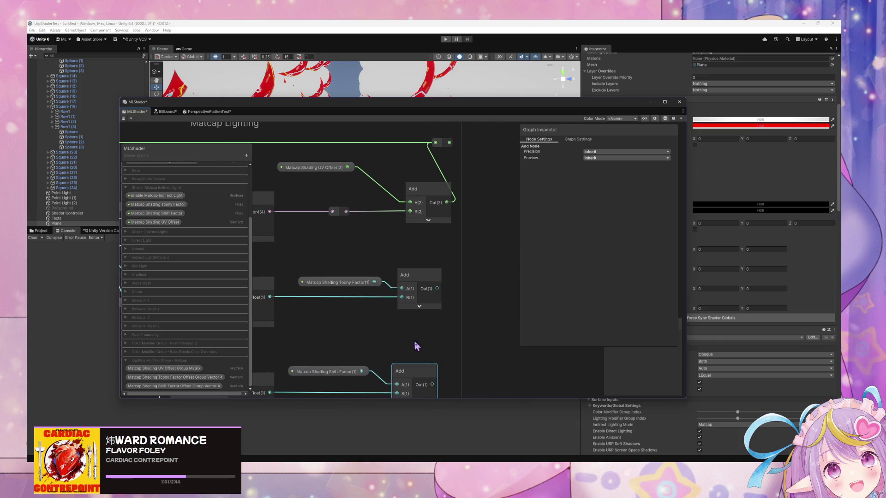
Step: Wire the matcap Add results into the Vertex stack's matcap custom interpolator slots
scroll(412, 338, down, 1)
scroll(462, 337, down, 2)
drag(520, 337, 658, 348)
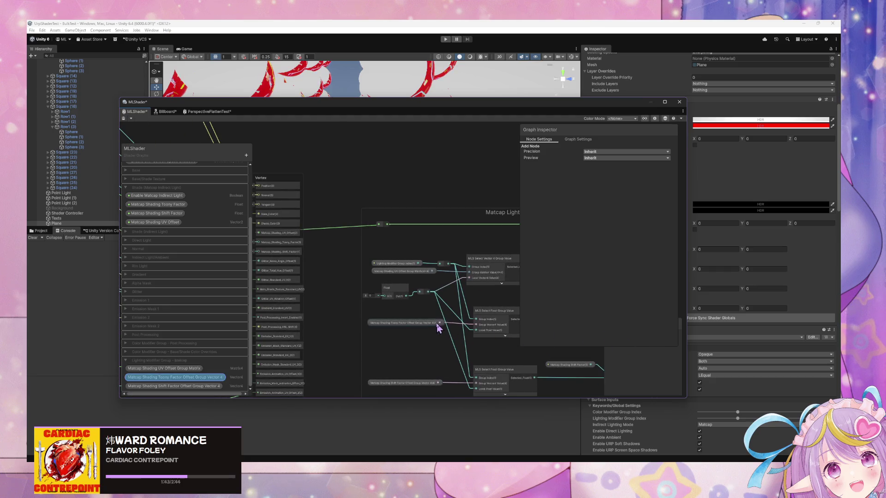
scroll(443, 333, up, 4)
scroll(438, 334, up, 2)
drag(435, 332, 362, 306)
scroll(372, 307, down, 3)
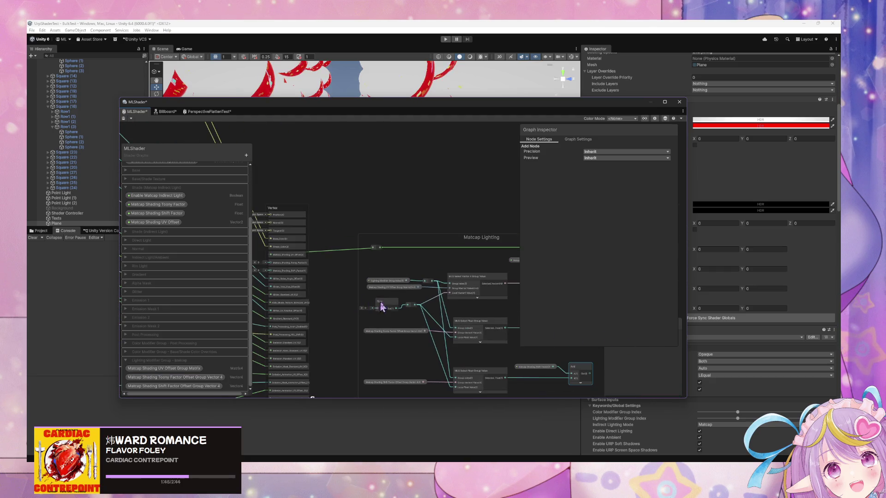
scroll(382, 301, down, 2)
scroll(341, 292, up, 2)
scroll(389, 336, up, 1)
scroll(390, 334, down, 3)
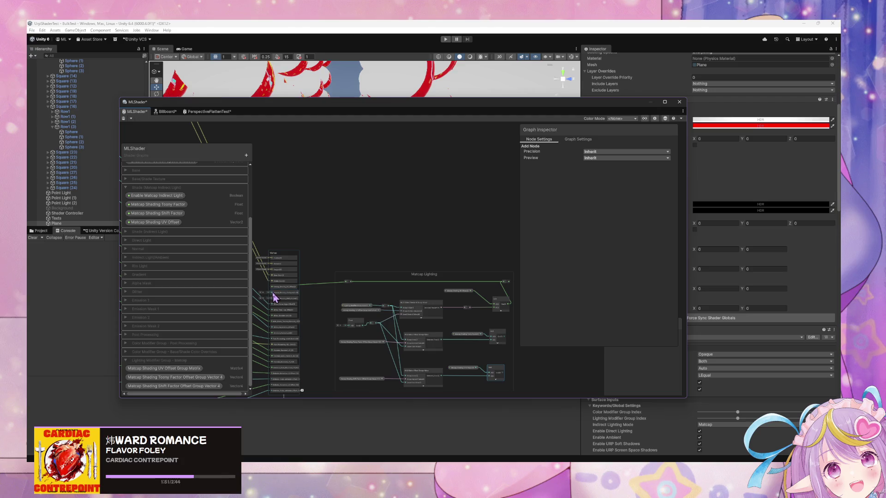
drag(504, 351, 505, 342)
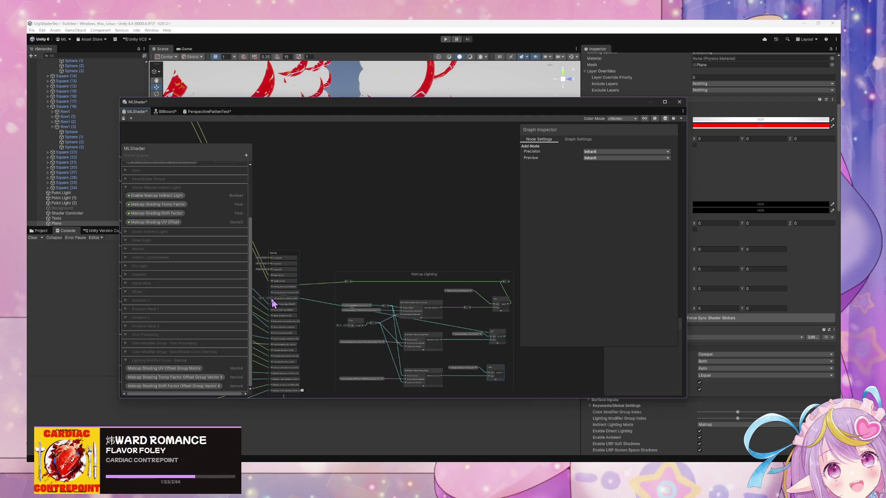
scroll(502, 363, down, 1)
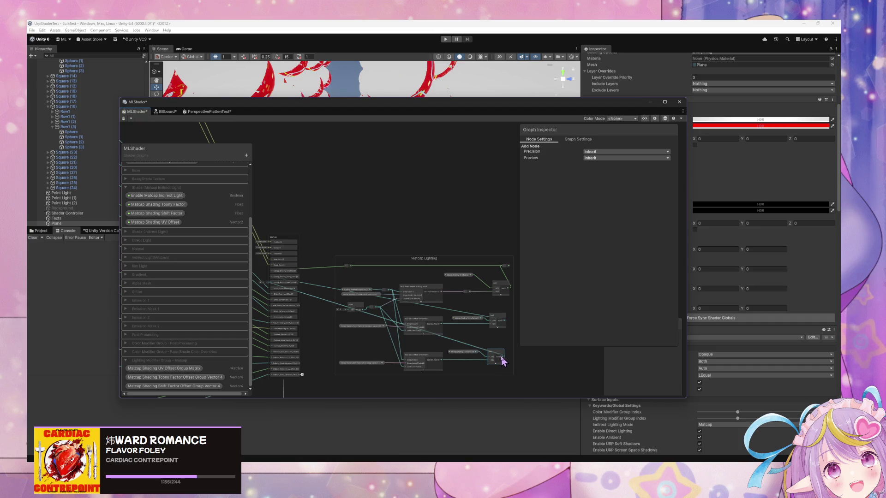
scroll(516, 352, up, 3)
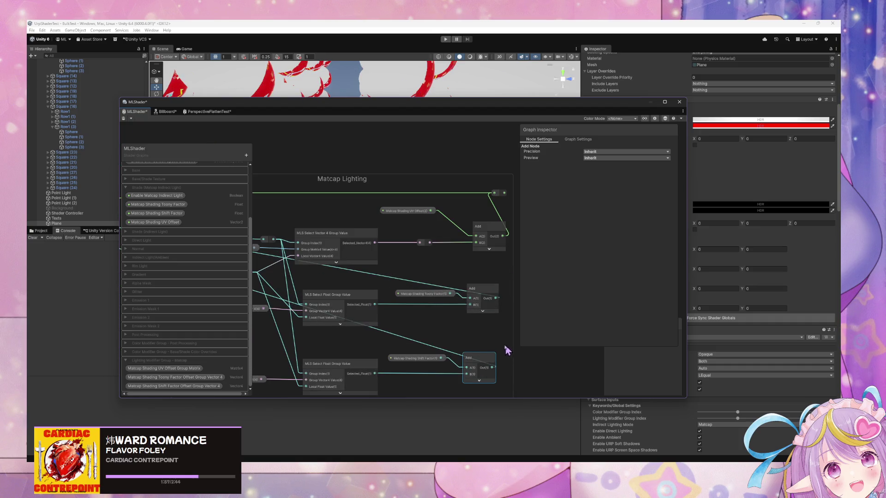
Step: Add two redirect points on the long edges, move them into the Matcap Lighting group, and review the wiring
click(425, 349)
double_click(427, 349)
mouse_move(427, 349)
mouse_down()
mouse_move(484, 352)
mouse_move(501, 336)
mouse_move(509, 344)
mouse_up()
double_click(438, 289)
drag(437, 289, 512, 277)
scroll(434, 292, down, 10)
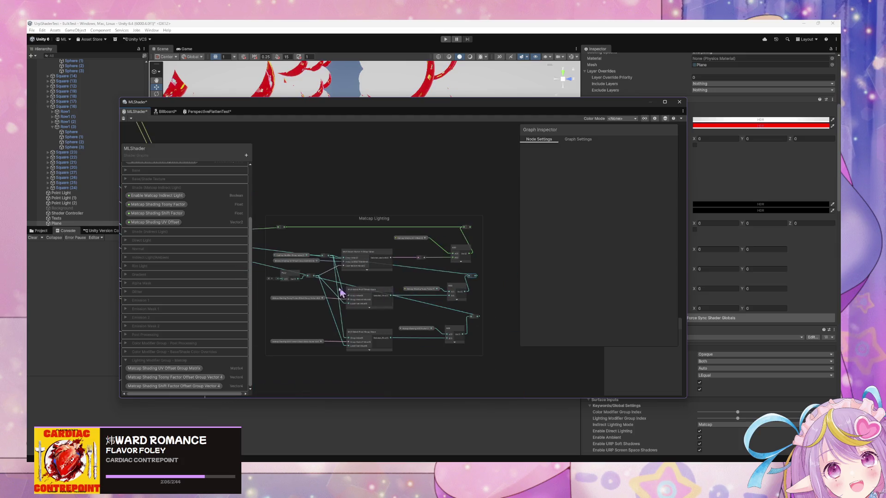
scroll(417, 283, up, 6)
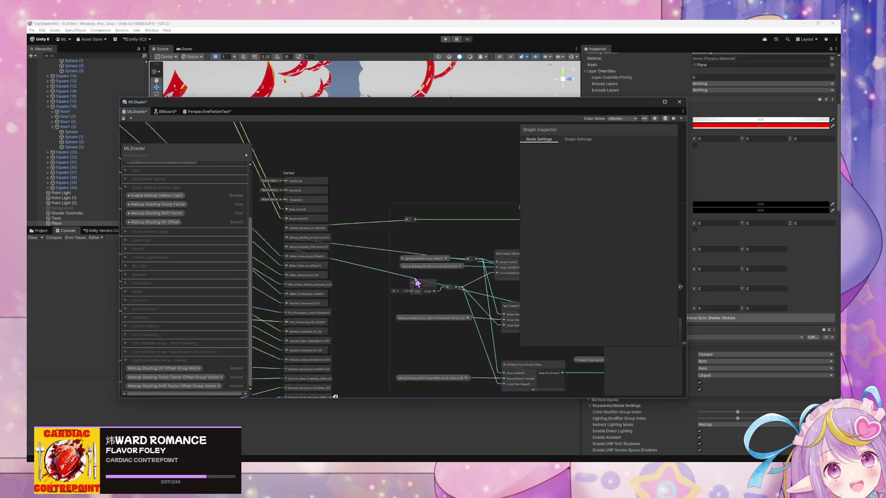
scroll(434, 279, down, 5)
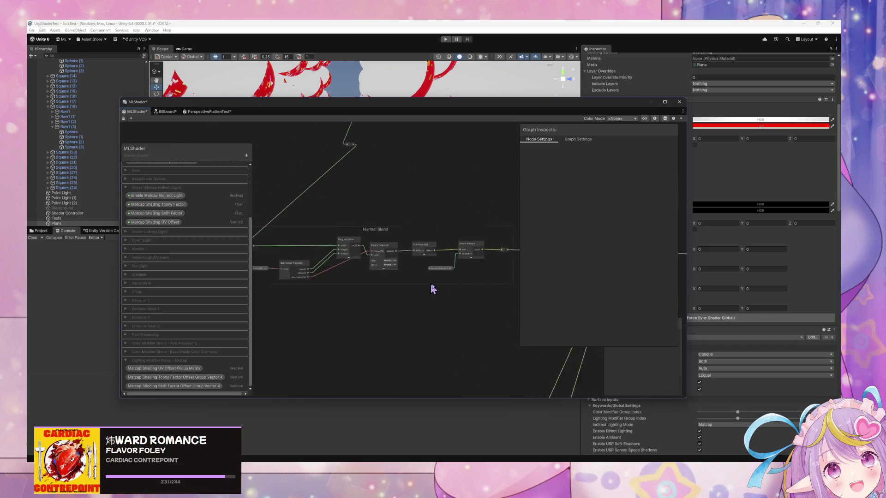
scroll(363, 283, up, 3)
scroll(369, 272, down, 2)
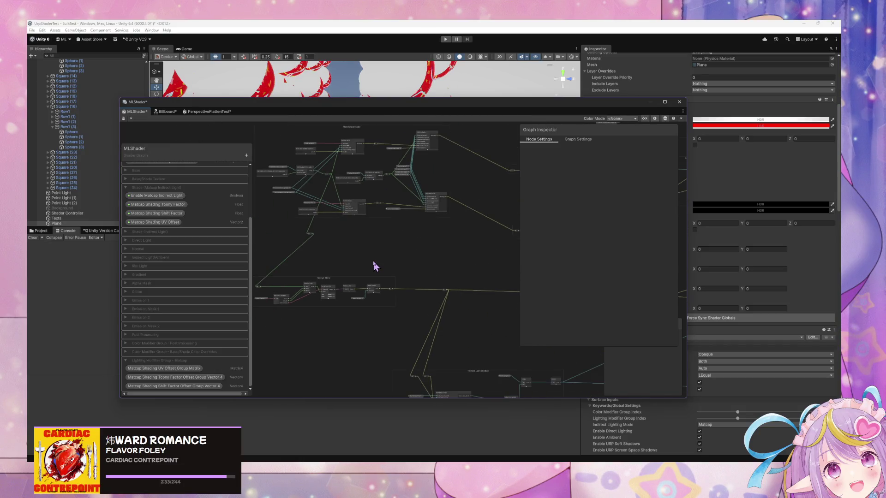
scroll(488, 332, down, 2)
scroll(411, 288, up, 3)
scroll(478, 296, down, 2)
scroll(406, 267, up, 3)
scroll(286, 311, down, 2)
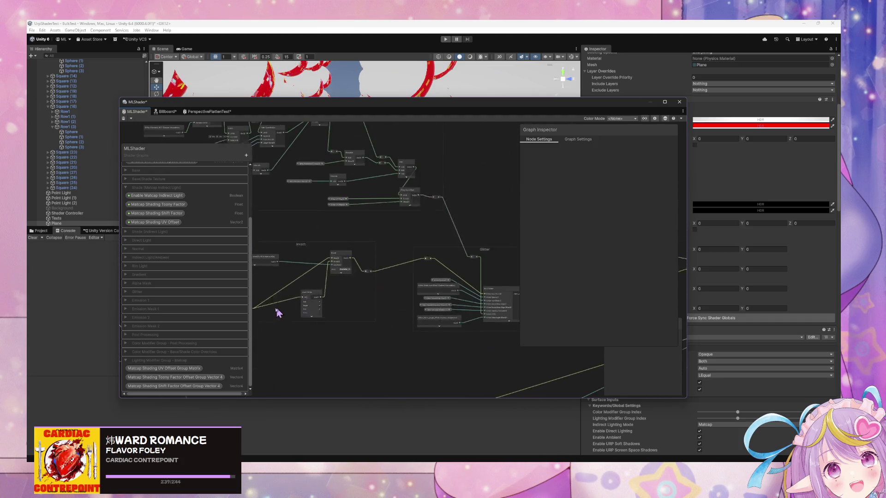
scroll(382, 145, up, 4)
scroll(459, 226, down, 3)
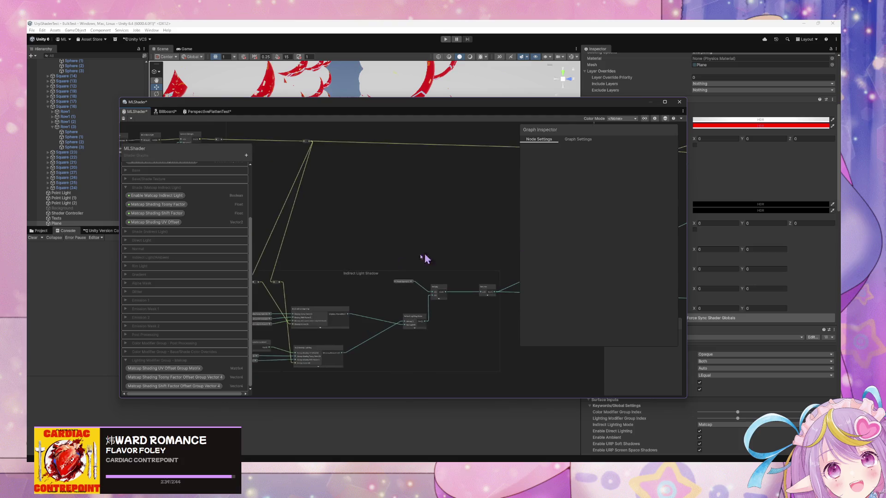
scroll(457, 254, down, 1)
scroll(427, 236, down, 2)
scroll(359, 229, down, 1)
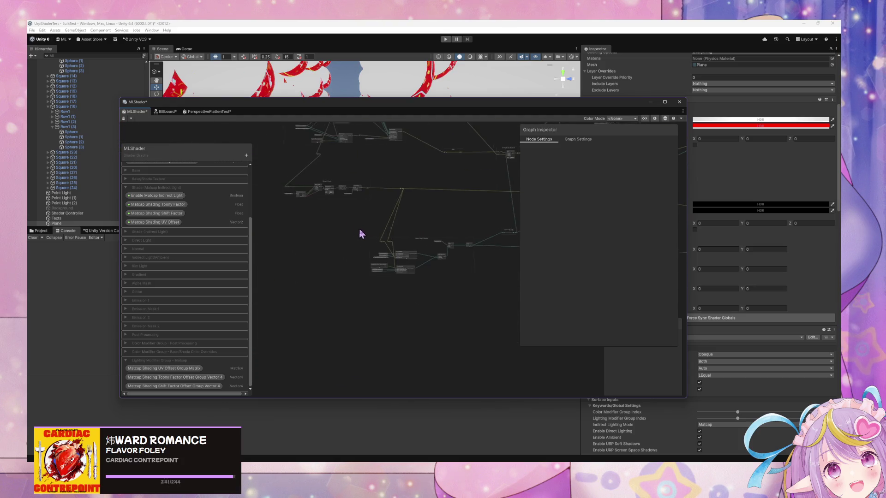
scroll(436, 289, up, 3)
scroll(435, 288, down, 2)
scroll(358, 279, down, 1)
scroll(429, 283, up, 2)
scroll(348, 277, up, 2)
scroll(347, 274, down, 3)
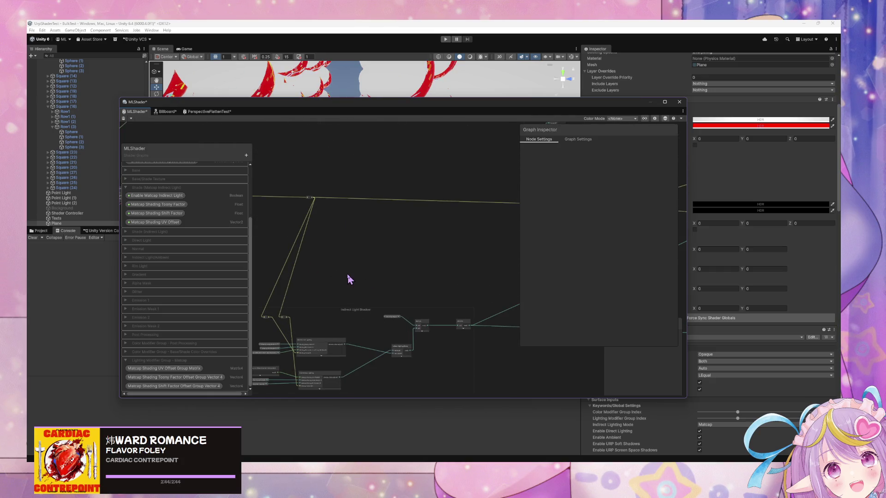
scroll(347, 273, down, 2)
scroll(386, 264, up, 1)
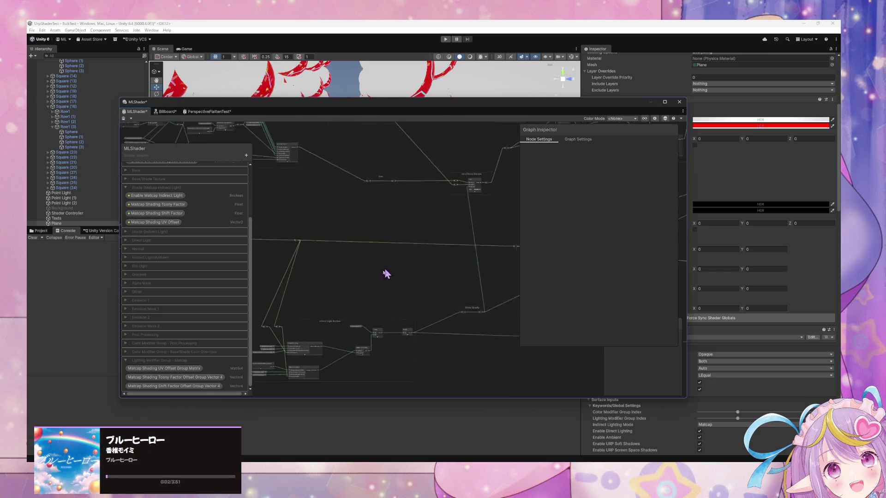
scroll(364, 293, up, 1)
scroll(369, 291, down, 2)
scroll(289, 268, up, 2)
scroll(358, 186, down, 1)
scroll(290, 162, down, 1)
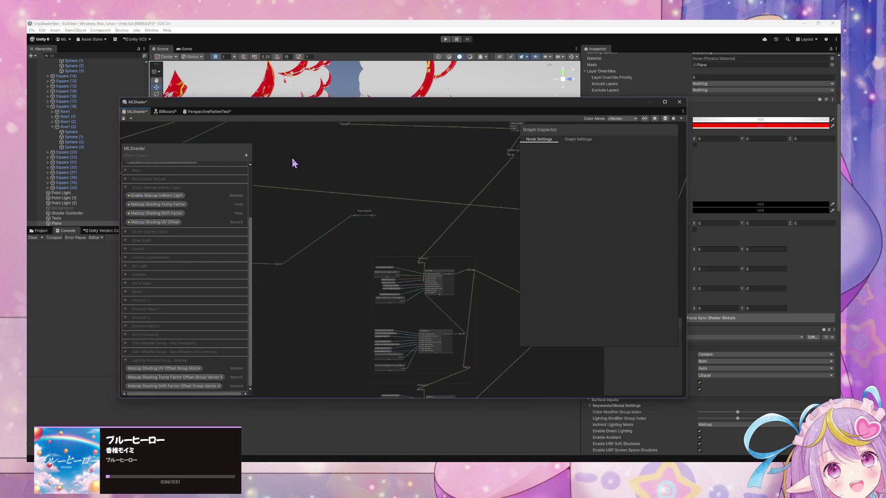
scroll(355, 235, up, 3)
scroll(358, 245, down, 2)
scroll(390, 259, up, 2)
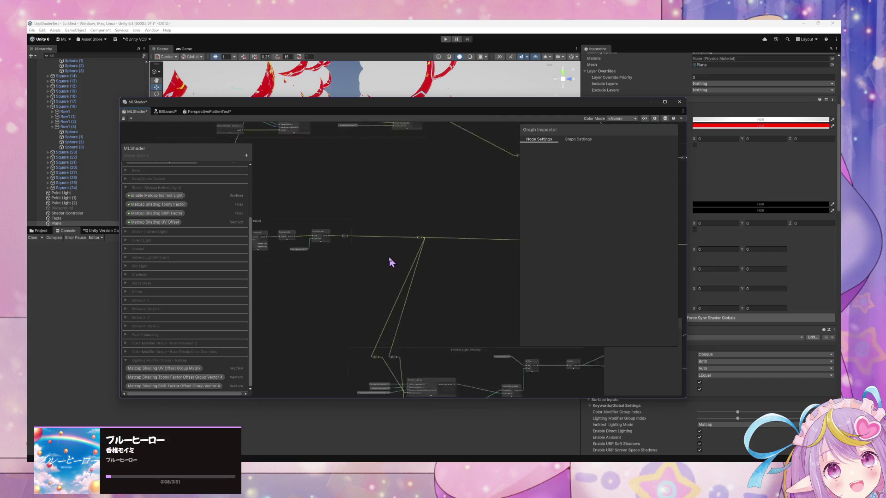
scroll(425, 279, down, 2)
scroll(310, 252, up, 2)
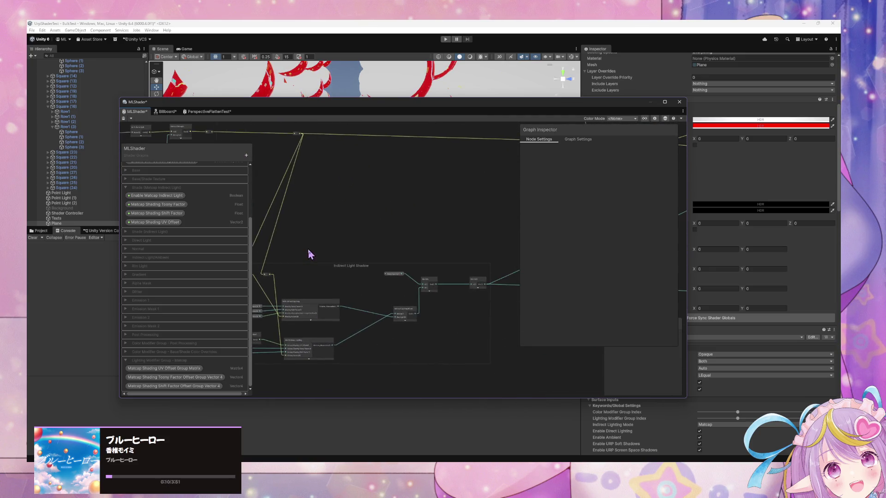
scroll(439, 322, down, 2)
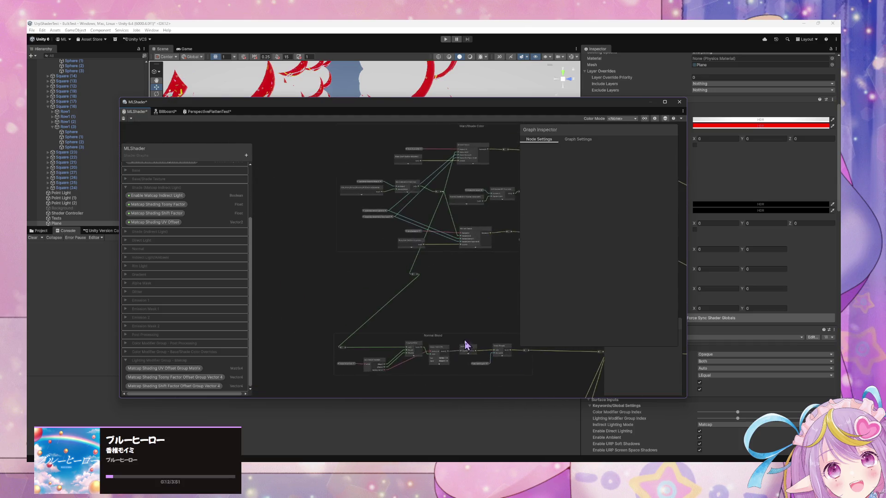
scroll(303, 303, up, 1)
scroll(323, 295, up, 1)
scroll(417, 305, up, 3)
scroll(377, 286, down, 2)
scroll(414, 300, up, 1)
scroll(425, 320, up, 2)
scroll(411, 230, down, 2)
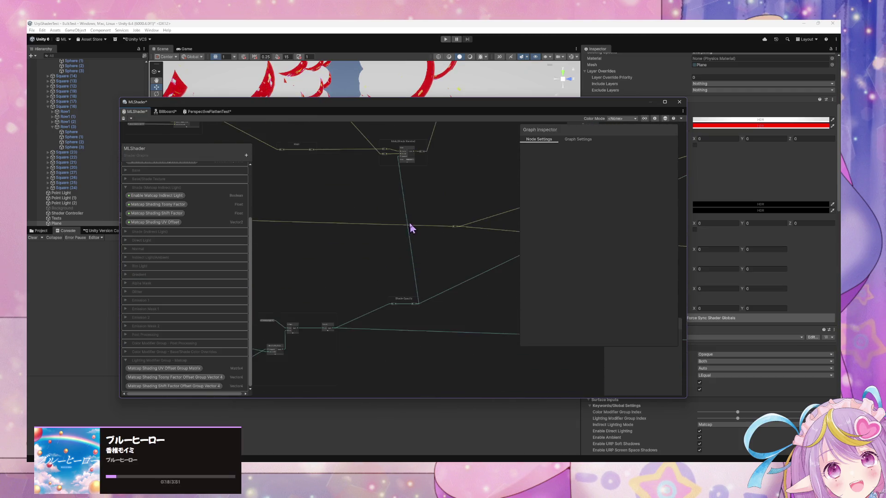
scroll(486, 278, up, 3)
scroll(411, 280, up, 3)
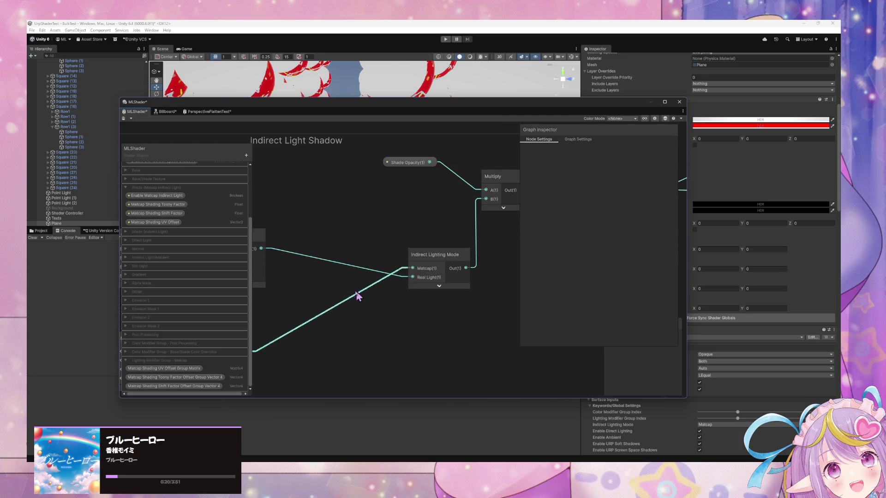
scroll(341, 298, down, 2)
scroll(489, 315, up, 2)
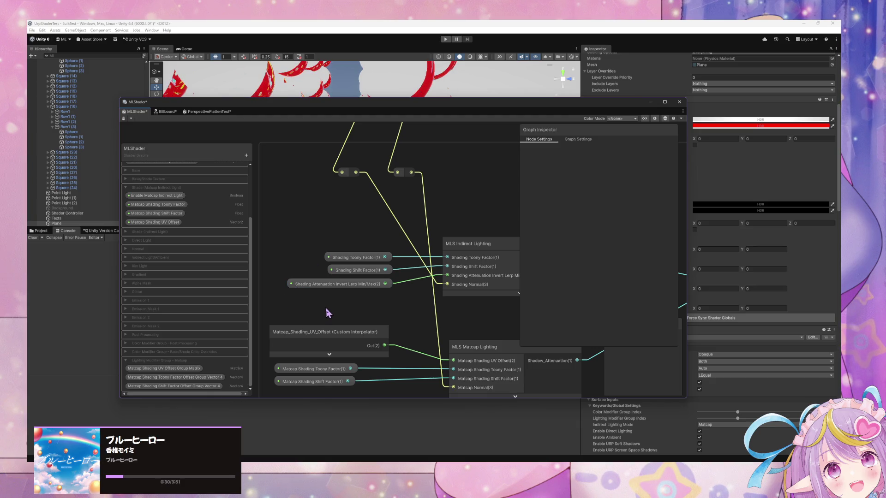
Step: Add a Matcap_Shading_Toony_Factor Custom Interpolator node and line it up with the Toony Factor property
drag(334, 302, 362, 230)
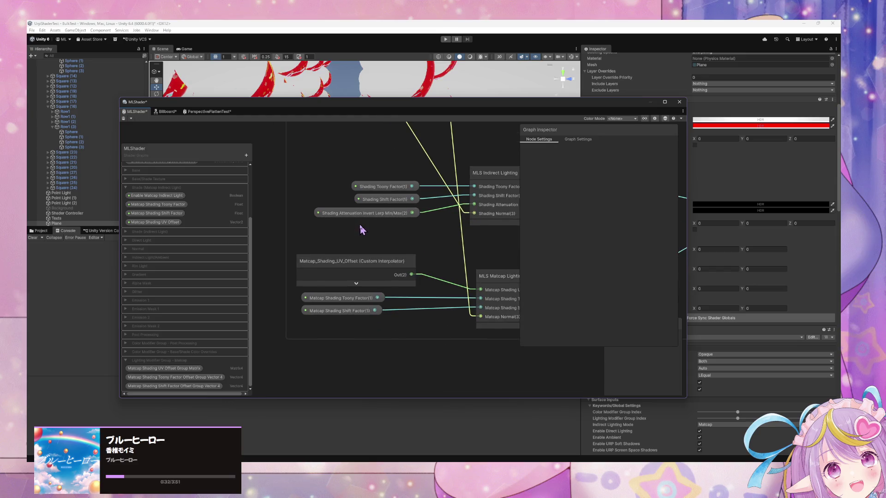
key(space)
text(mat)
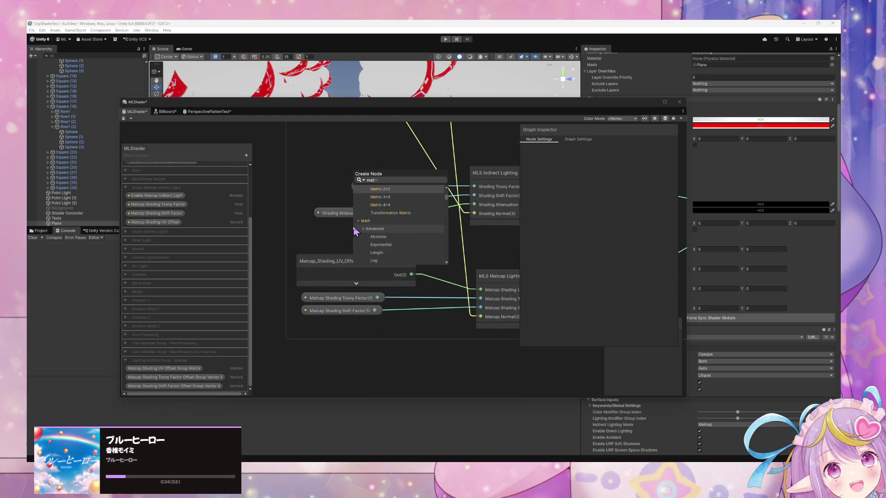
text(cap)
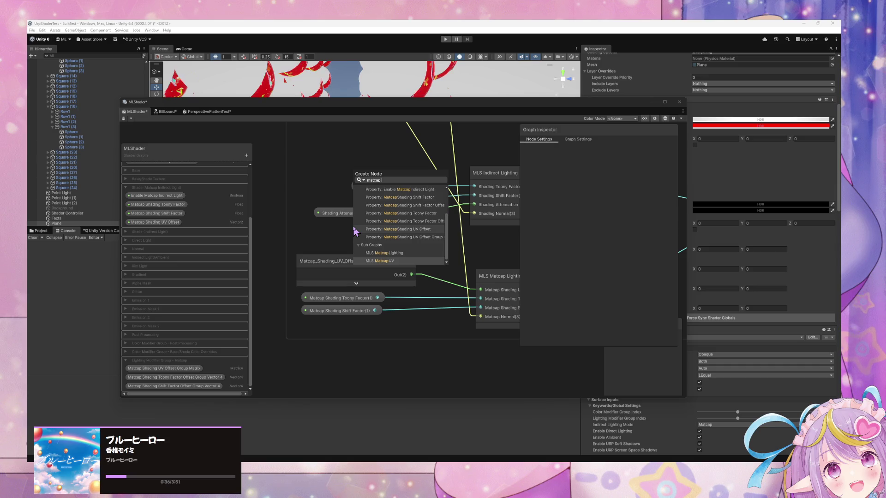
text( shading to)
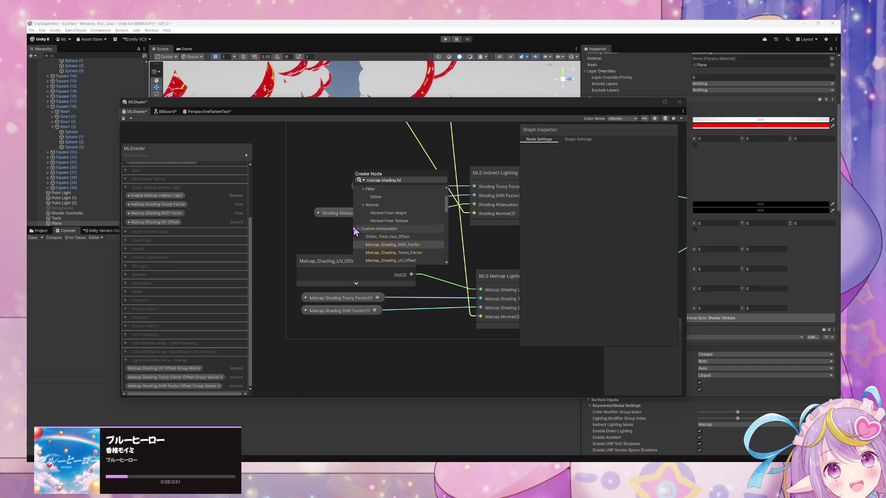
key(Down)
key(Return)
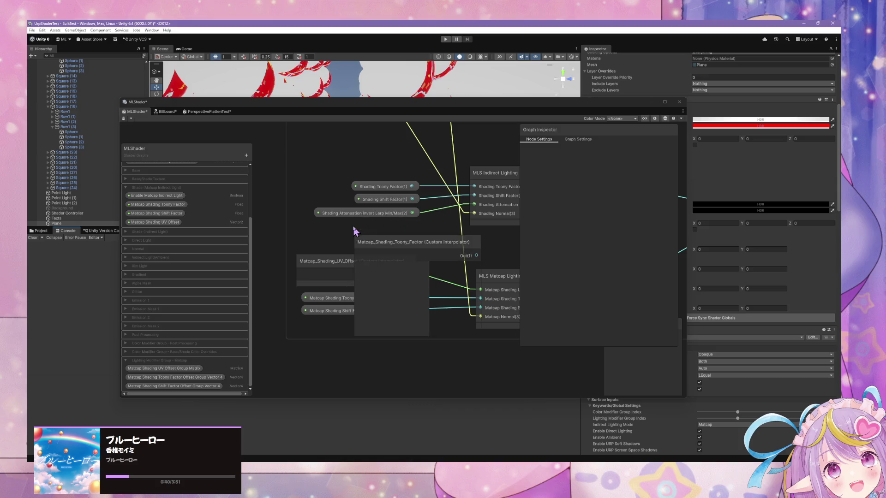
click(392, 266)
drag(350, 310, 349, 356)
mouse_move(437, 249)
mouse_down()
mouse_move(396, 310)
mouse_move(480, 300)
mouse_up()
click(307, 310)
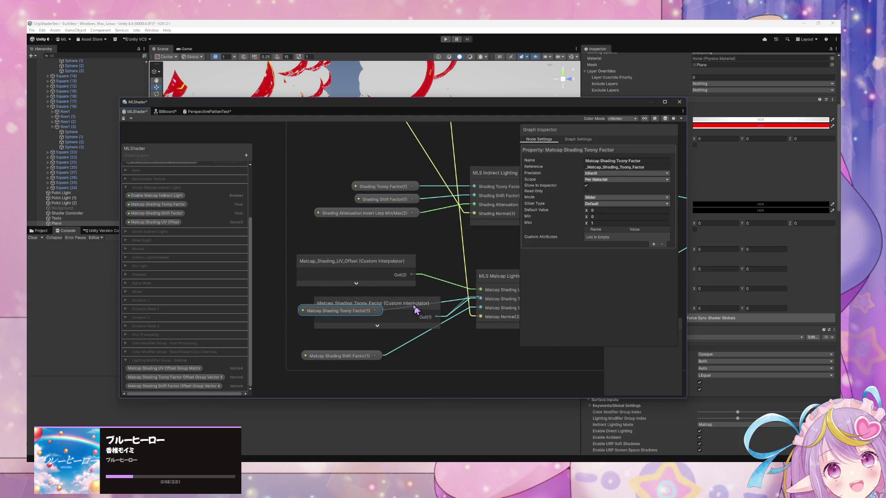
drag(416, 311, 420, 310)
click(309, 311)
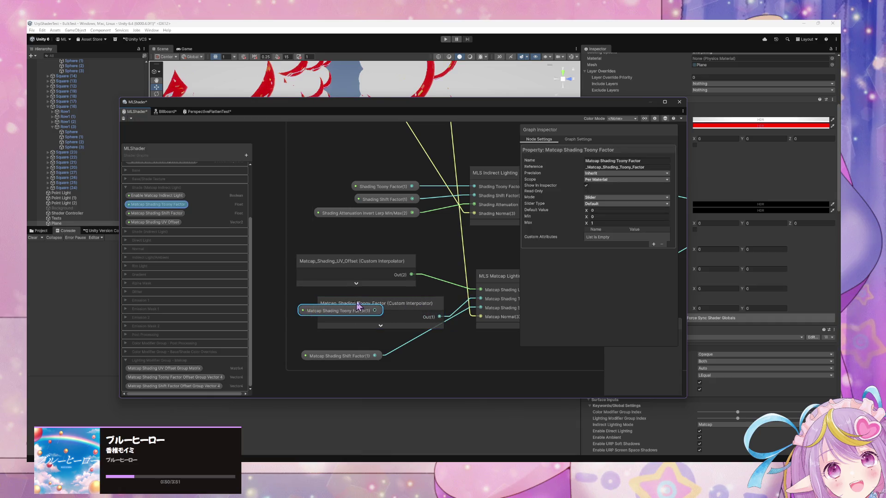
click(355, 306)
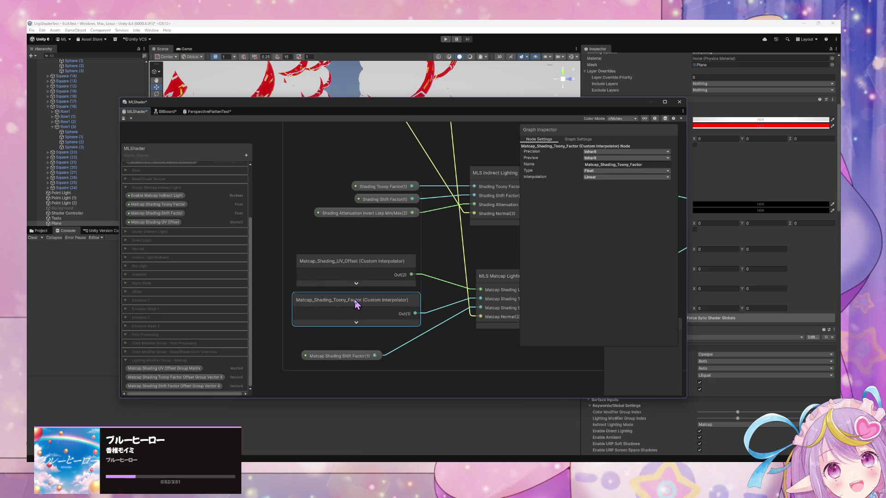
Step: Add a Matcap_Shading_Shift_Factor interpolator node, wire it to MLS Matcap Lighting's Shift input, and align it
key(space)
text(sh)
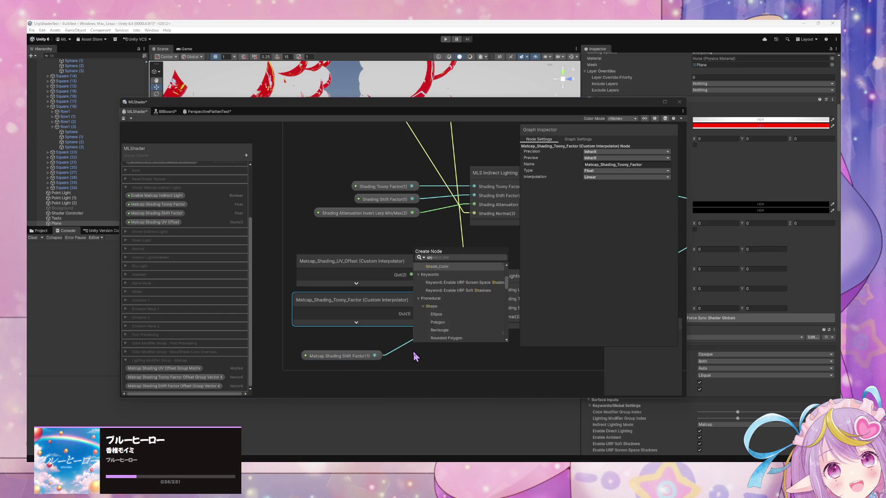
text(ading shift)
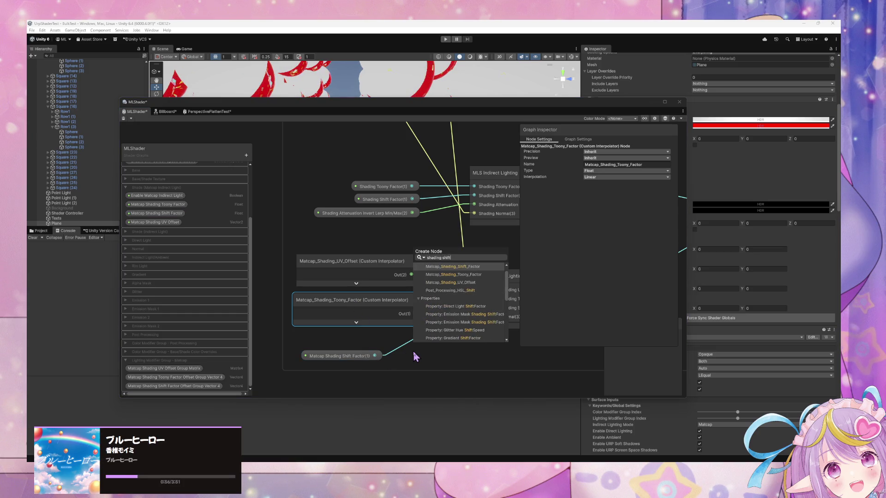
key(Return)
drag(510, 369, 489, 334)
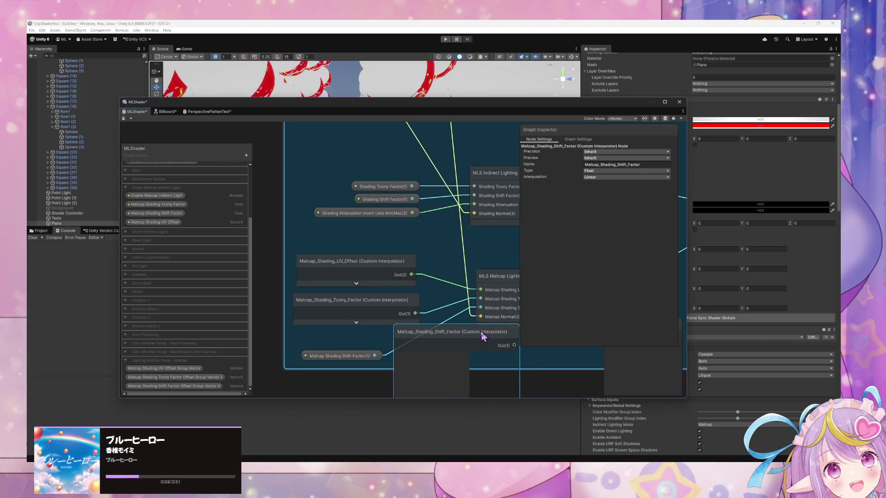
click(340, 357)
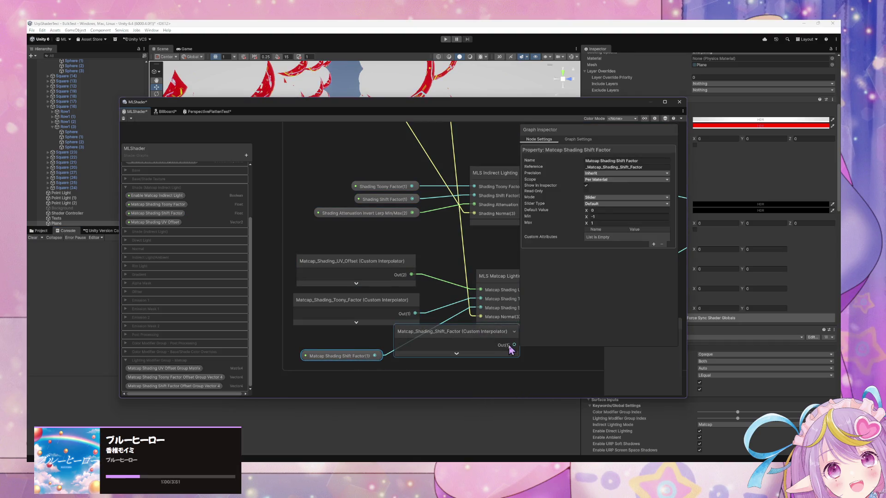
drag(515, 346, 486, 309)
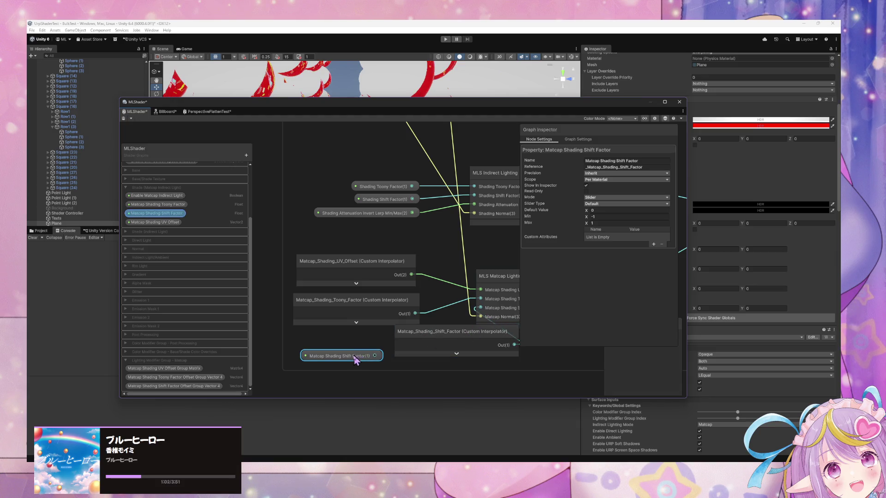
drag(461, 339, 374, 343)
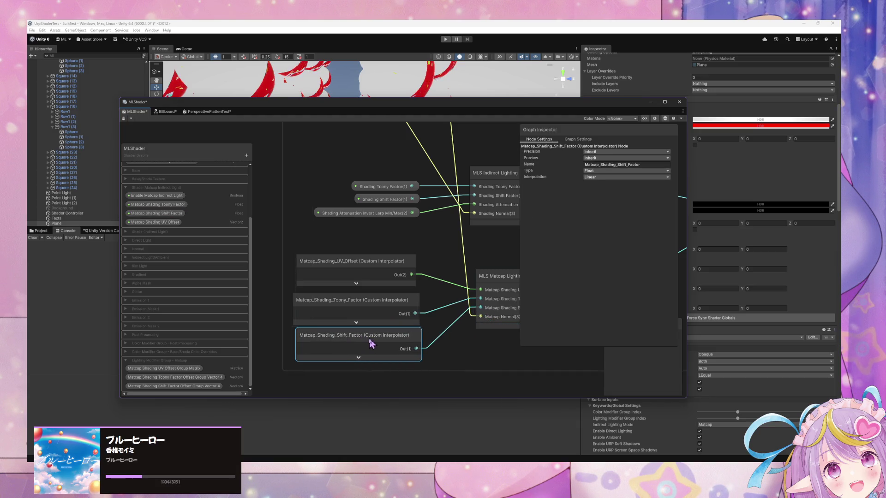
click(396, 387)
scroll(443, 271, down, 2)
scroll(286, 254, down, 2)
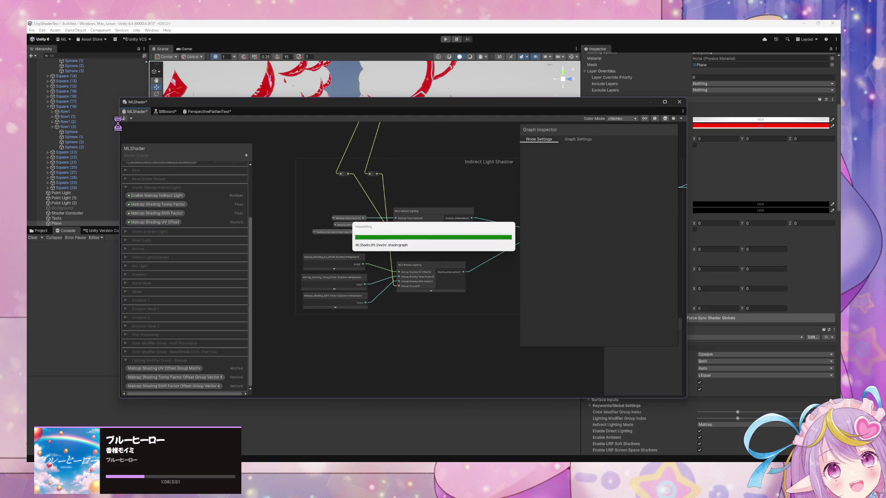
Step: Pan over to the Multiply and Indirect Lighting Mode nodes and zoom to review the saved graph
drag(394, 159, 287, 171)
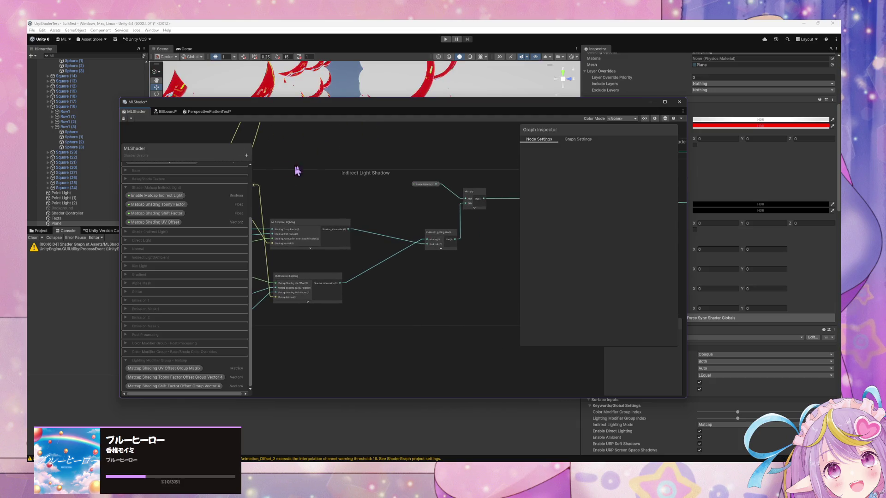
scroll(406, 176, up, 5)
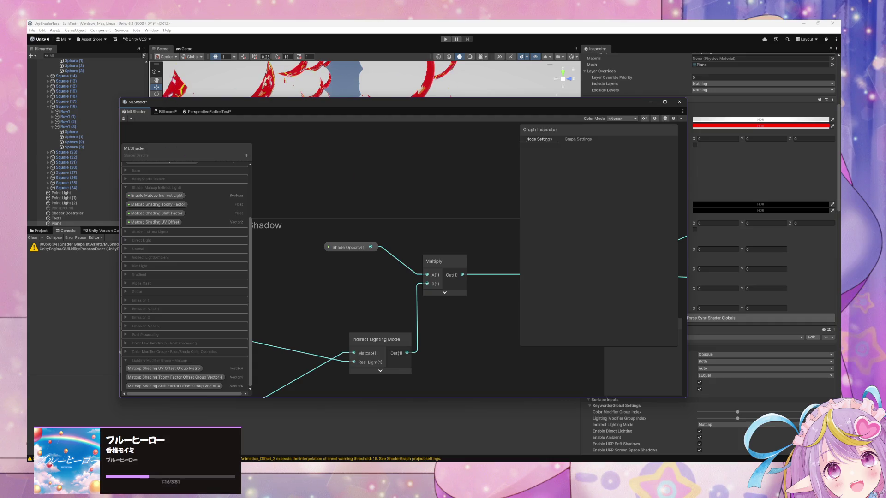
scroll(319, 188, down, 5)
scroll(314, 190, up, 5)
scroll(381, 182, down, 3)
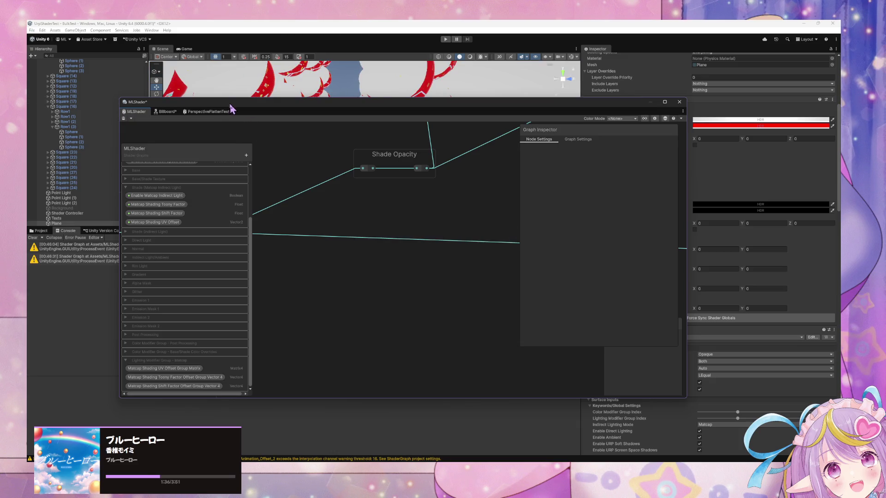
Step: Move the Shader Graph window aside to show the Scene view and read both 16-channel interpolator warnings
drag(229, 108, 600, 370)
mouse_move(277, 175)
mouse_down()
mouse_move(252, 178)
mouse_move(301, 182)
mouse_move(213, 168)
mouse_move(299, 182)
mouse_move(153, 180)
mouse_up()
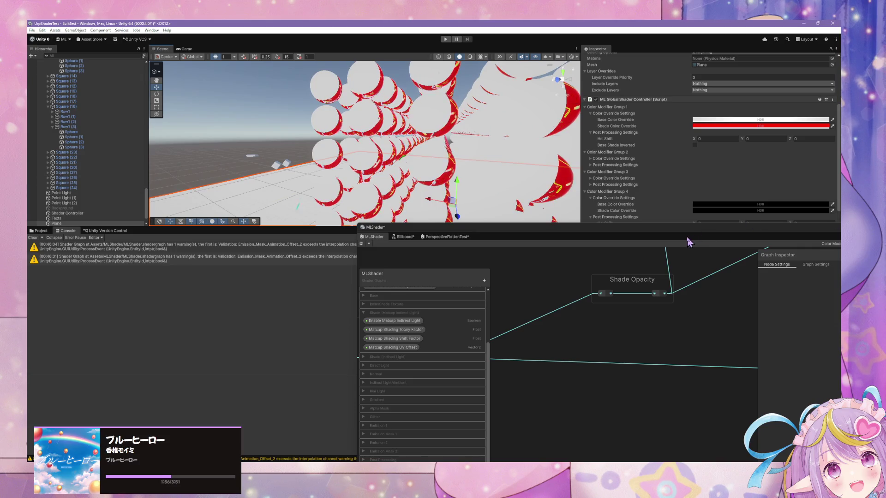
drag(694, 234, 609, 245)
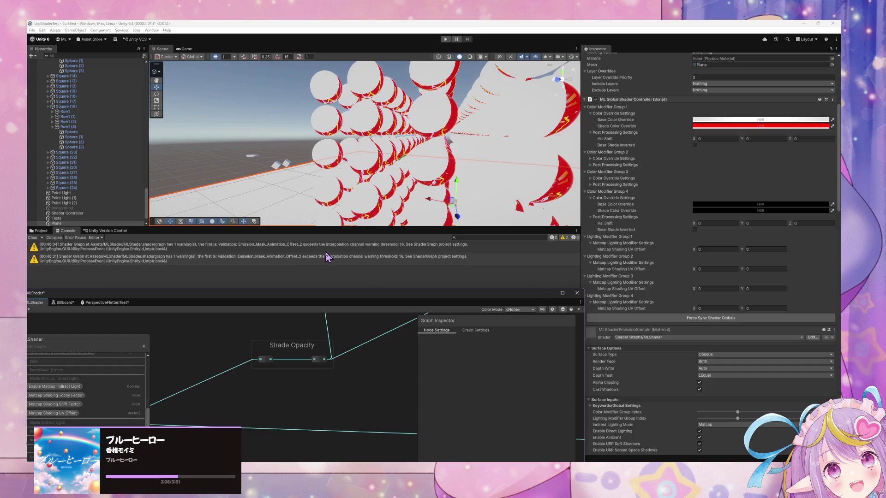
drag(263, 300, 385, 298)
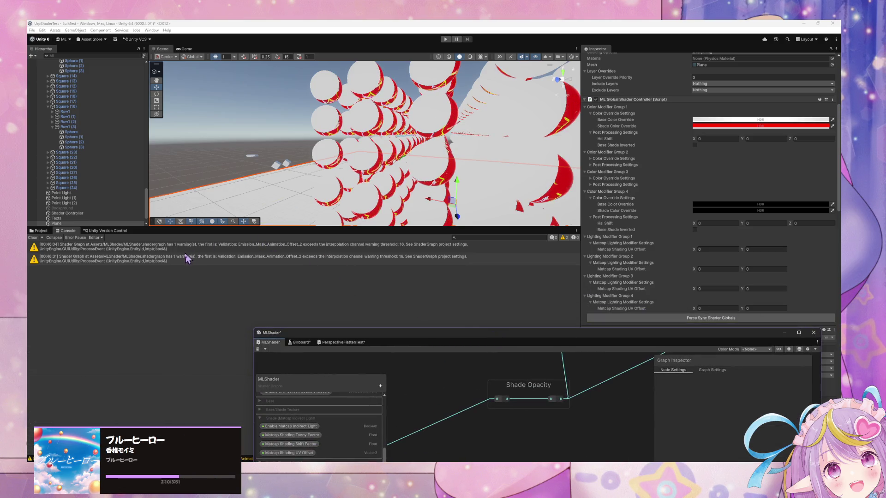
click(203, 258)
click(207, 247)
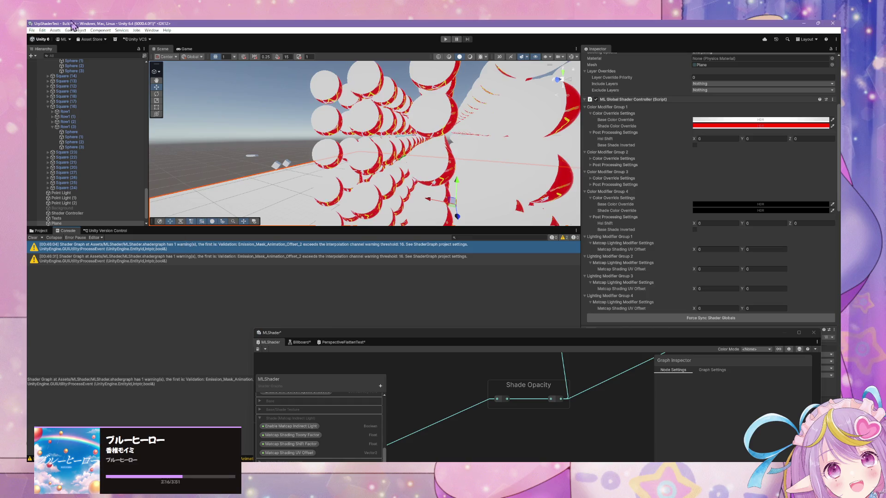
Step: Open Project Settings filtered by 'shad' to the Shader Graph page and its interpolator threshold documentation
click(42, 30)
click(32, 30)
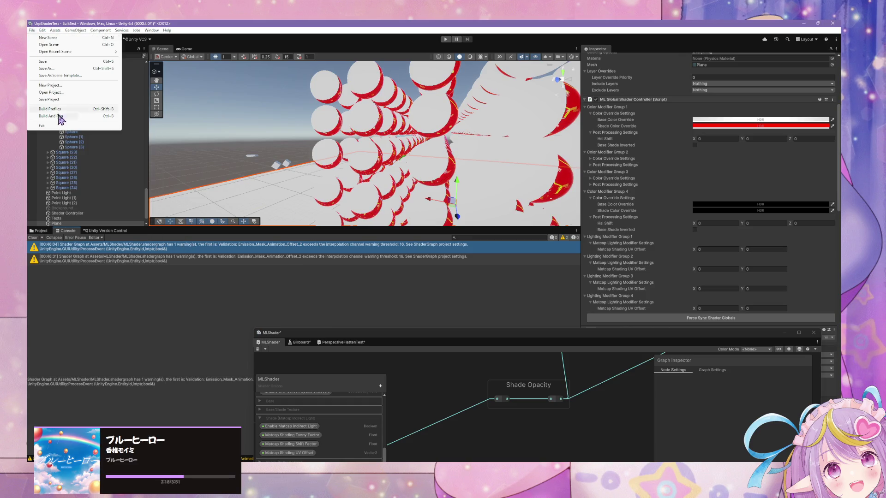
mouse_move(42, 30)
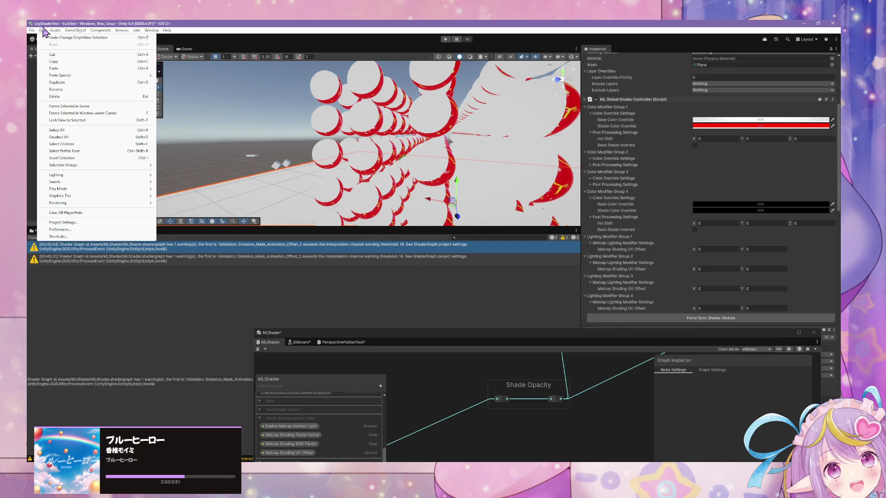
click(102, 222)
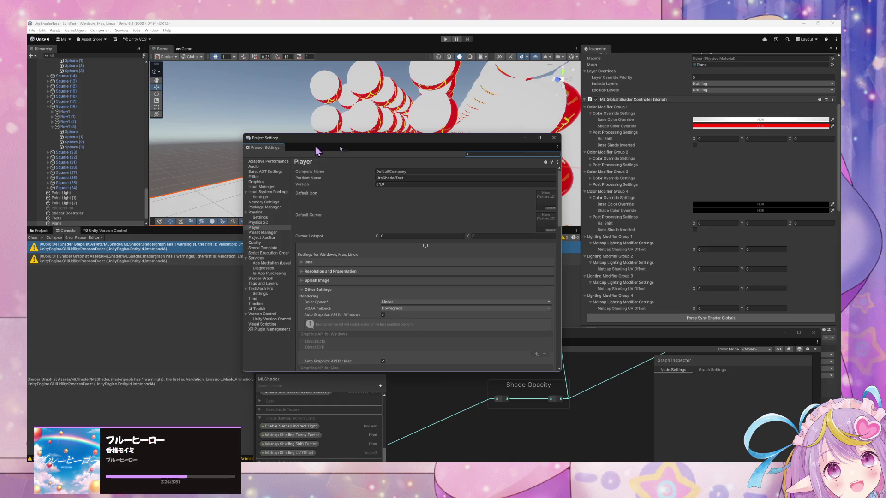
click(534, 155)
text(shad)
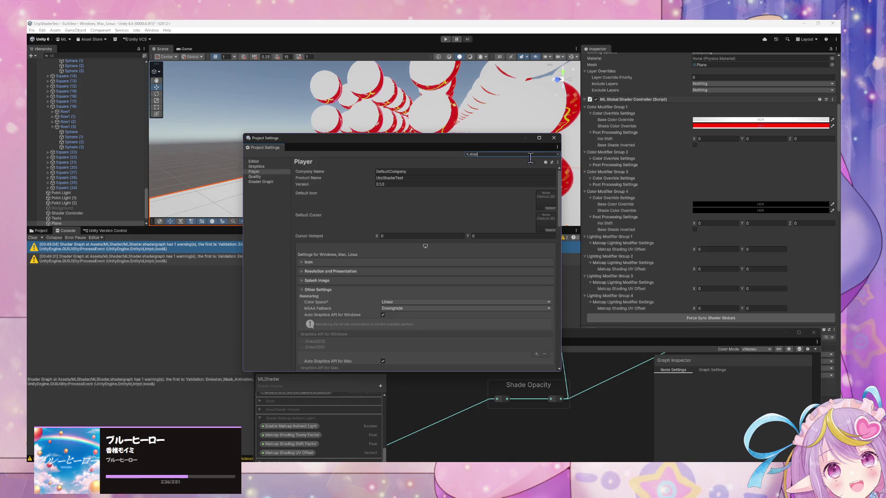
click(263, 182)
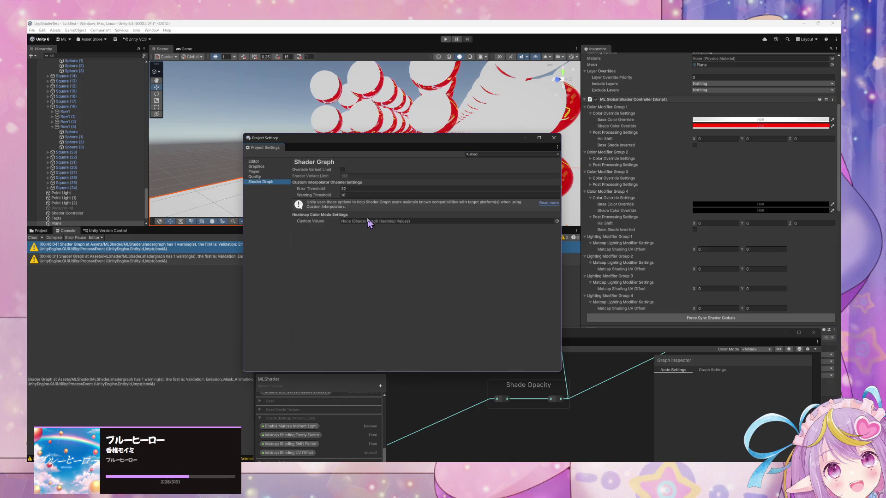
click(544, 203)
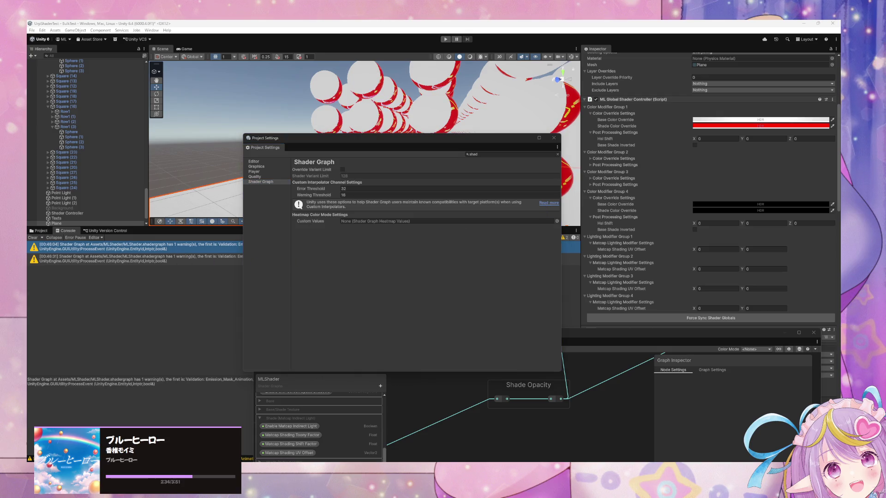
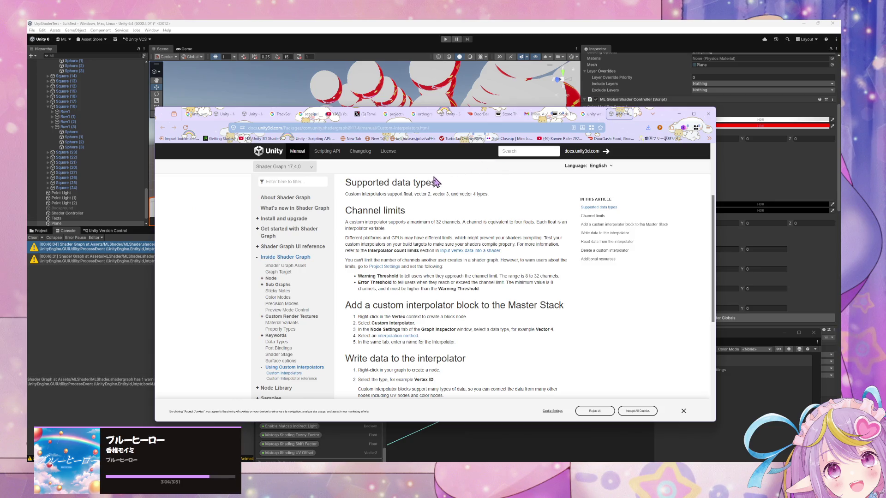
Step: Review the per-platform channel-limit documentation, highlighting that one channel equals four floats
scroll(418, 193, down, 3)
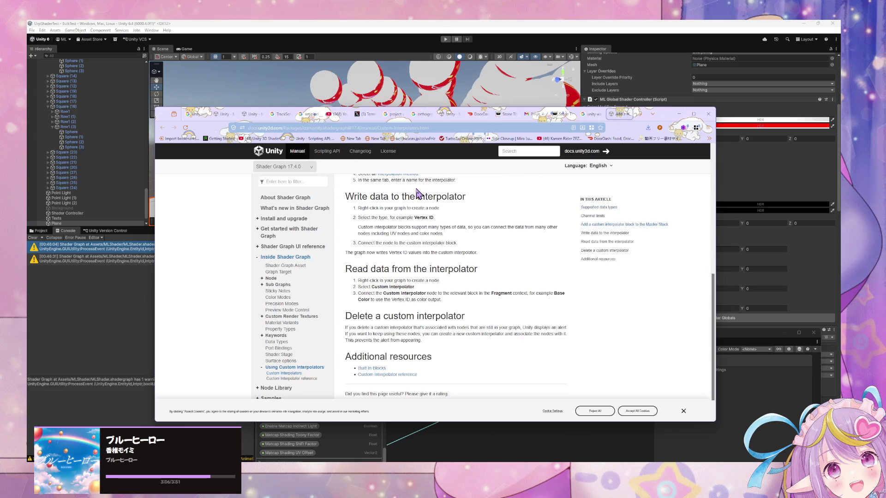
scroll(418, 194, down, 1)
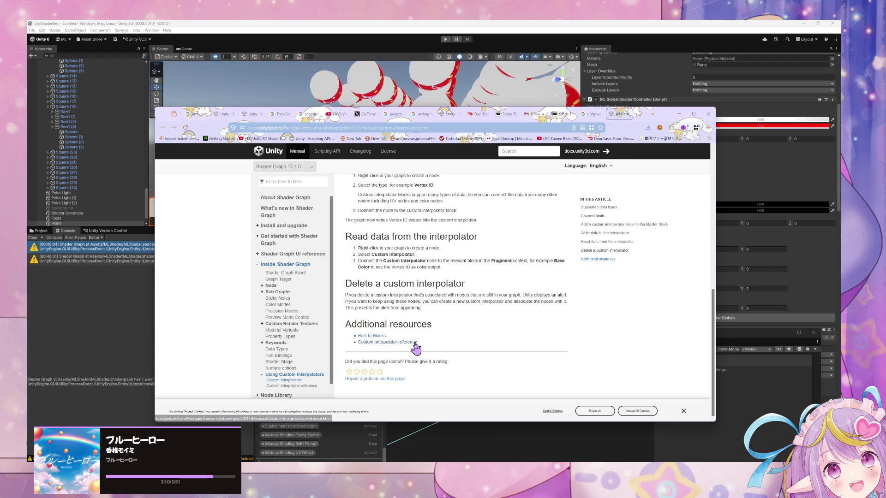
scroll(445, 348, up, 5)
click(612, 113)
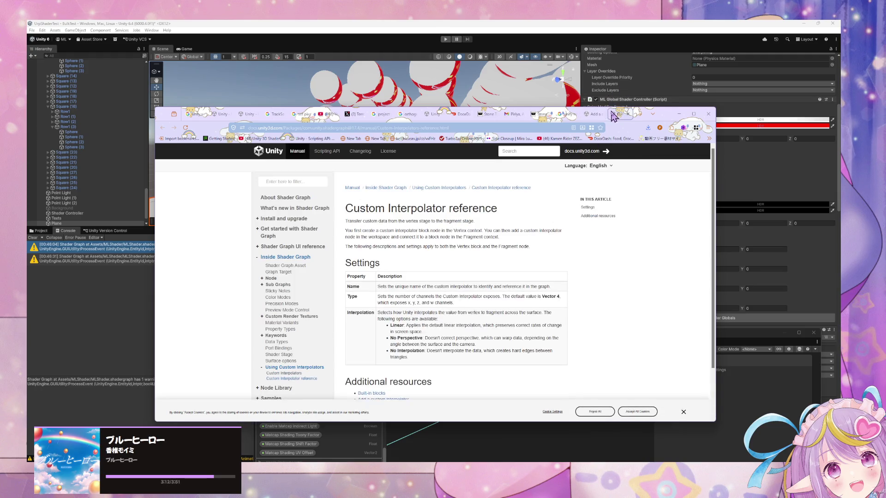
scroll(528, 157, down, 2)
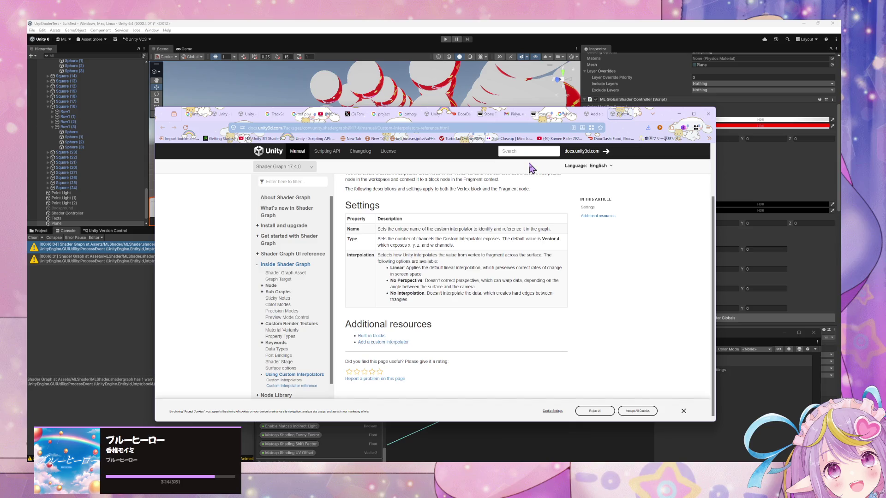
scroll(536, 167, up, 2)
click(593, 114)
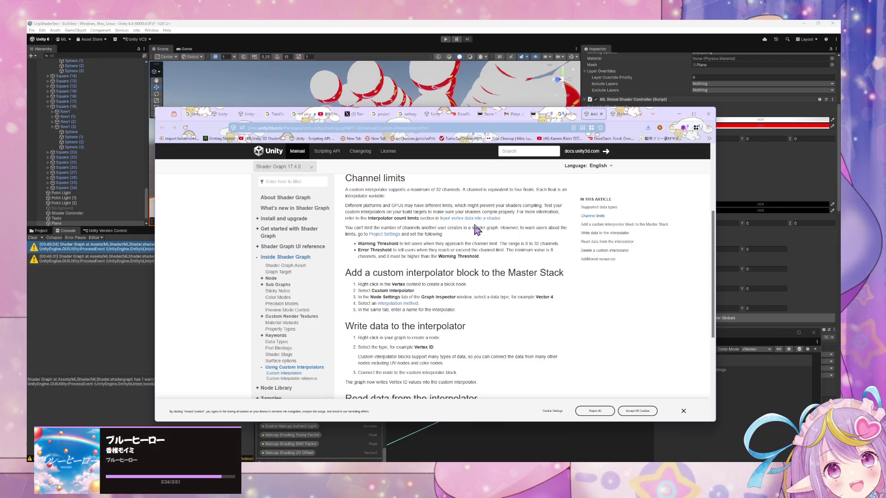
triple_click(362, 202)
click(508, 220)
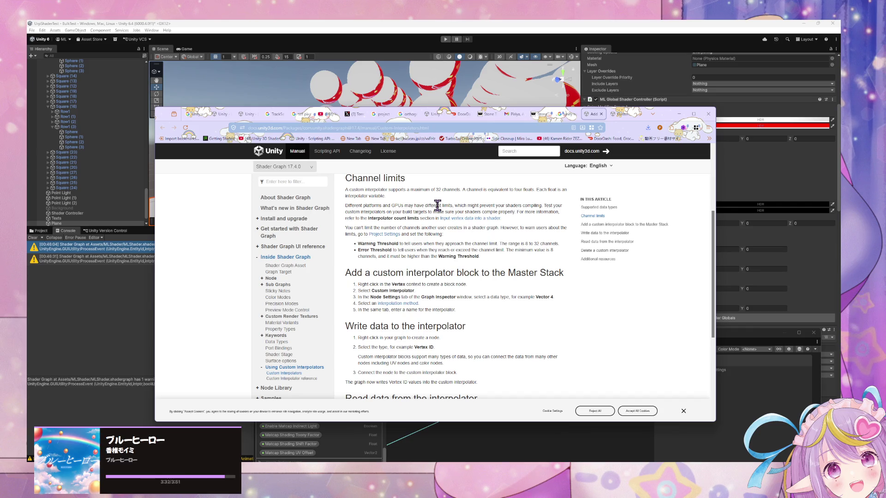
mouse_move(460, 189)
mouse_down()
mouse_move(398, 197)
mouse_move(342, 188)
mouse_move(347, 193)
mouse_up()
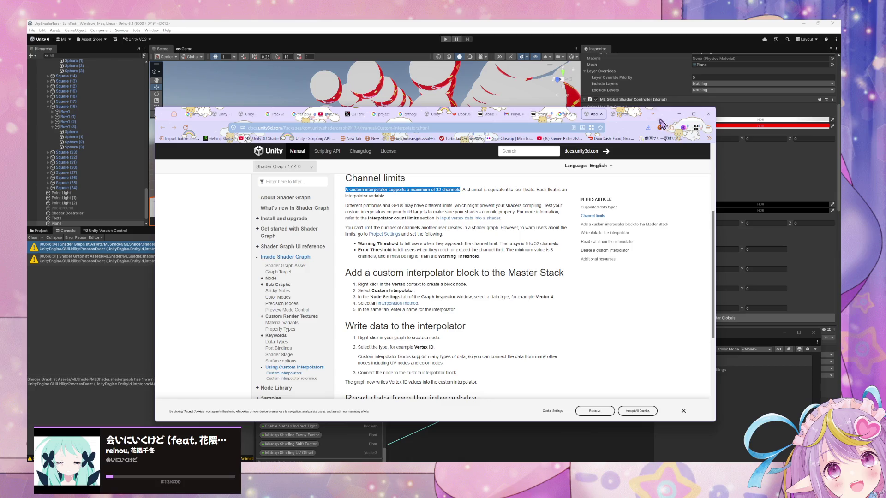
Step: Search Google for 'pc custom interpolator limit unity' and expand the AI overview's full answer
click(621, 114)
click(474, 128)
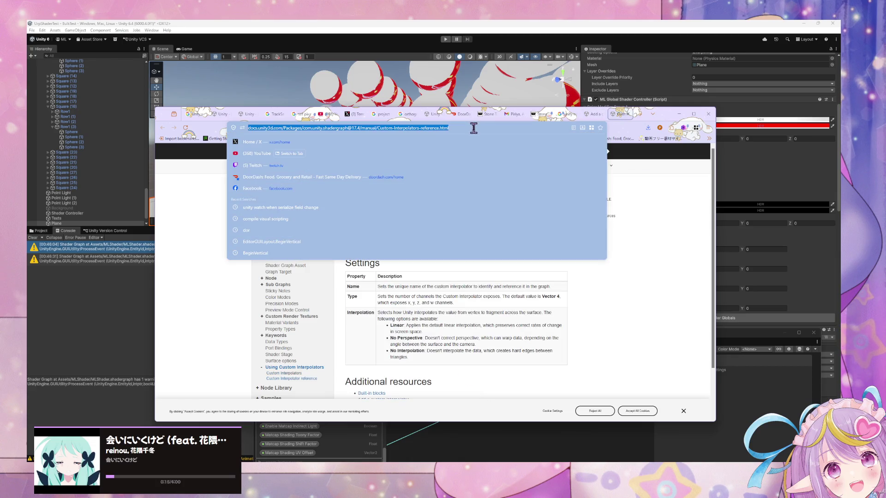
text(pc cui)
key(BackSpace)
text(stom )
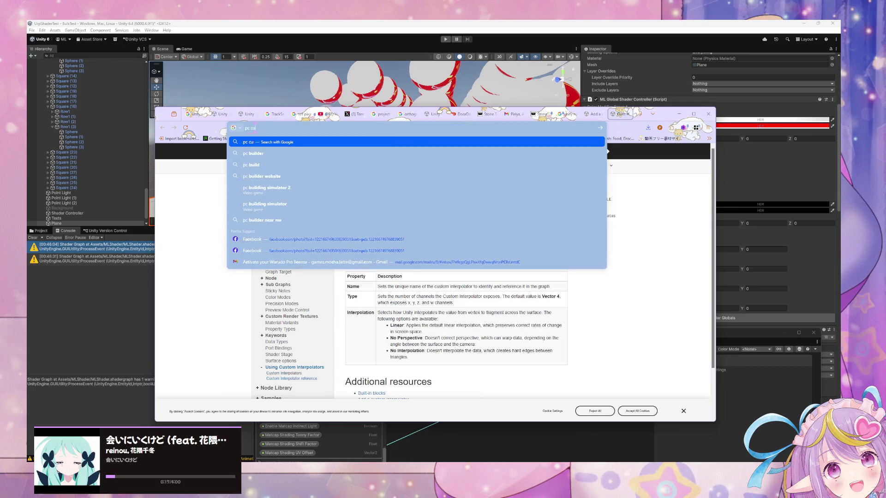
text(int)
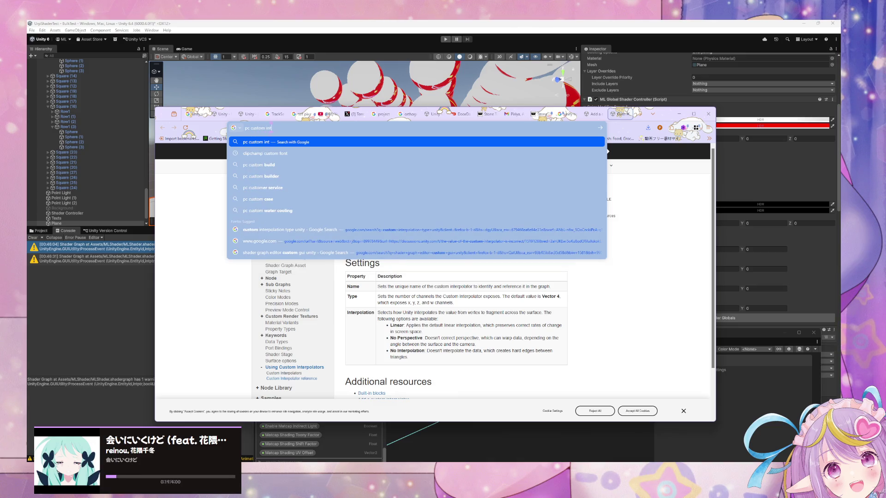
text(erpolator limit)
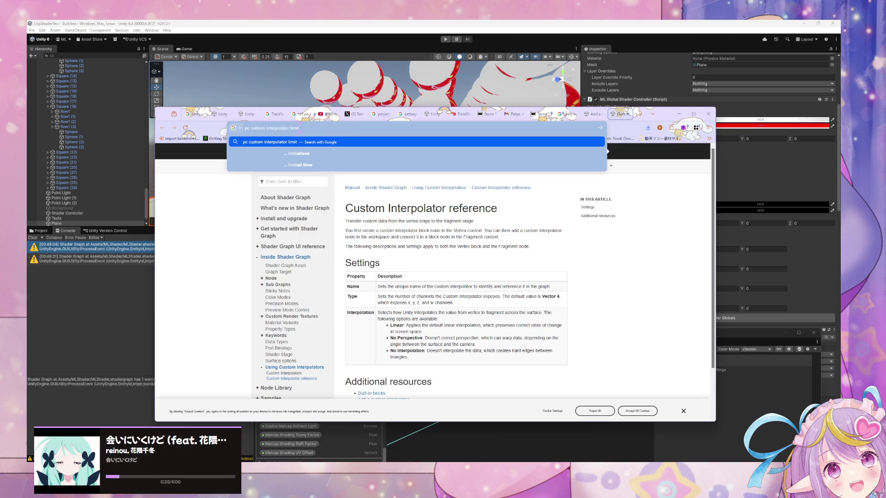
text(unity)
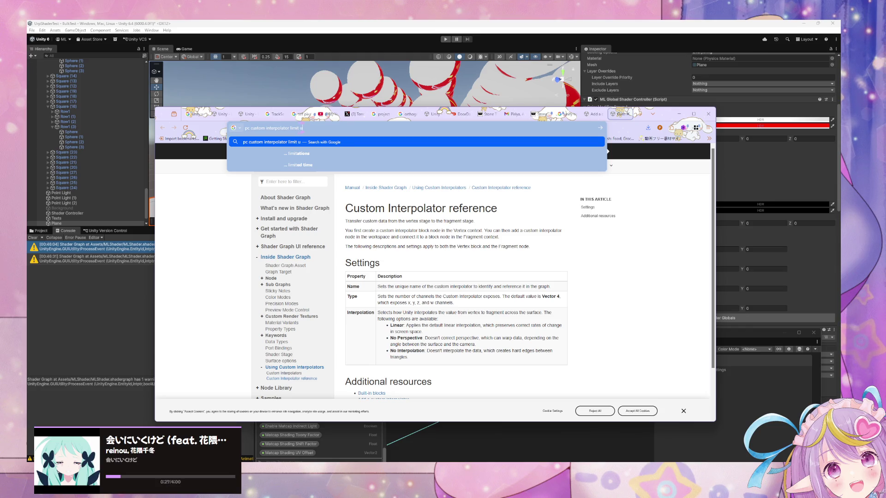
key(Return)
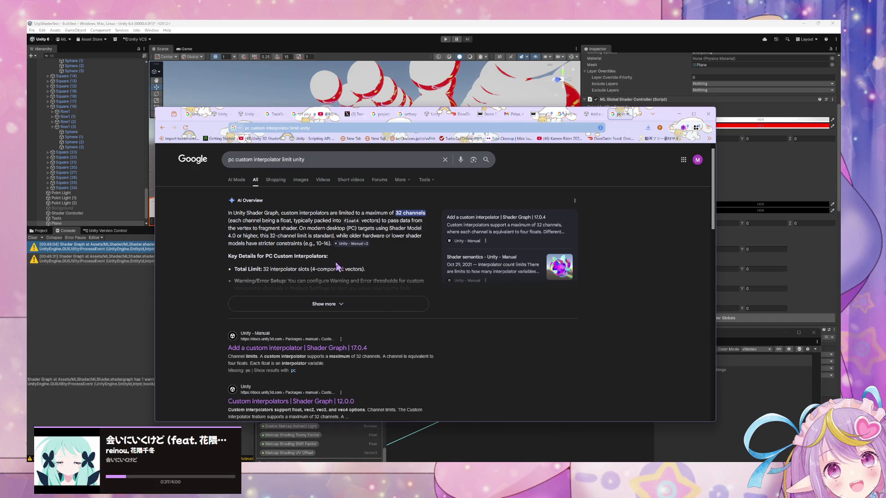
scroll(337, 266, down, 1)
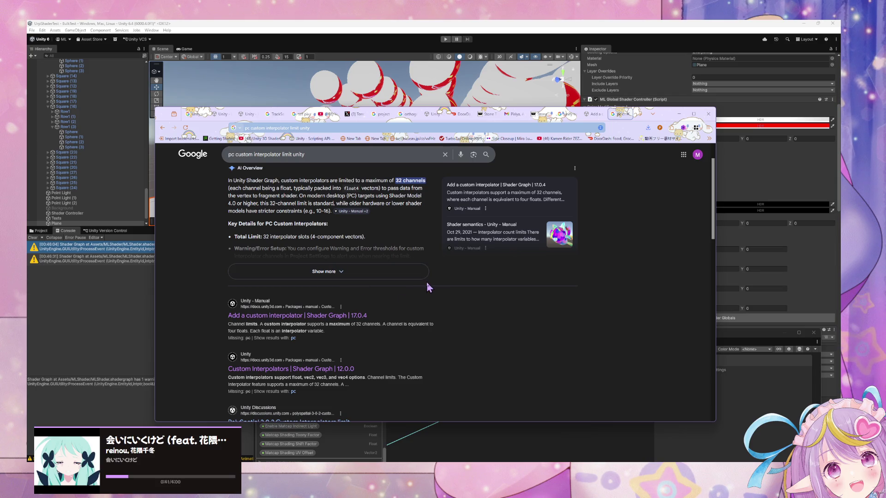
click(422, 276)
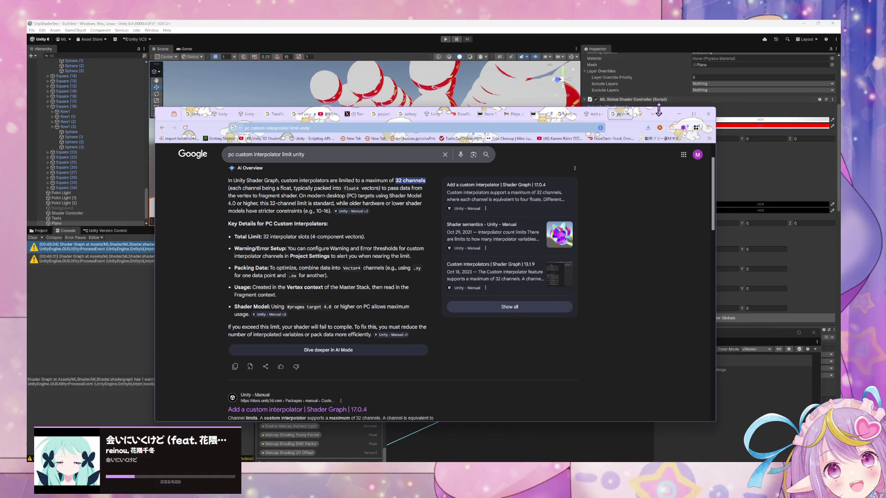
click(638, 114)
Step: Search 'matrix4x4 interpolator channel unity' and expand the AI overview showing Matrix4x4 needs 4 channels
text(matr)
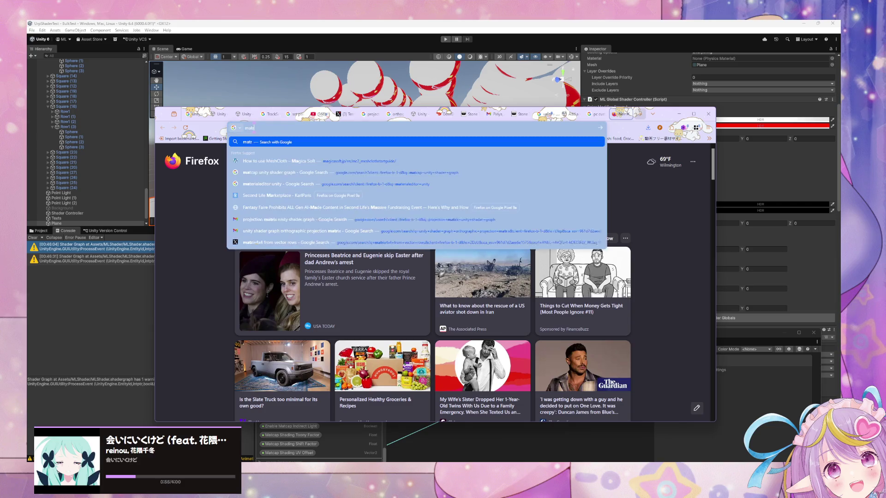
text(ix4x4)
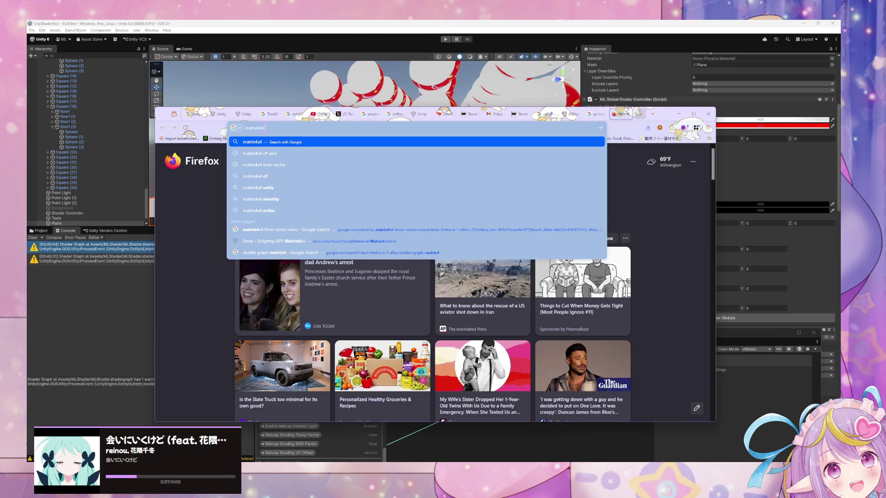
text( i)
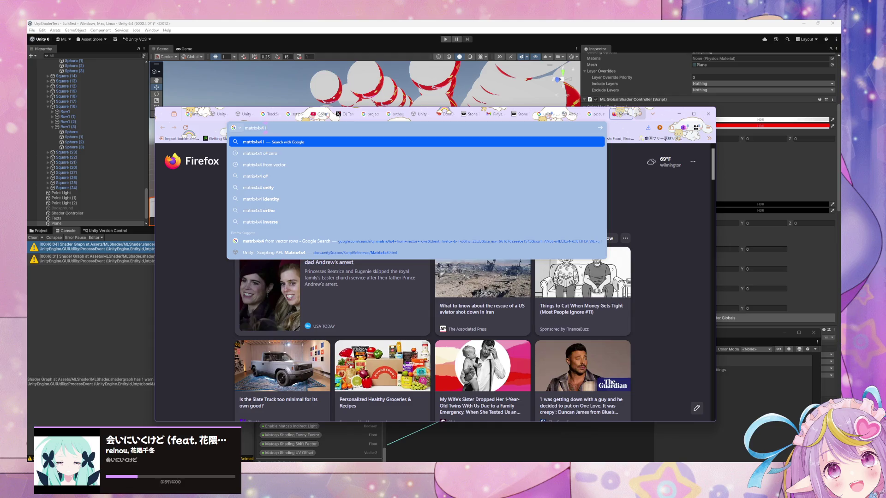
text(nterpolator)
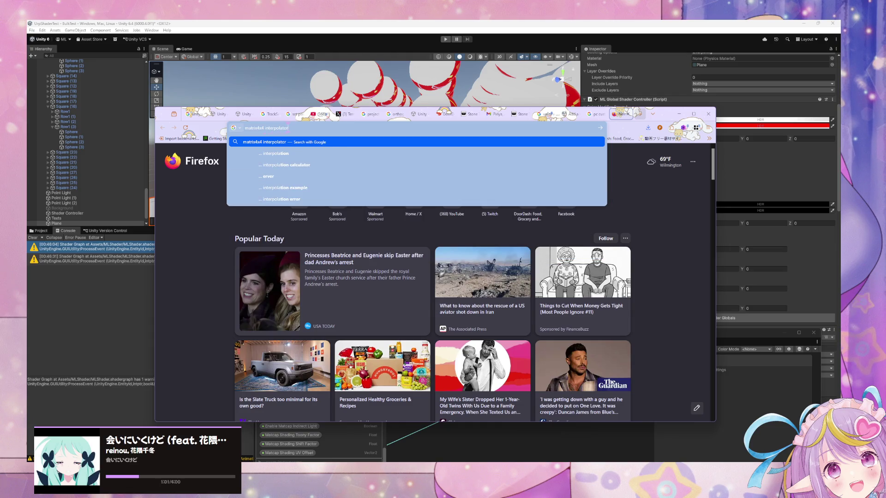
text( channel unity)
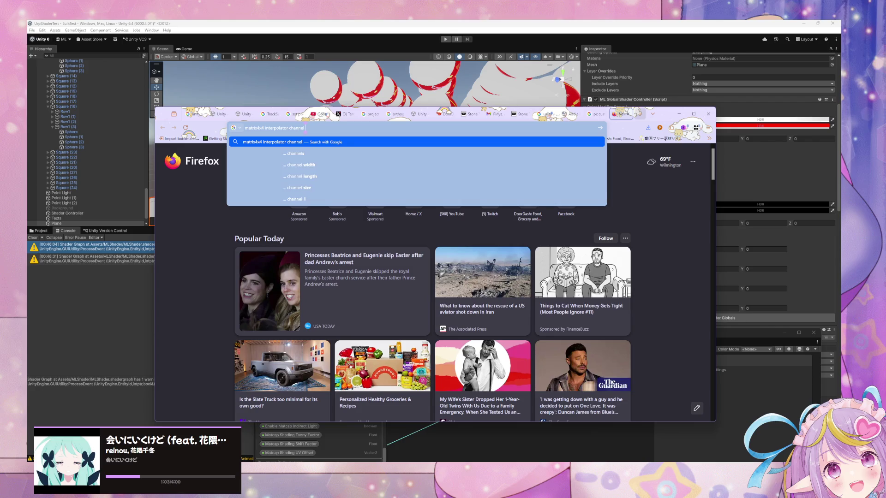
key(Return)
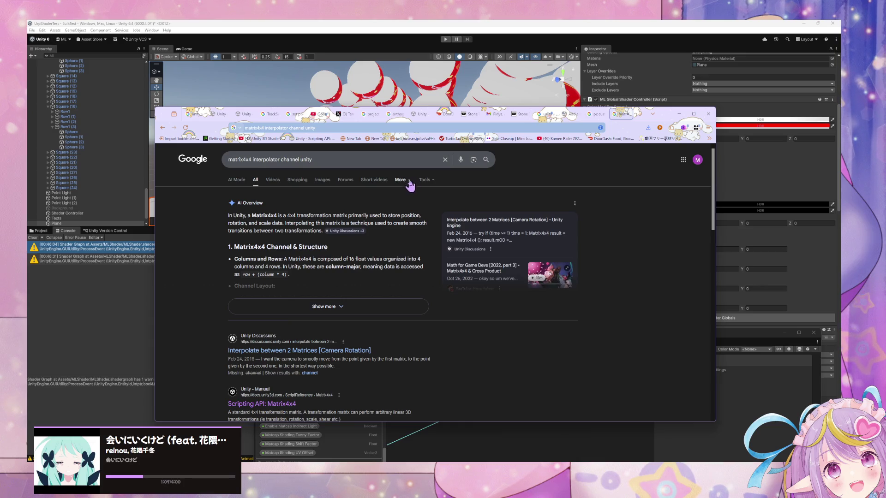
click(371, 301)
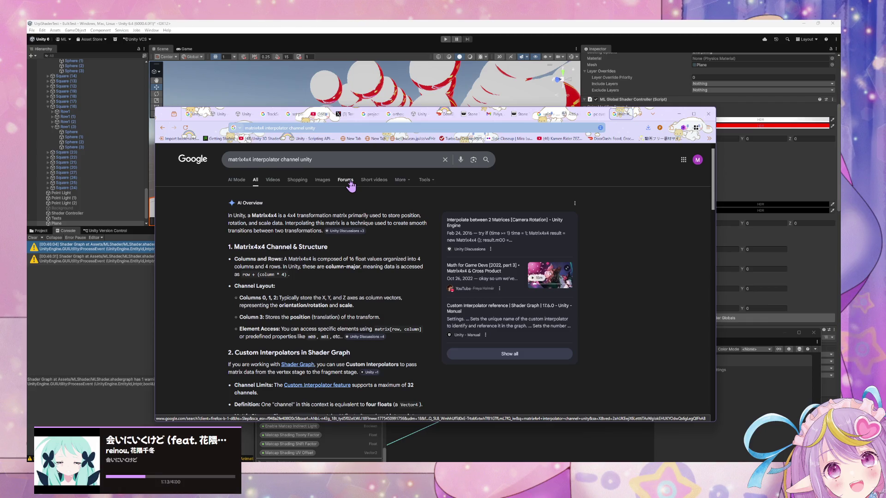
scroll(351, 185, down, 1)
scroll(351, 186, down, 1)
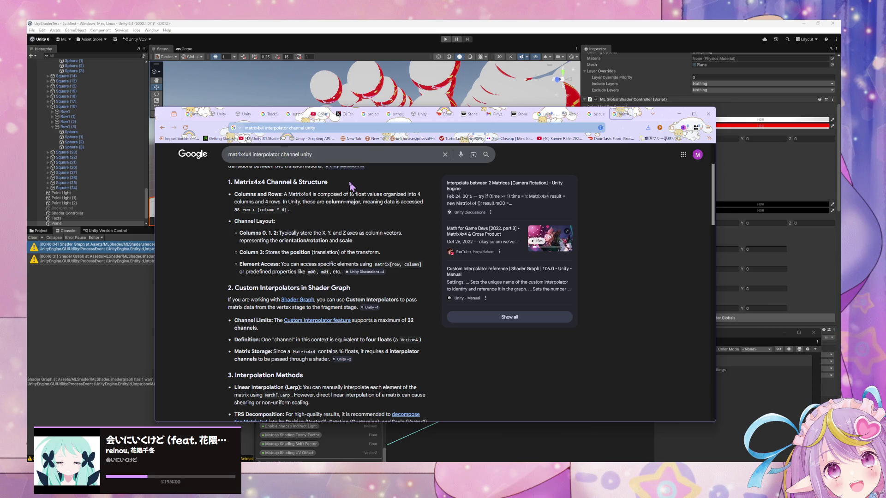
Step: Return to the custom interpolator limit results, then switch back to Unity
click(596, 114)
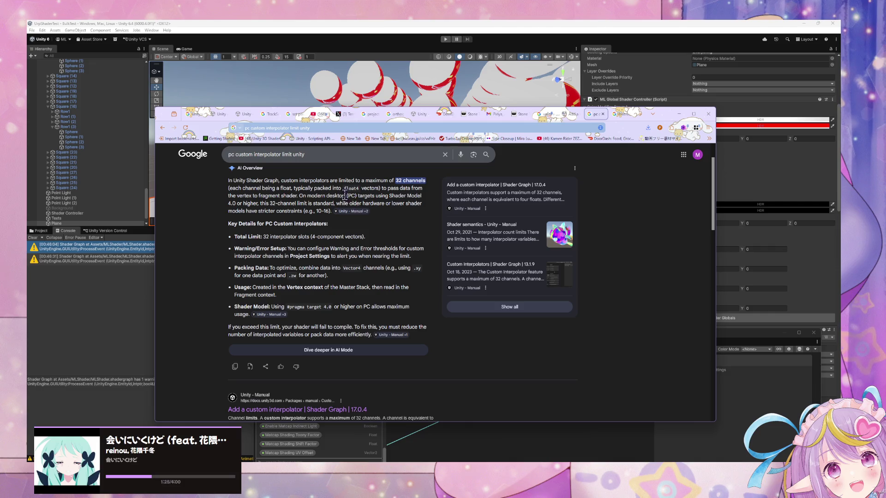
scroll(336, 240, down, 3)
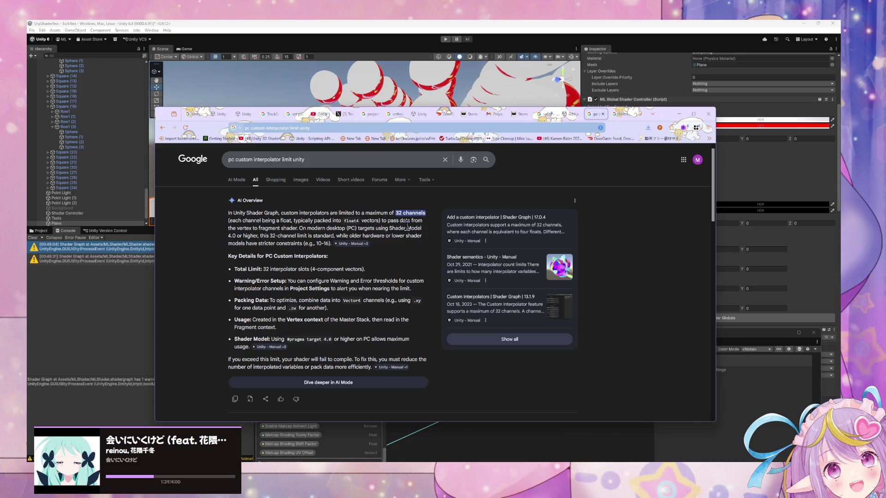
key(alt+Tab)
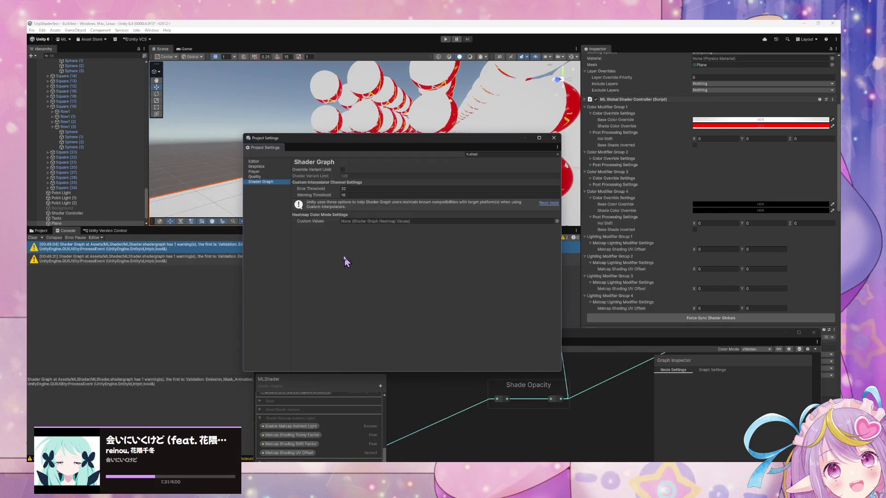
Step: Bring the MLShader Shader Graph window up in front of the Project Settings window
scroll(740, 212, down, 3)
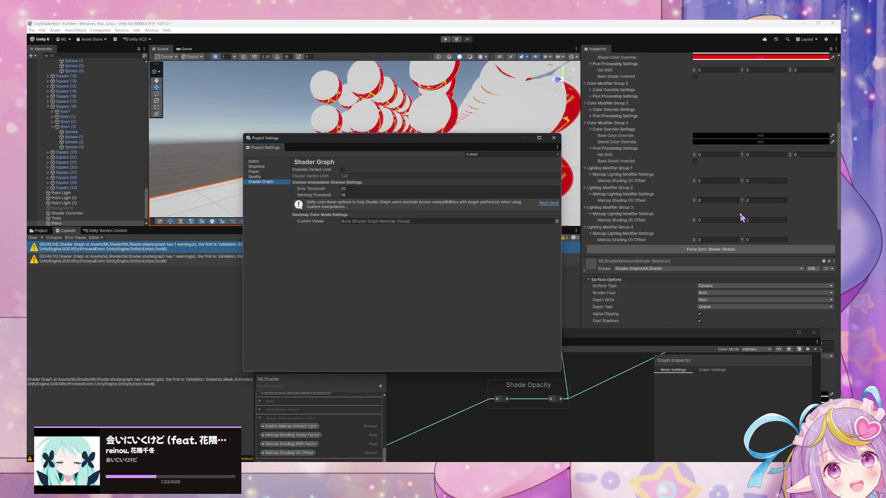
scroll(733, 219, down, 15)
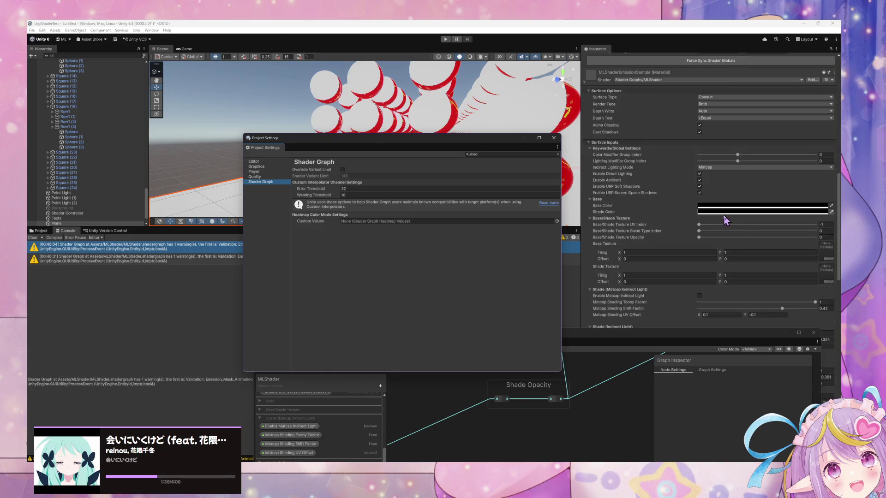
drag(602, 335, 544, 142)
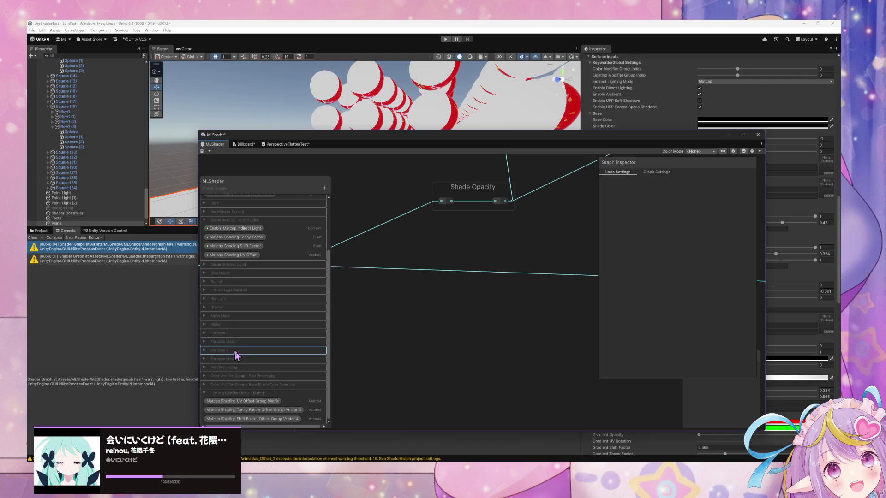
Step: Browse the MLShader graph's node groups by zooming and panning
scroll(474, 343, down, 2)
scroll(475, 344, up, 2)
scroll(475, 343, down, 5)
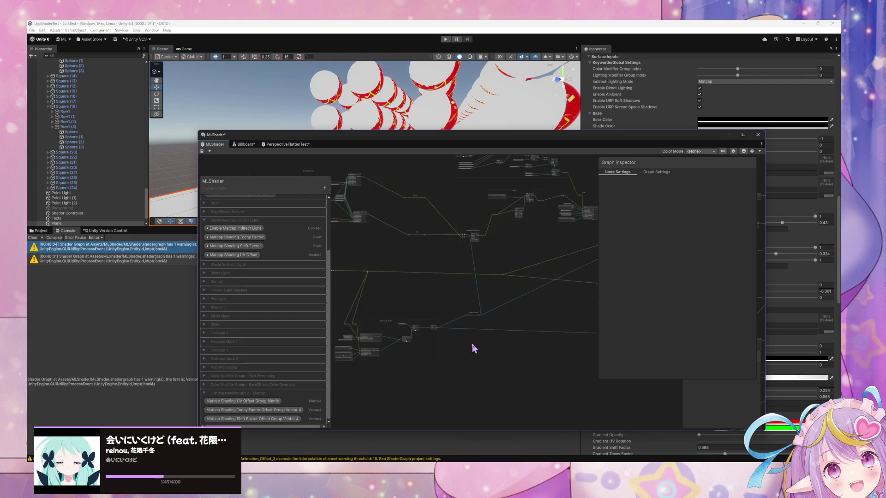
scroll(466, 348, up, 1)
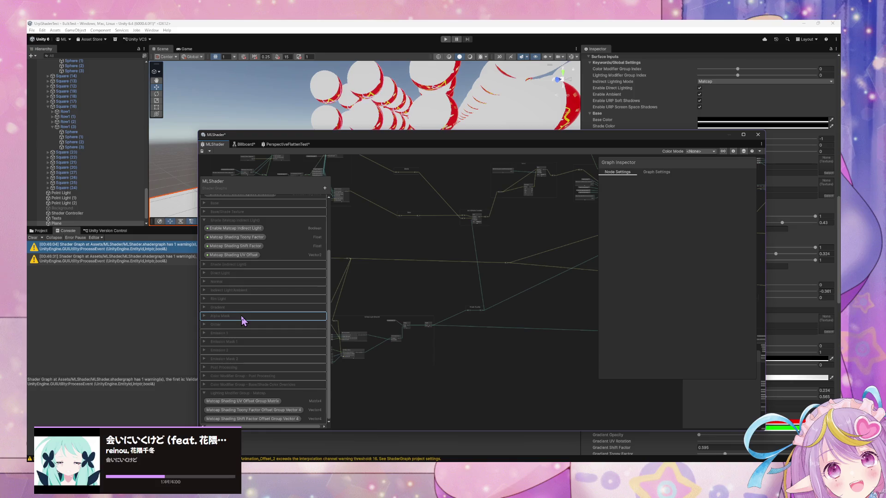
scroll(242, 320, up, 1)
scroll(241, 320, up, 1)
scroll(240, 321, down, 2)
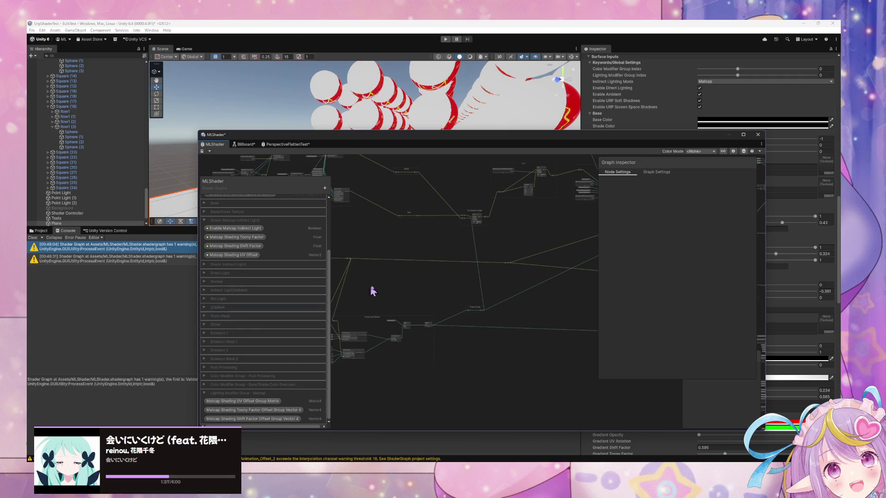
drag(415, 247, 505, 356)
scroll(410, 312, up, 3)
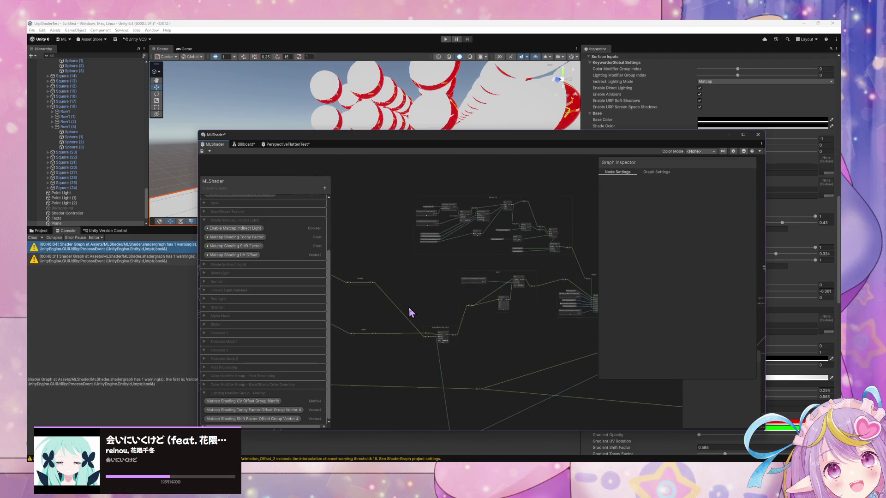
Step: Check Project Settings' Shader Graph interpolator thresholds (warning 16, error 32), then bring MLShader back in front
mouse_move(326, 146)
mouse_down()
mouse_move(521, 157)
mouse_move(453, 154)
mouse_up()
click(296, 286)
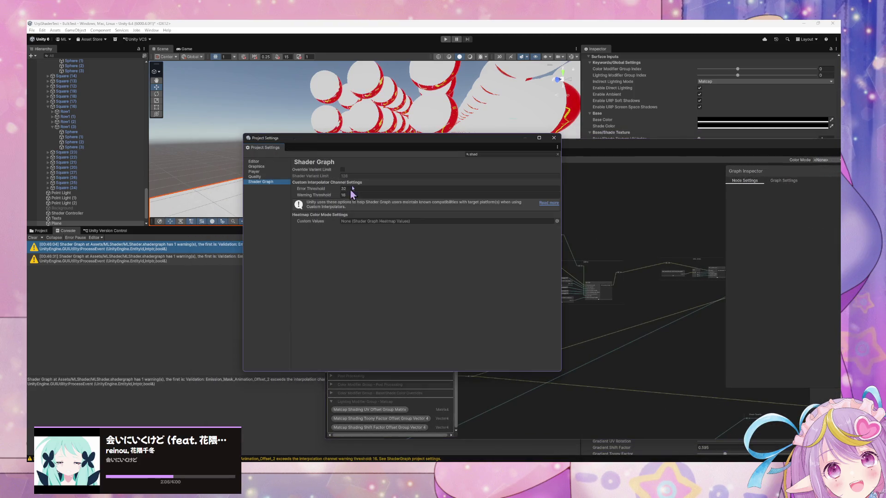
mouse_move(364, 141)
mouse_down()
mouse_move(443, 146)
mouse_move(656, 239)
mouse_up()
mouse_move(437, 152)
mouse_down()
mouse_move(623, 131)
mouse_move(452, 124)
mouse_up()
scroll(519, 288, up, 2)
scroll(519, 289, up, 3)
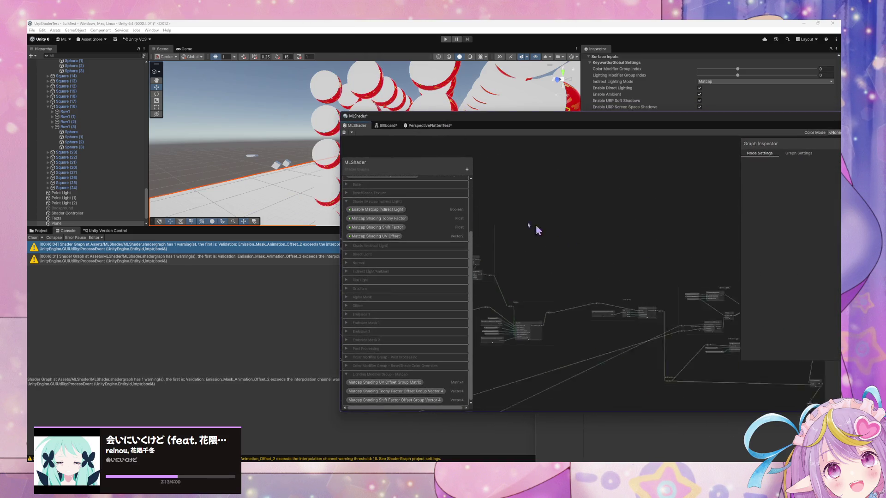
scroll(554, 223, up, 4)
scroll(536, 259, up, 3)
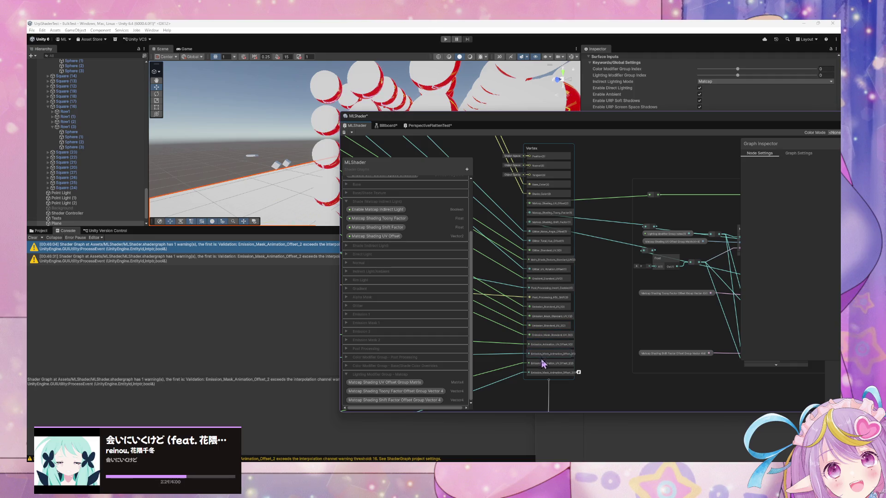
scroll(580, 314, up, 2)
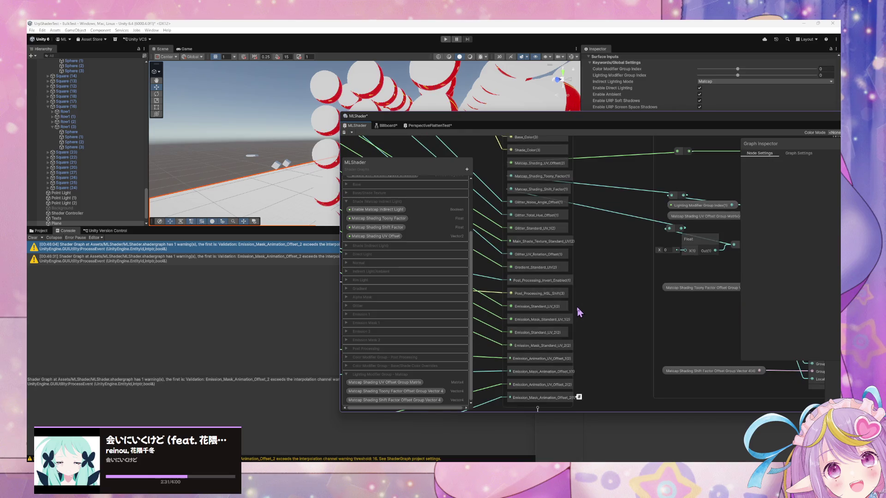
scroll(592, 316, down, 2)
scroll(554, 369, up, 3)
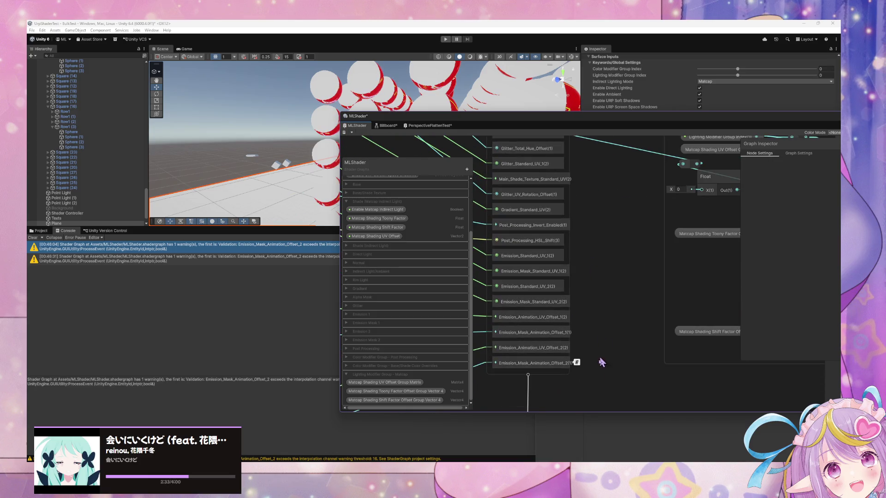
click(549, 368)
mouse_move(576, 366)
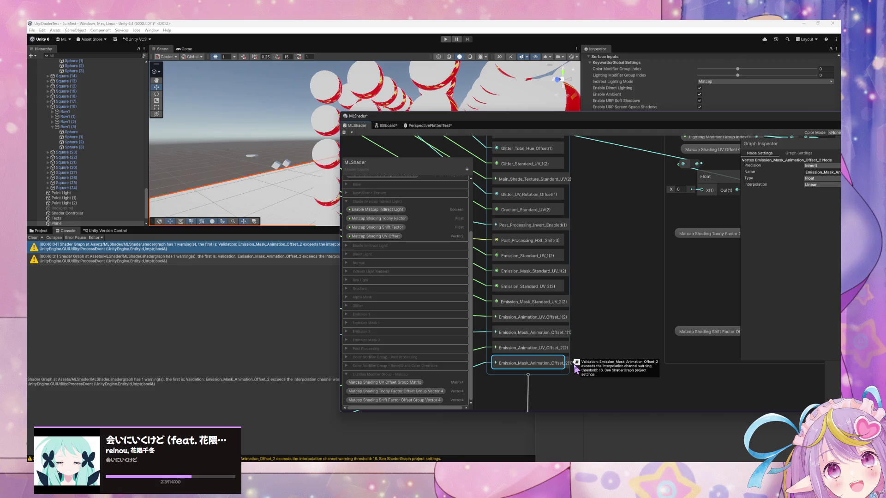
scroll(561, 322, up, 3)
scroll(553, 307, down, 4)
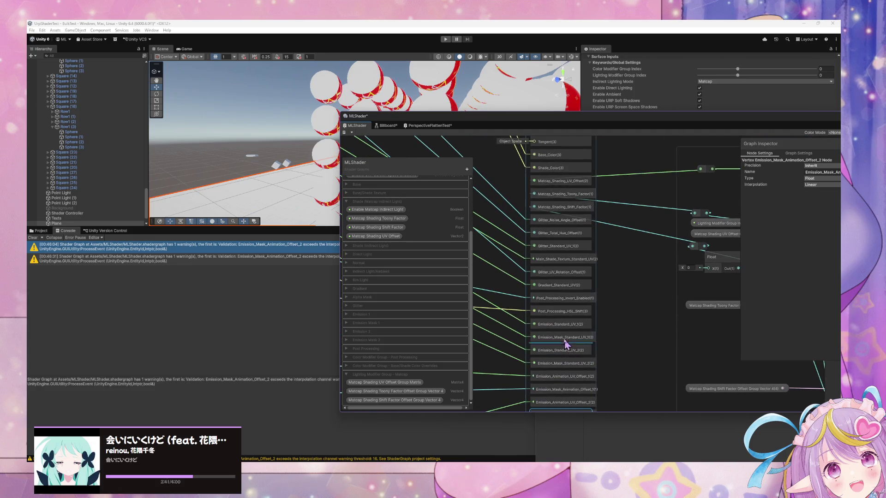
scroll(559, 318, up, 3)
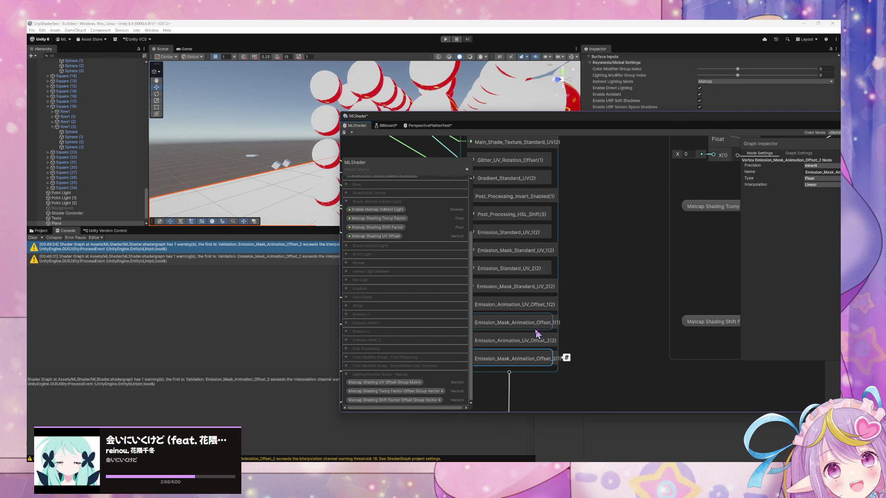
scroll(530, 300, down, 2)
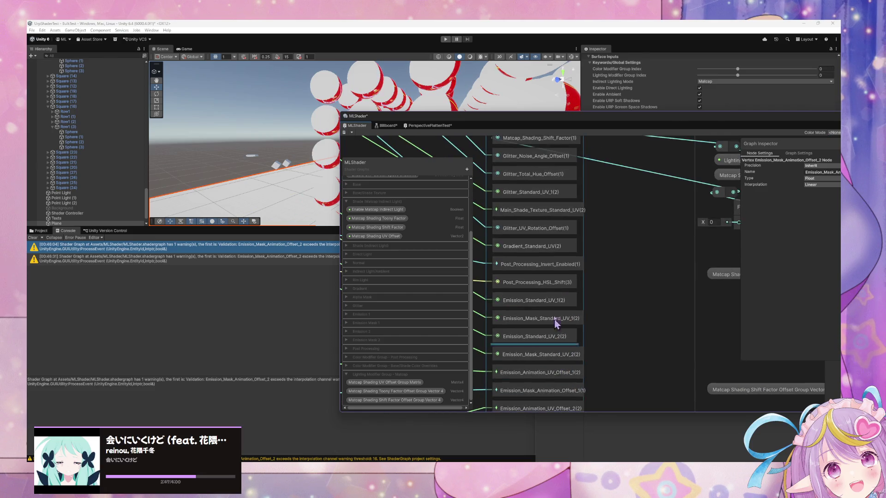
scroll(549, 249, down, 2)
drag(570, 240, 457, 292)
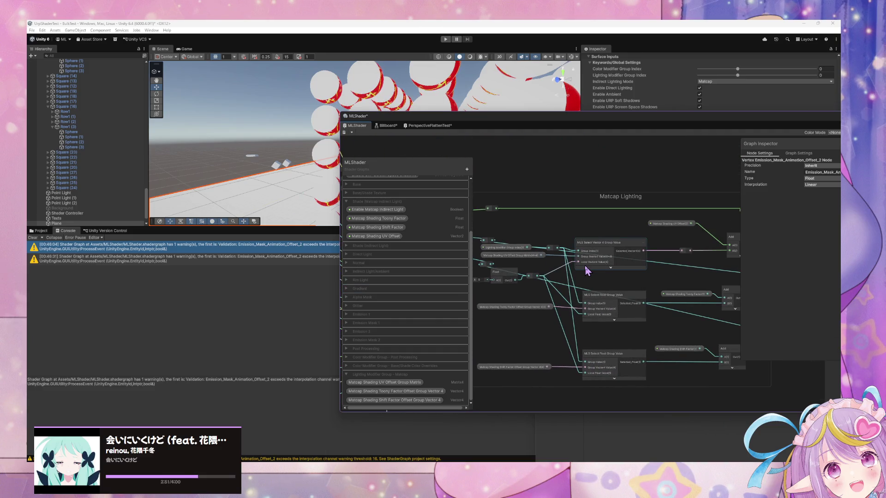
mouse_move(520, 202)
mouse_down()
mouse_move(674, 250)
mouse_move(617, 237)
mouse_move(549, 246)
mouse_up()
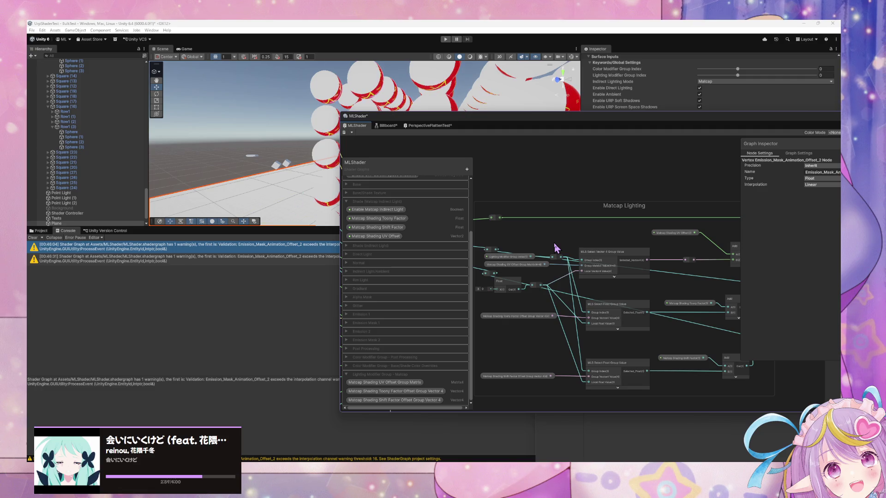
drag(556, 245, 699, 257)
mouse_move(586, 250)
mouse_down()
mouse_move(642, 323)
mouse_move(599, 248)
mouse_move(478, 216)
mouse_move(614, 222)
mouse_up()
scroll(610, 222, up, 3)
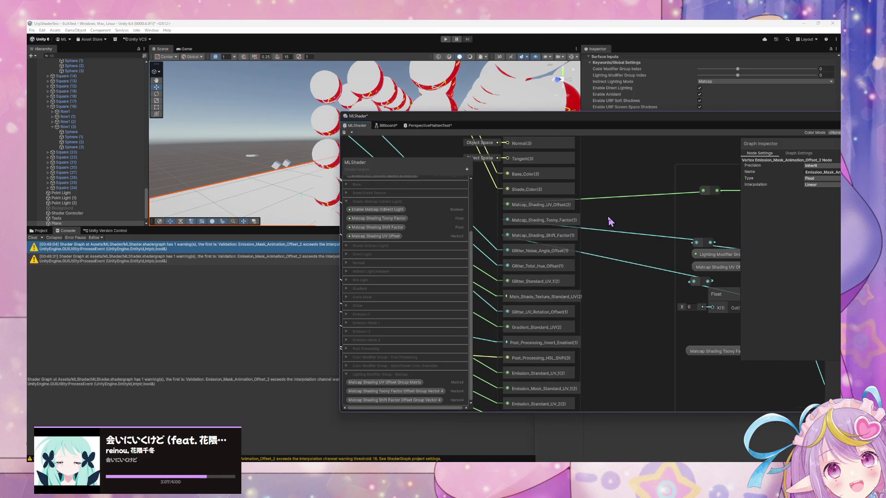
mouse_move(694, 232)
mouse_down()
mouse_move(655, 231)
mouse_move(697, 240)
mouse_move(661, 230)
mouse_move(666, 222)
mouse_up()
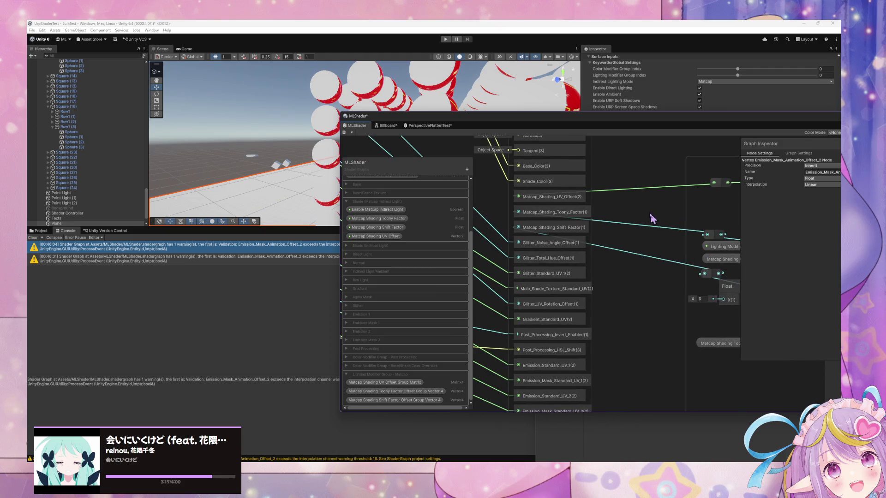
mouse_move(590, 276)
mouse_down()
mouse_move(568, 257)
mouse_move(586, 282)
mouse_up()
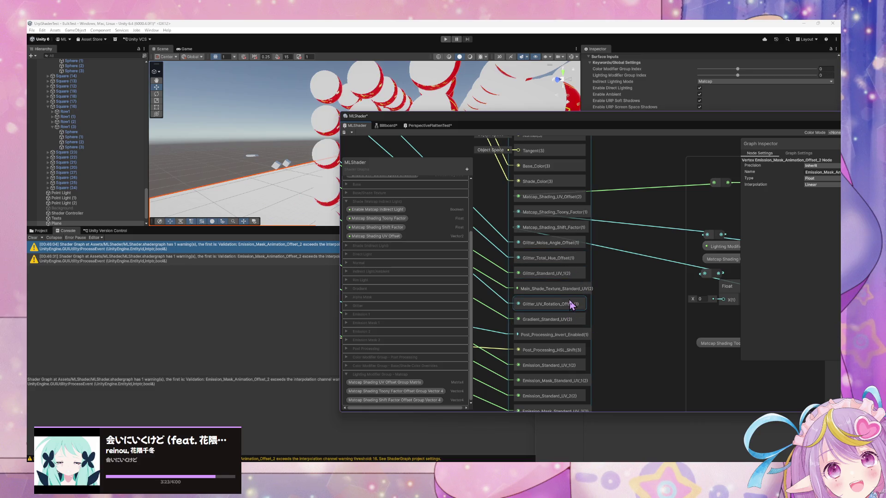
drag(572, 277, 558, 282)
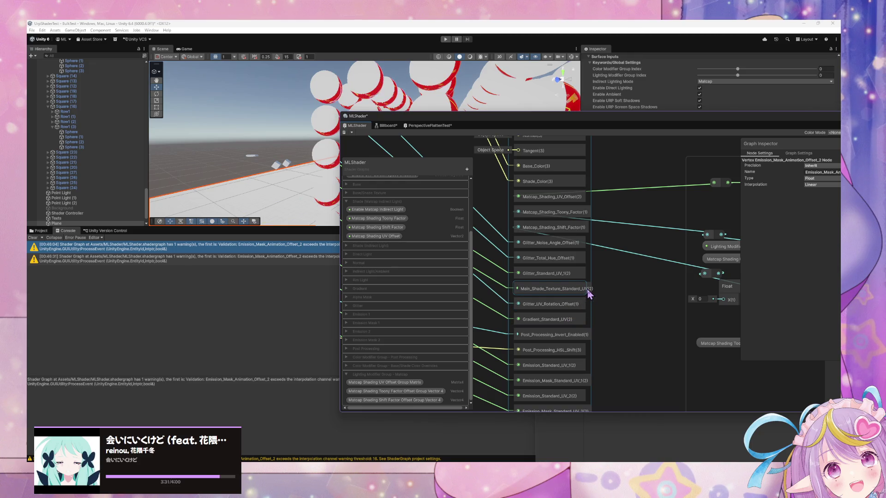
mouse_move(588, 316)
mouse_down()
mouse_move(682, 292)
mouse_move(753, 303)
mouse_up()
scroll(592, 255, down, 4)
mouse_move(572, 269)
mouse_down()
mouse_move(550, 263)
mouse_move(671, 291)
mouse_up()
mouse_move(546, 259)
mouse_down()
mouse_move(742, 335)
mouse_move(696, 306)
mouse_move(766, 330)
mouse_move(536, 302)
mouse_move(609, 361)
mouse_move(669, 326)
mouse_up()
scroll(669, 326, down, 2)
scroll(535, 279, down, 1)
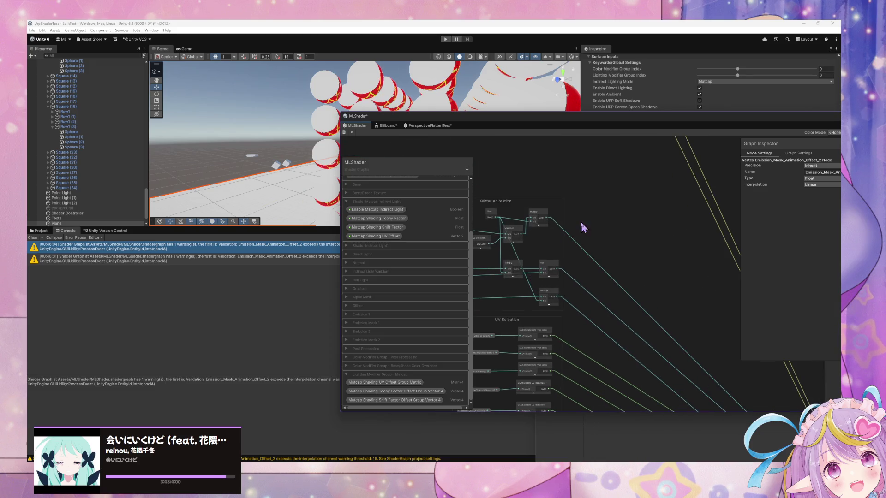
scroll(599, 291, down, 2)
scroll(619, 266, up, 3)
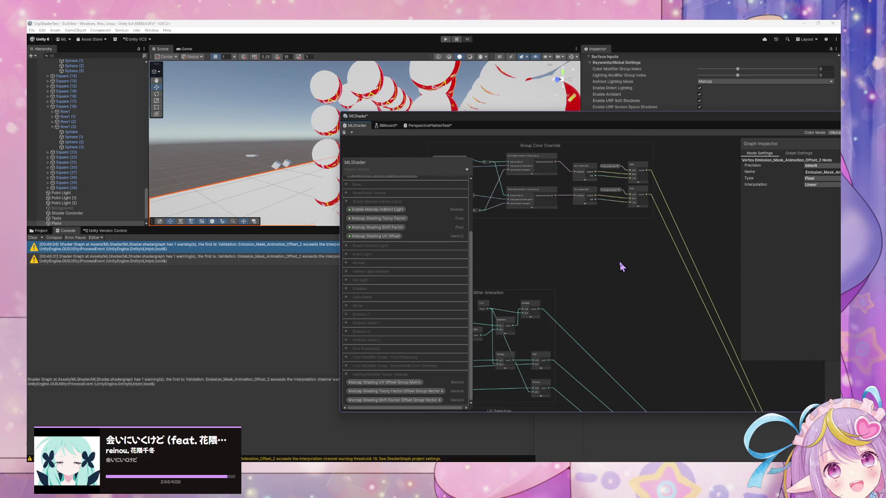
scroll(573, 305, up, 1)
scroll(574, 302, up, 1)
scroll(678, 303, up, 3)
drag(633, 276, 570, 182)
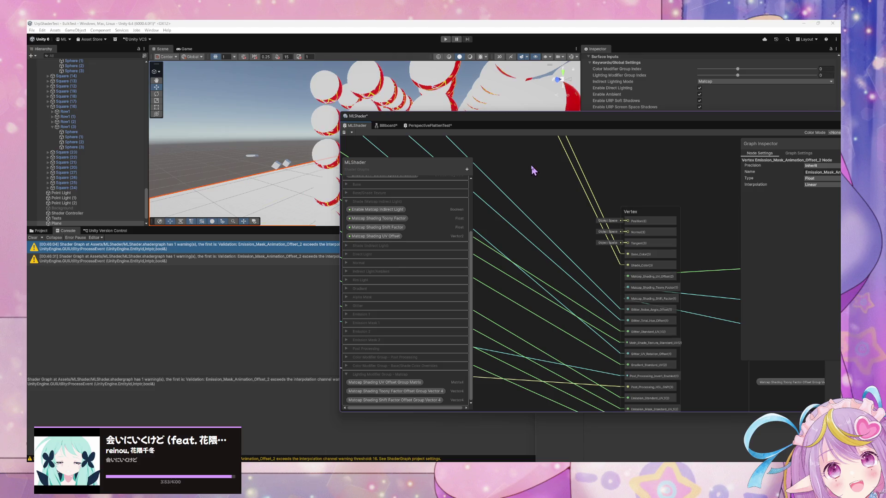
scroll(572, 257, down, 5)
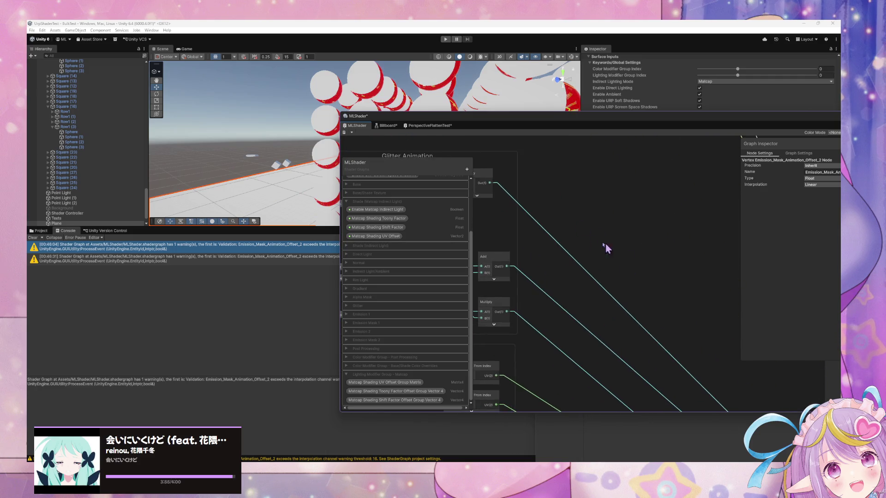
scroll(600, 272, up, 4)
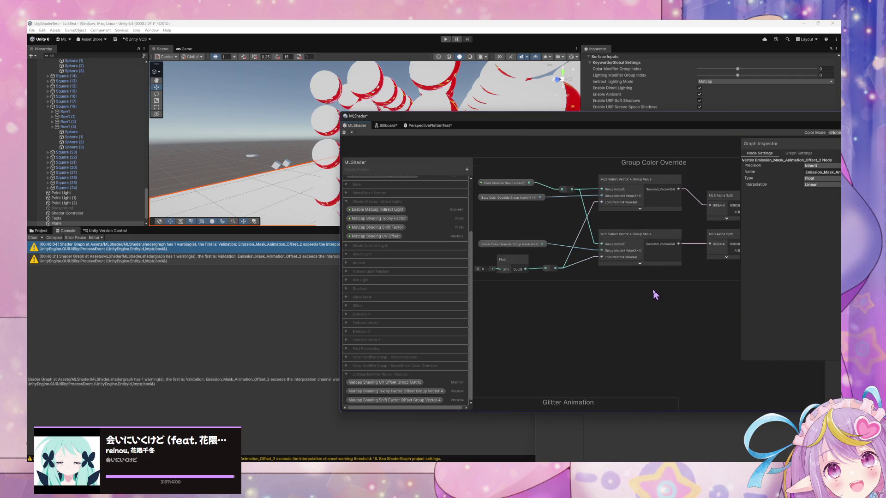
mouse_move(732, 345)
mouse_down()
mouse_move(725, 332)
mouse_move(745, 321)
mouse_up()
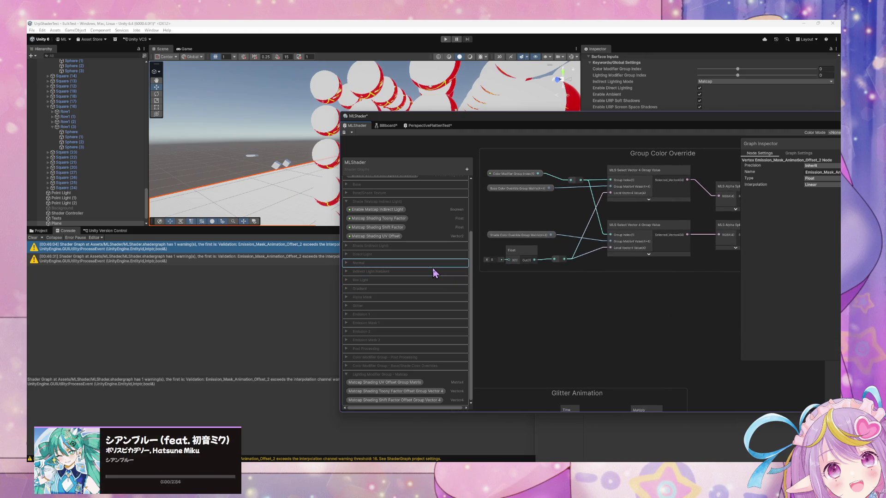
scroll(628, 316, up, 10)
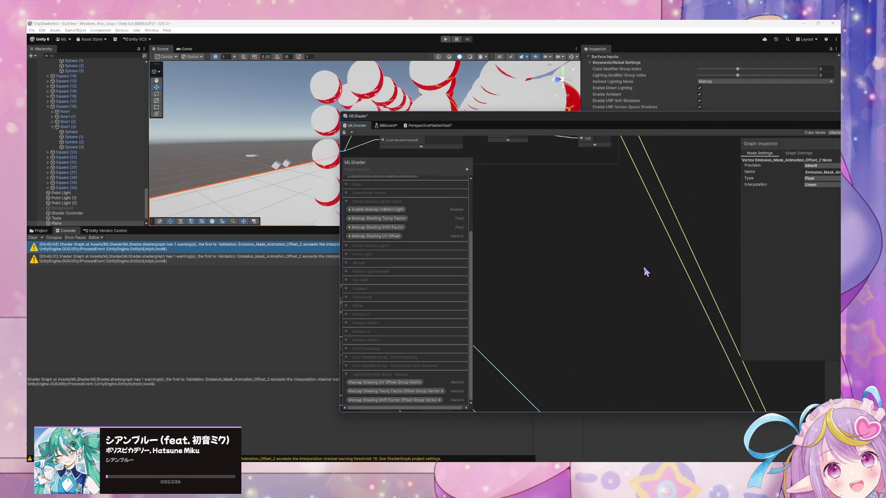
scroll(632, 321, down, 5)
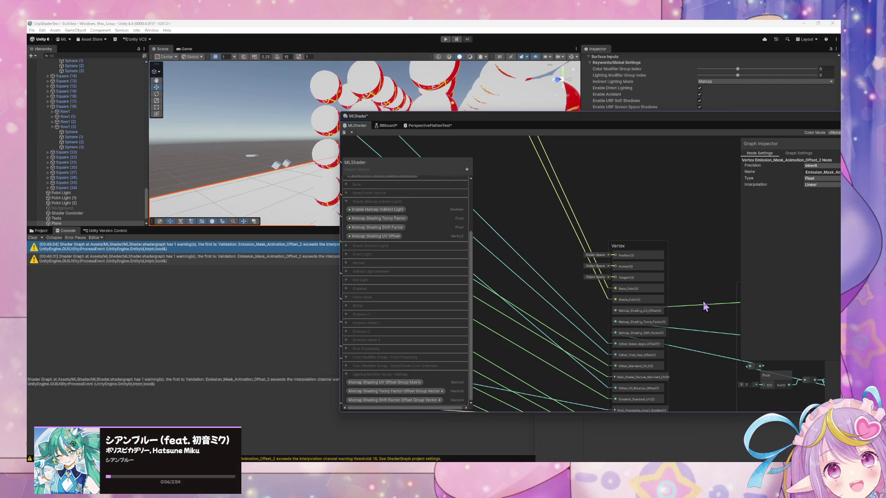
scroll(614, 277, up, 5)
scroll(661, 273, down, 5)
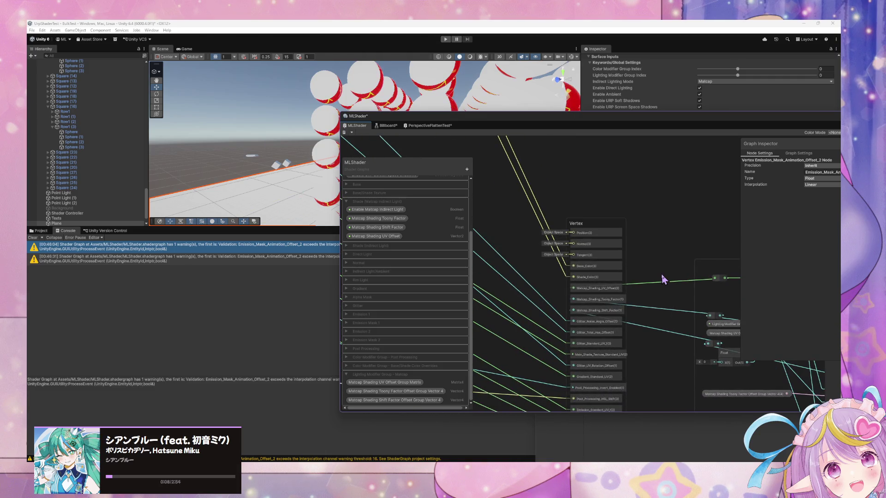
drag(661, 274, 679, 215)
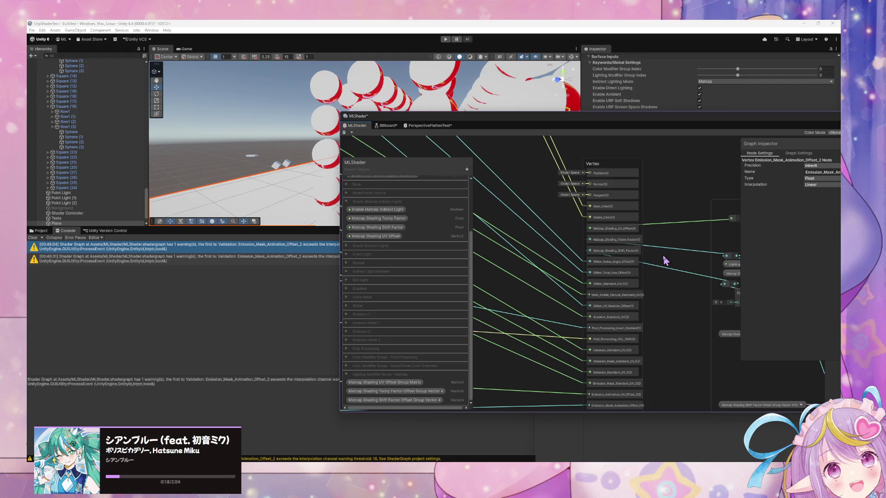
drag(660, 257, 643, 258)
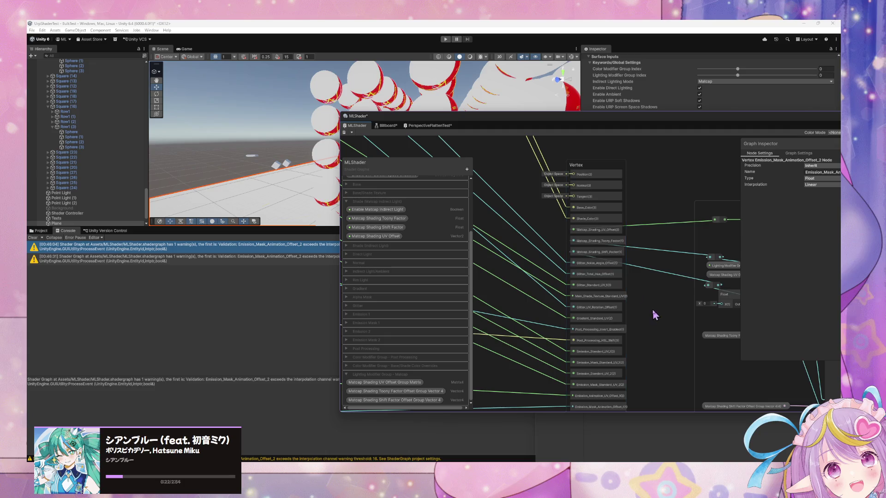
scroll(653, 309, up, 3)
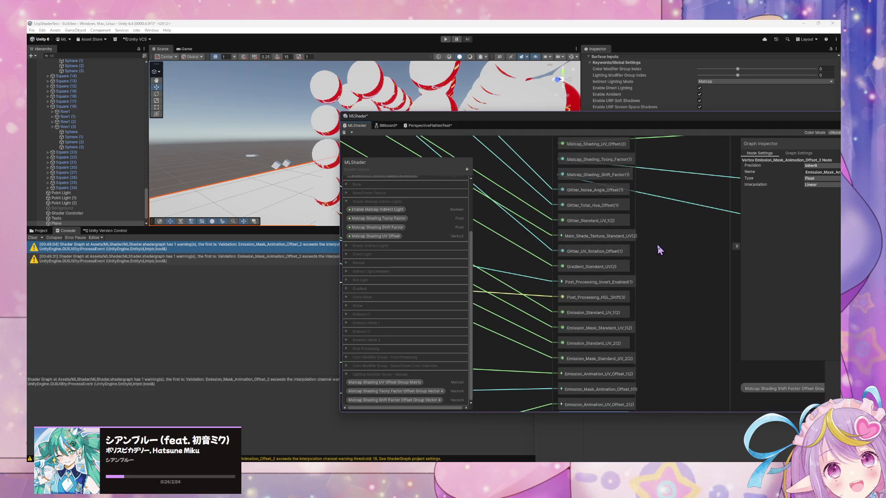
scroll(656, 245, down, 1)
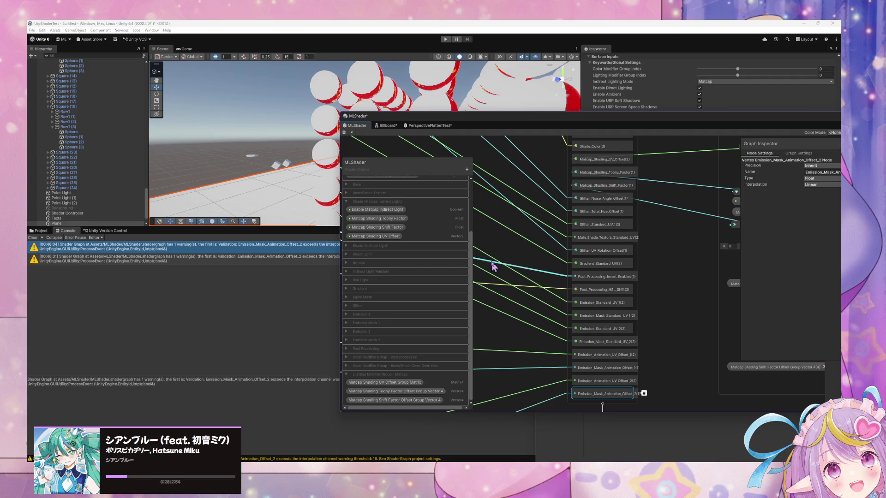
drag(510, 264, 544, 265)
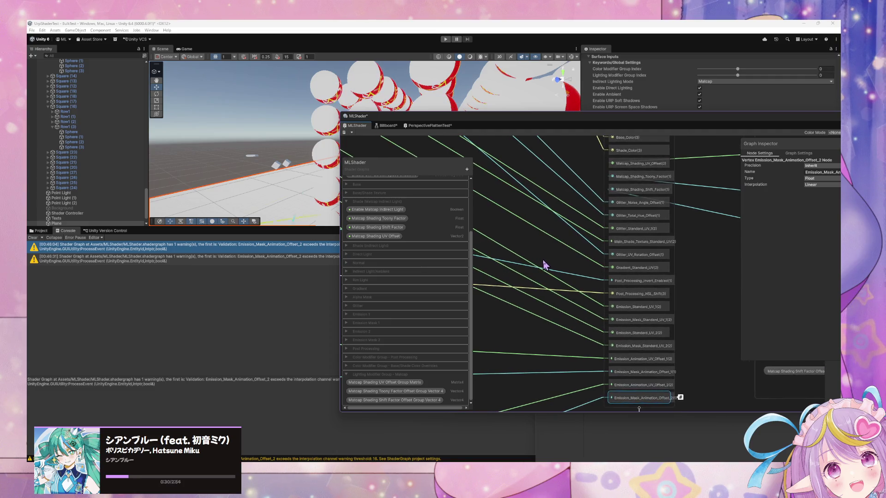
mouse_move(488, 264)
mouse_down()
mouse_move(571, 266)
mouse_move(563, 259)
mouse_move(557, 266)
mouse_move(534, 242)
mouse_up()
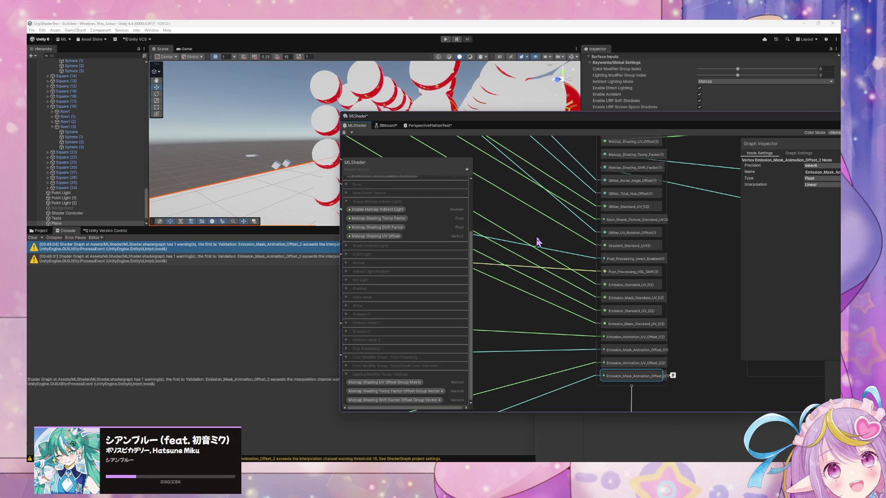
scroll(621, 273, down, 5)
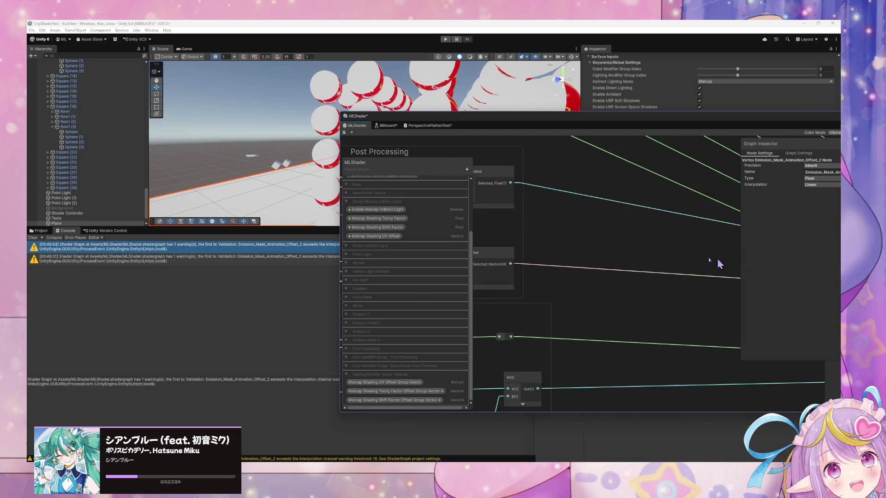
scroll(619, 249, up, 3)
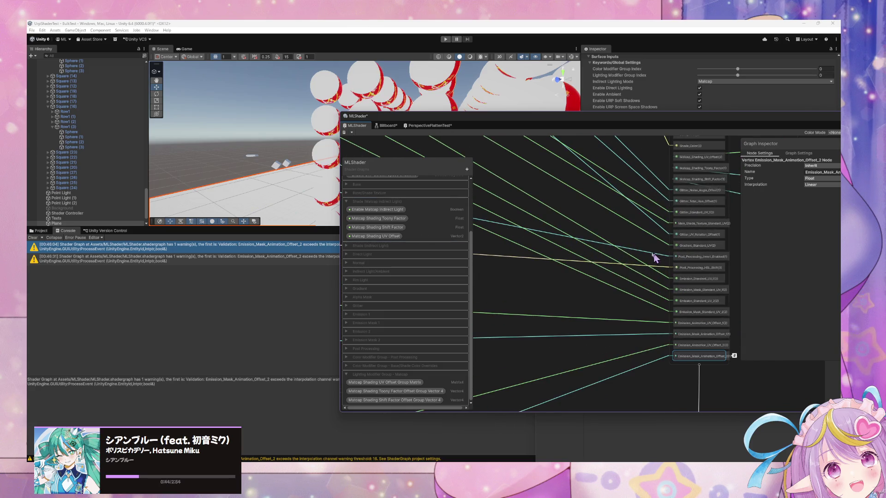
scroll(586, 247, up, 2)
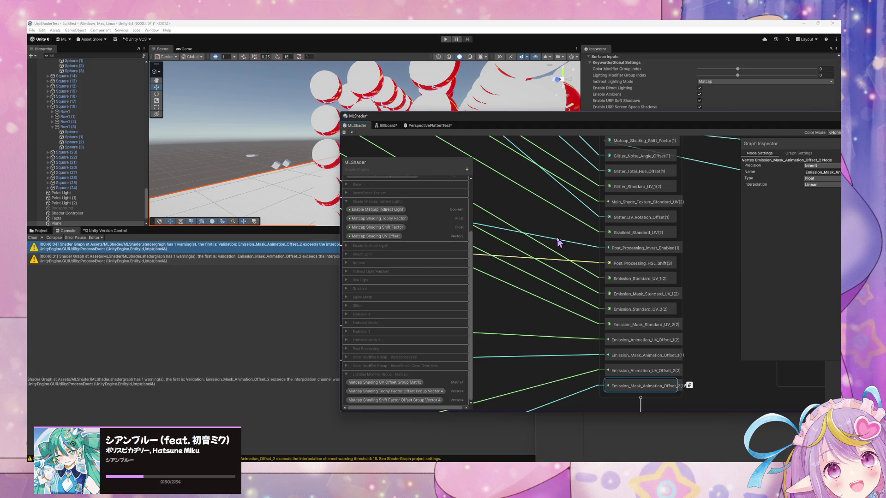
scroll(553, 289, up, 5)
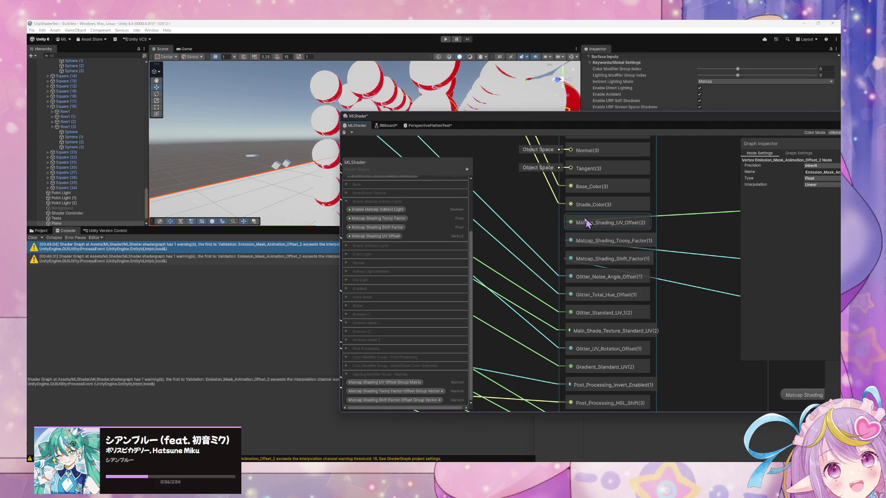
Step: Reorder the Matcap_Shading_UV_Offset and Emission UV blocks in the Vertex stack, keeping them in place
mouse_move(593, 225)
mouse_down()
mouse_move(600, 335)
mouse_move(605, 290)
mouse_move(590, 263)
mouse_up()
mouse_move(706, 352)
mouse_down()
mouse_move(714, 309)
mouse_move(691, 291)
mouse_move(695, 243)
mouse_move(682, 336)
mouse_move(672, 307)
mouse_up()
drag(687, 350, 684, 292)
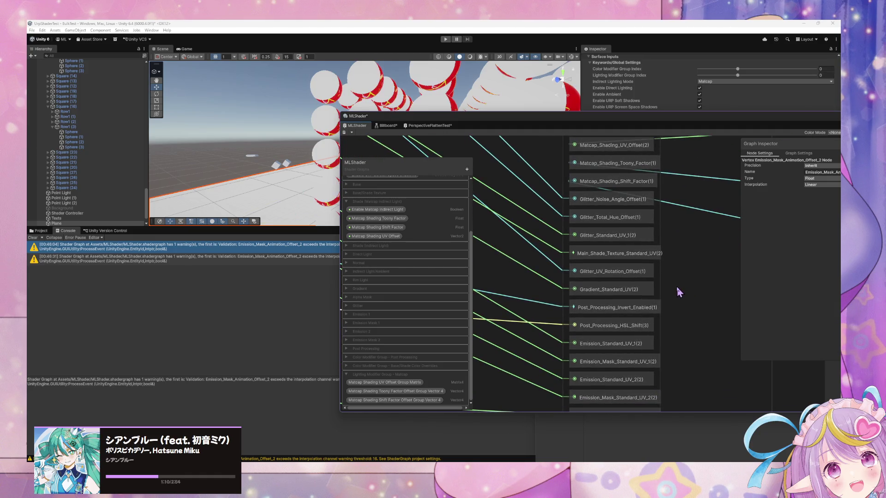
drag(691, 355, 702, 300)
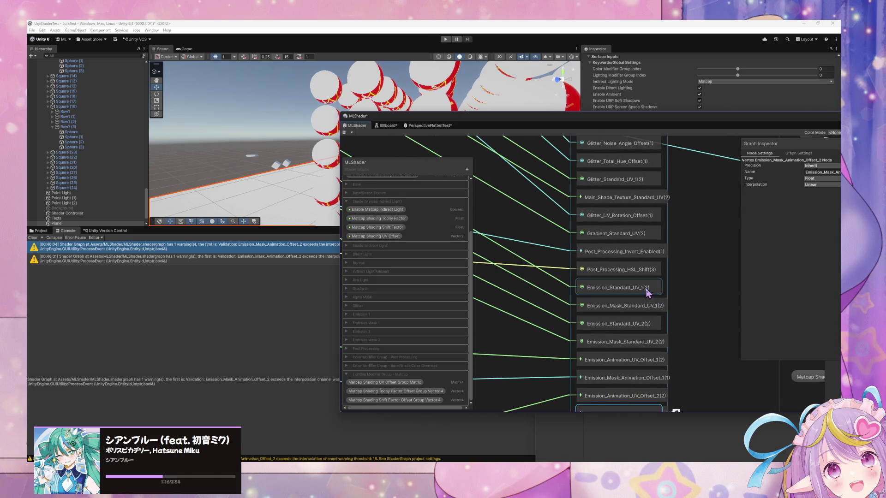
drag(642, 311, 635, 336)
Step: Add reroute points on the green and blue wires and shift both to the left
double_click(516, 257)
drag(516, 257, 509, 260)
double_click(503, 293)
shift+click(506, 254)
drag(505, 255, 493, 253)
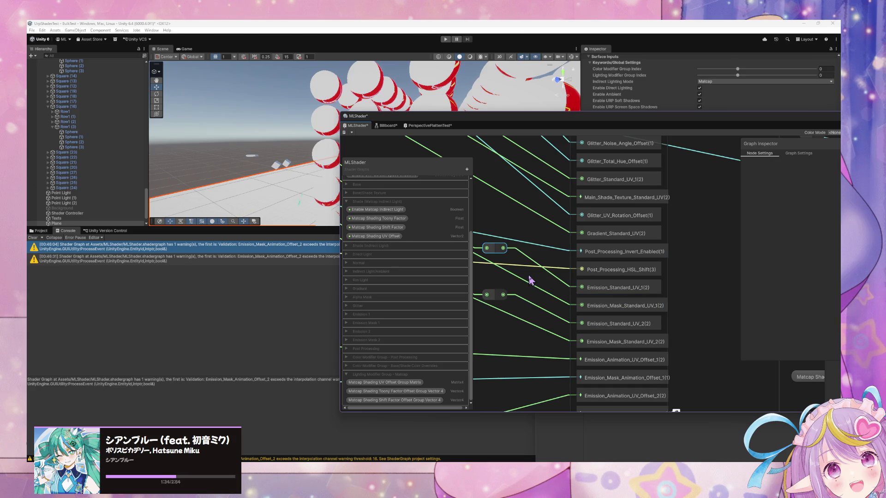
Step: Add a Custom Interpolator block to the Vertex stack below Post_Processing_HSL_Shift
key(space)
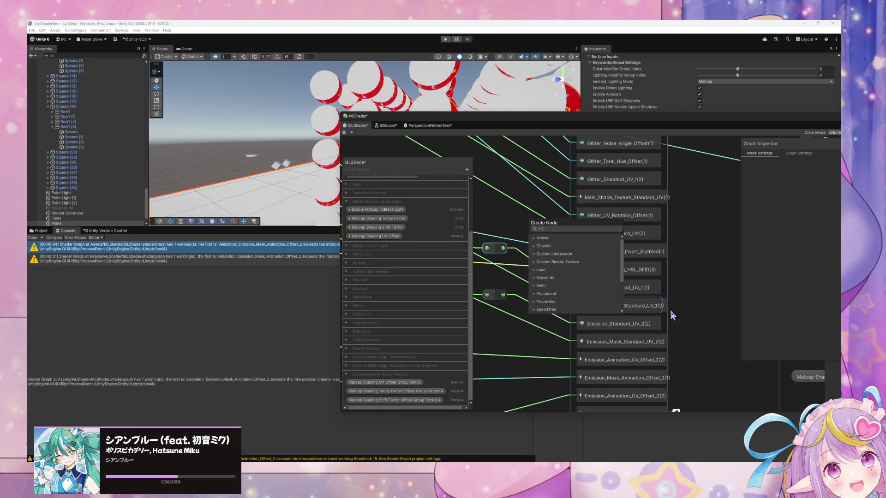
click(700, 281)
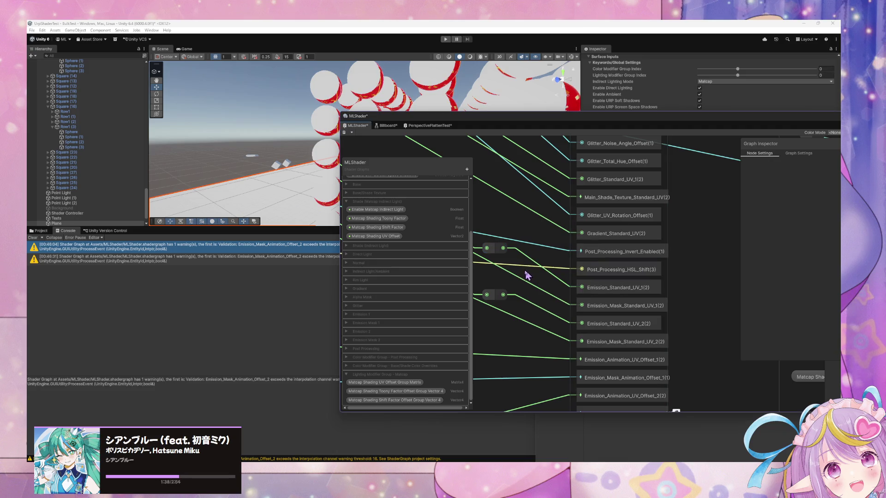
key(space)
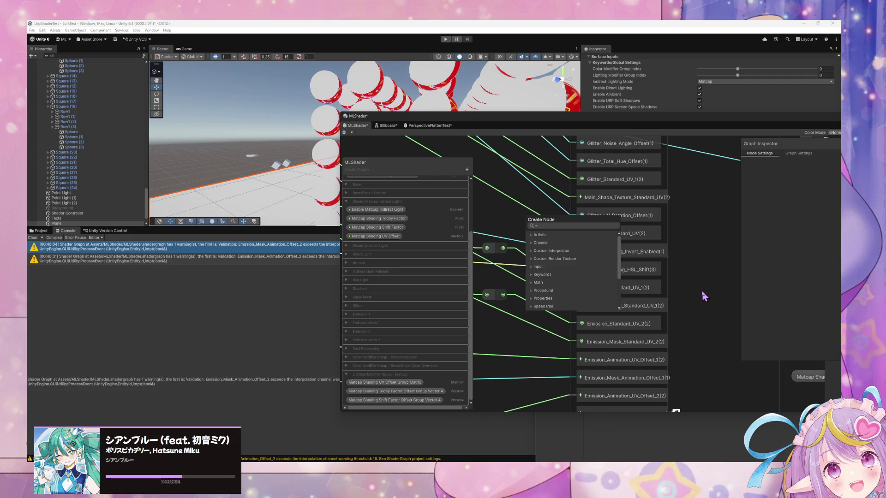
click(646, 285)
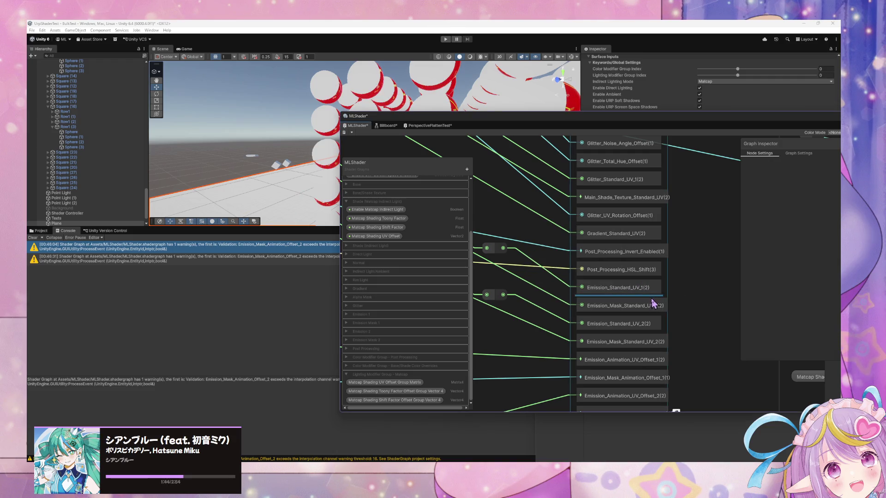
key(space)
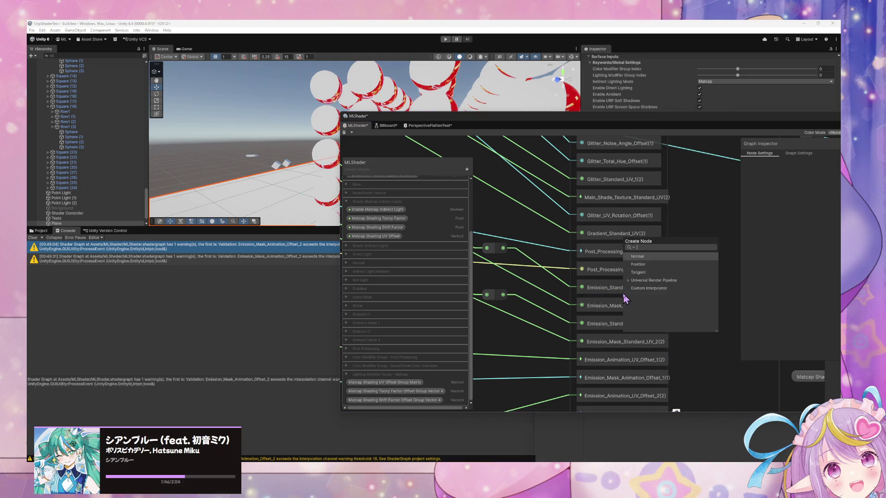
click(647, 289)
scroll(646, 293, down, 2)
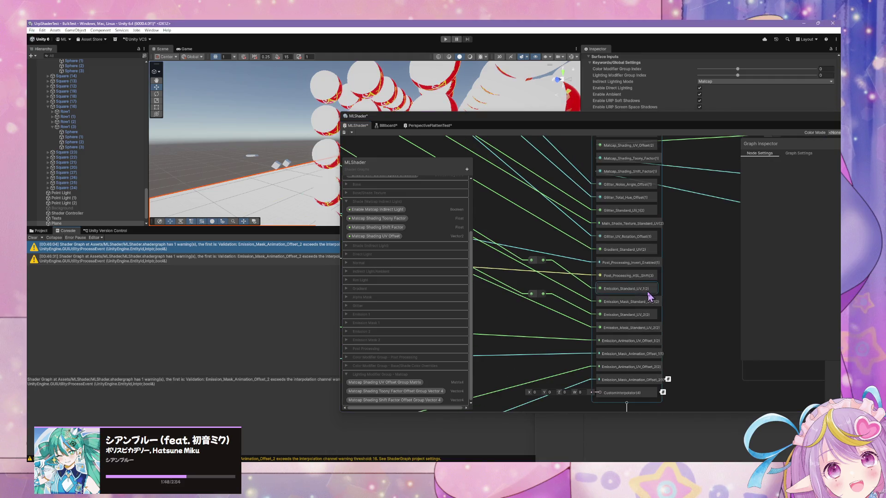
mouse_move(633, 396)
mouse_down()
mouse_move(633, 288)
mouse_move(623, 347)
mouse_move(625, 332)
mouse_move(642, 356)
mouse_move(628, 303)
mouse_move(623, 323)
mouse_move(627, 314)
mouse_up()
Step: Add another reroute point on the feeding wire, then select the new interpolator to name it in Graph Inspector
click(543, 277)
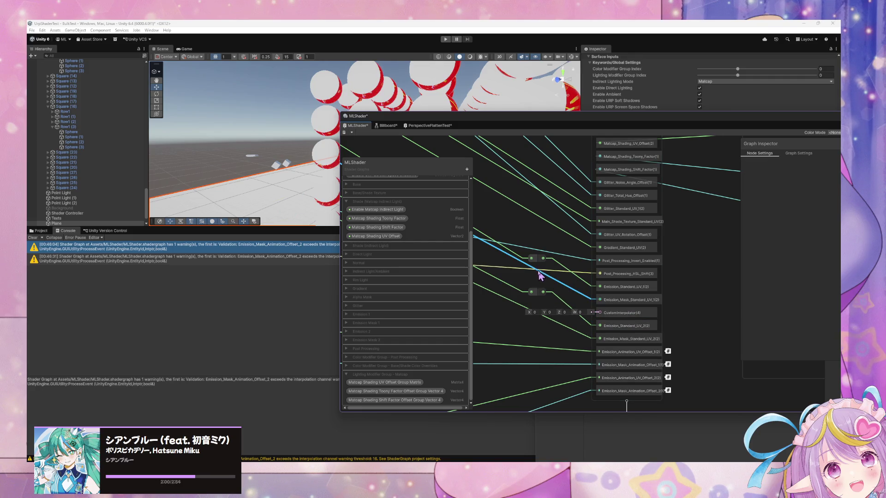
mouse_move(534, 258)
mouse_down()
mouse_move(510, 283)
mouse_move(505, 255)
mouse_up()
double_click(539, 259)
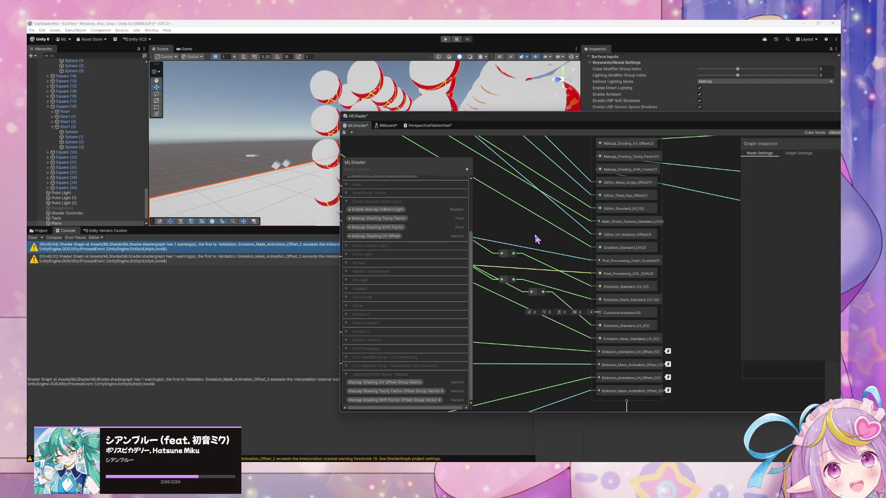
scroll(523, 229, down, 3)
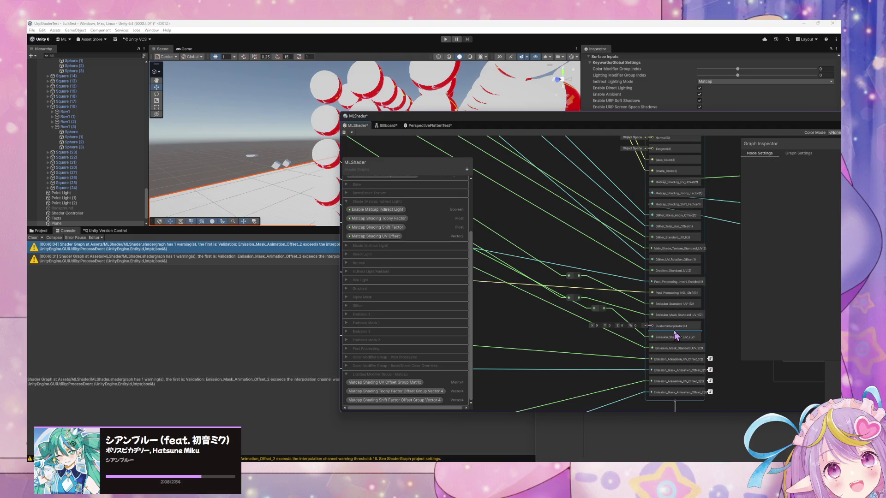
click(674, 326)
click(822, 172)
text(Emission_Packed_U)
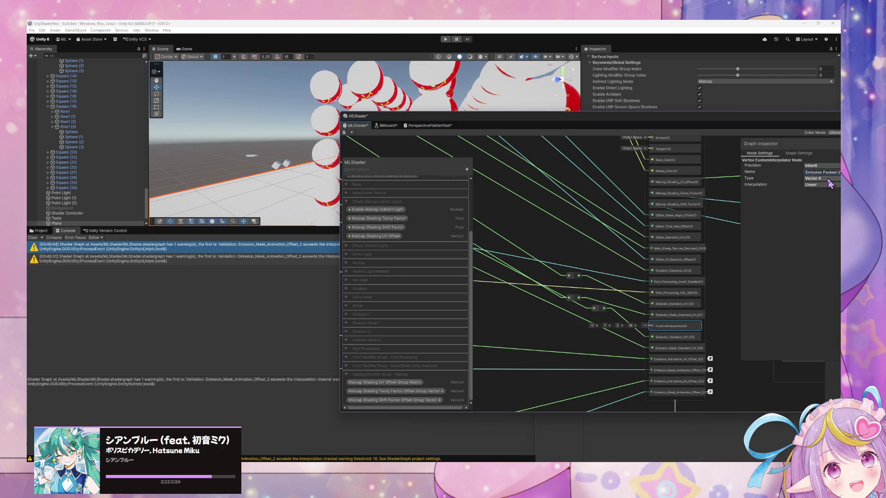
Step: Move the Shader Graph window and shift both reroute points up and left to clear space
drag(757, 123, 619, 104)
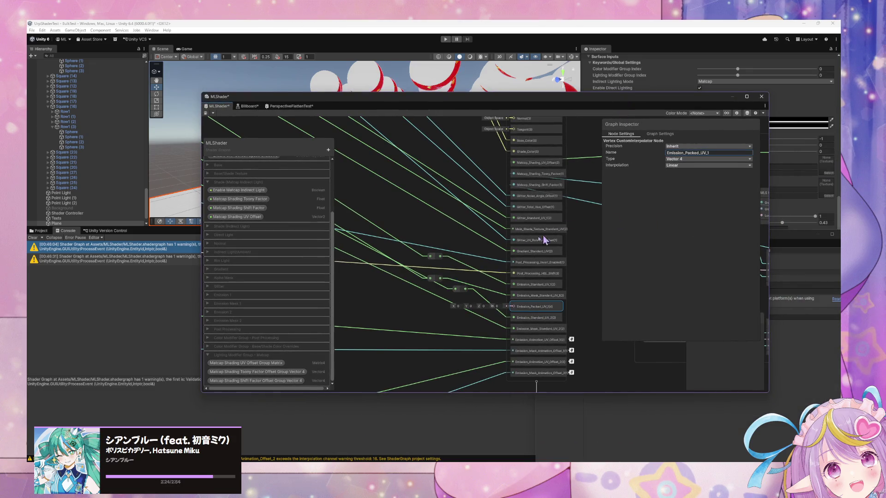
scroll(450, 263, up, 2)
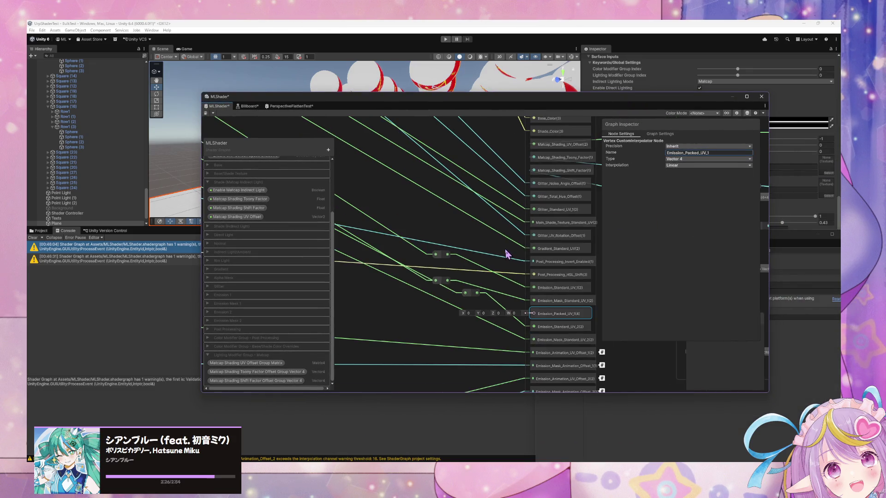
drag(424, 253, 400, 213)
drag(432, 286, 401, 234)
scroll(554, 251, down, 3)
drag(485, 237, 401, 211)
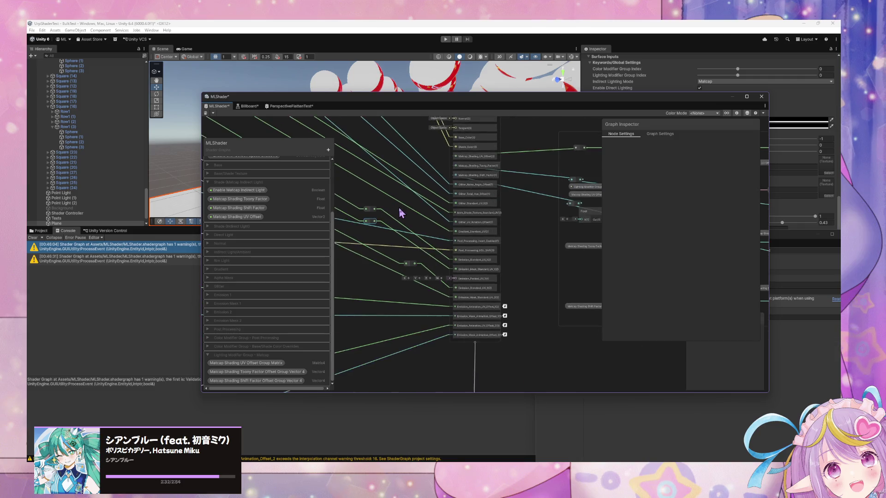
scroll(399, 213, up, 2)
Step: Create a Split node via the 'split' search and select it beside the emission wiring
key(space)
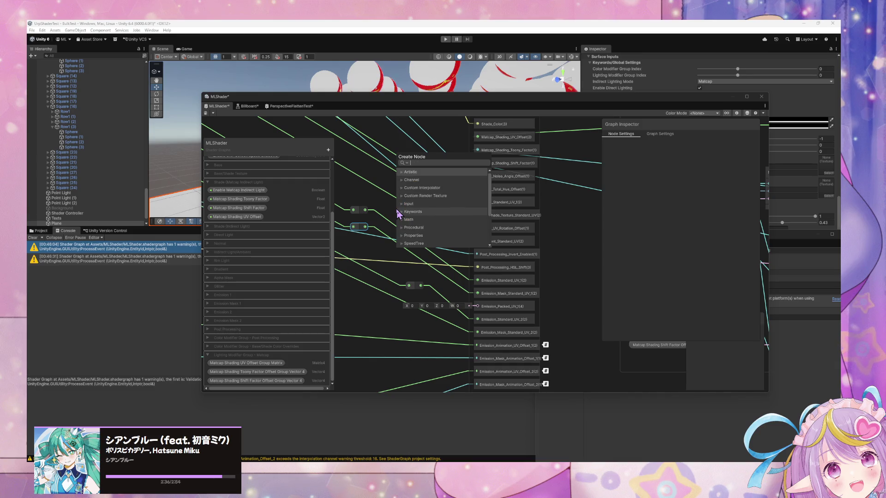
text(split)
key(Return)
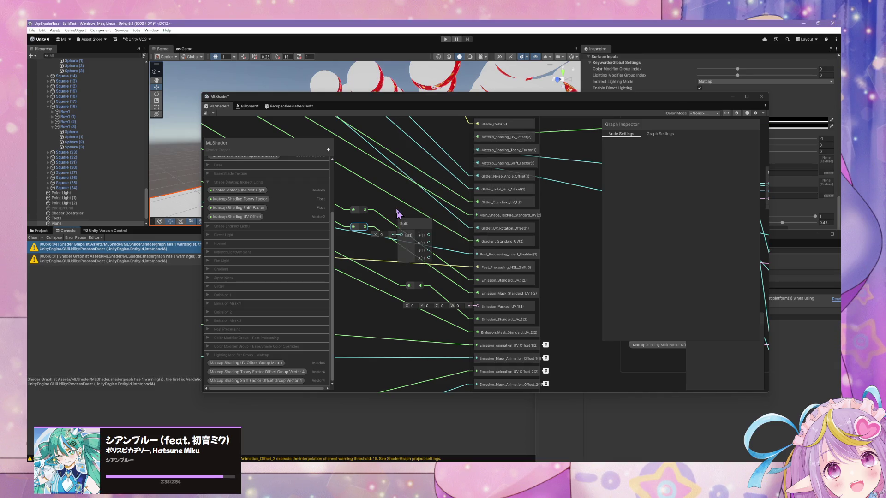
mouse_move(404, 226)
mouse_down()
mouse_move(366, 198)
mouse_move(555, 226)
mouse_move(477, 237)
mouse_move(541, 260)
mouse_move(463, 284)
mouse_move(415, 230)
mouse_move(425, 241)
mouse_move(475, 245)
mouse_up()
click(475, 245)
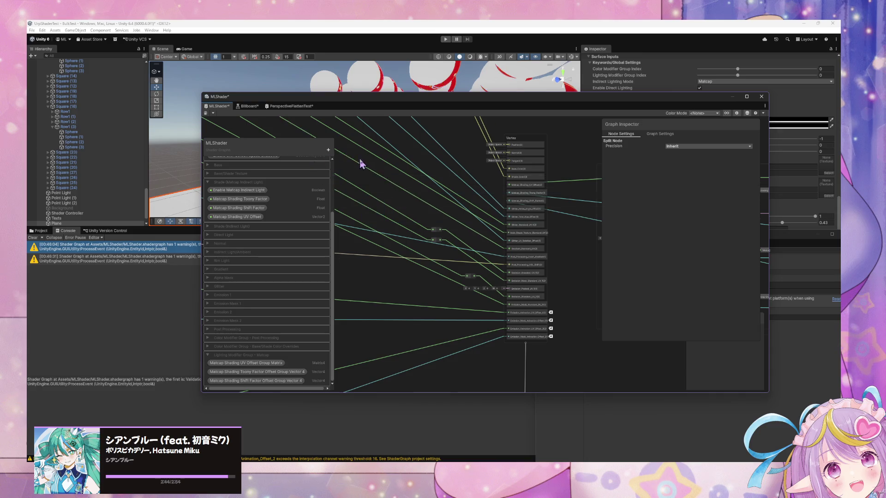
Step: Place the Split node in the UV From Index group, feed it UV(3), and duplicate it for the second UV
drag(358, 162, 562, 236)
mouse_move(434, 225)
mouse_down()
mouse_move(376, 198)
mouse_move(430, 204)
mouse_move(442, 211)
mouse_move(436, 220)
mouse_up()
click(380, 198)
mouse_move(380, 197)
mouse_down()
mouse_move(421, 213)
mouse_move(439, 210)
mouse_move(421, 201)
mouse_up()
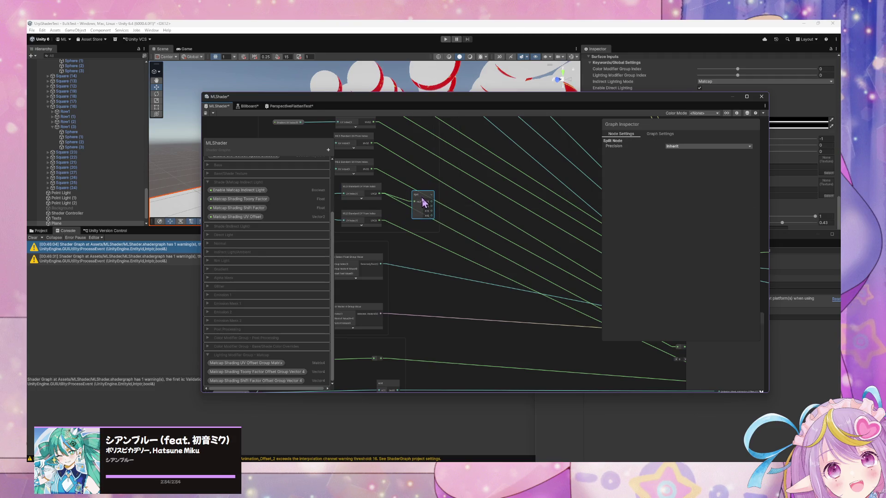
key(ctrl+d)
drag(380, 223, 418, 232)
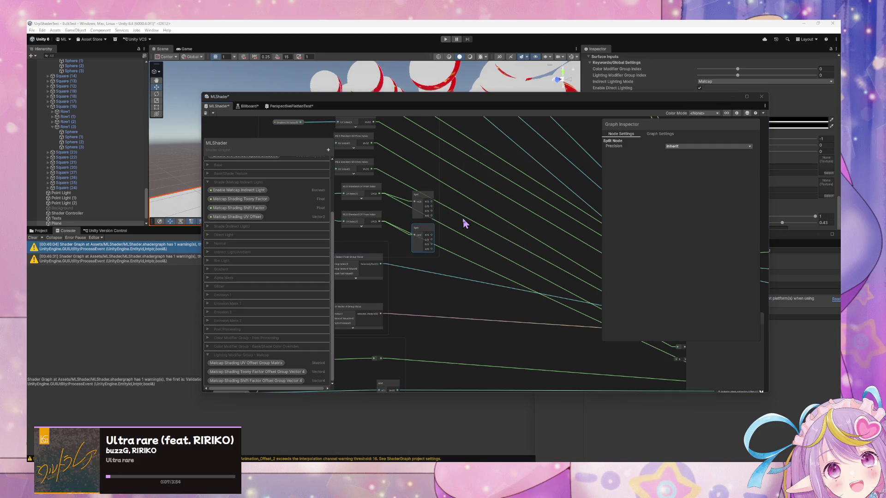
Step: Create a Vector 4 node and wire both Split outputs into it
key(space)
text(vect)
key(Up)
key(Up)
key(Up)
key(Down)
key(Return)
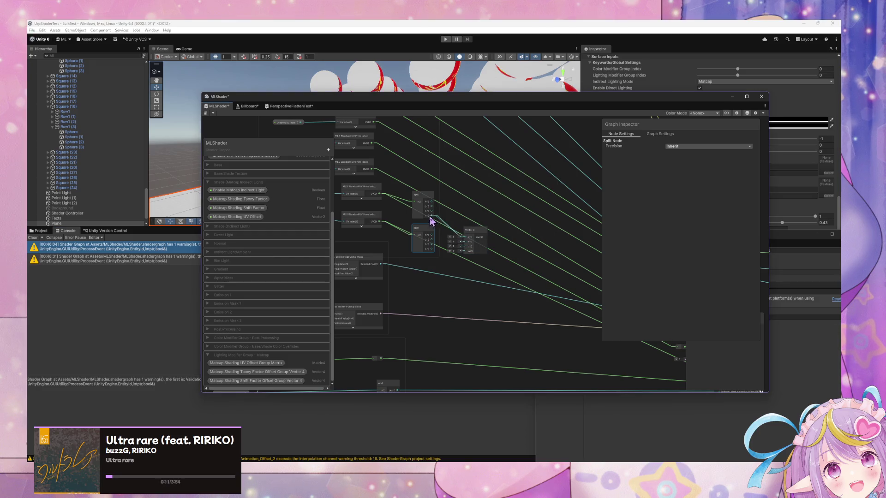
drag(447, 227, 476, 221)
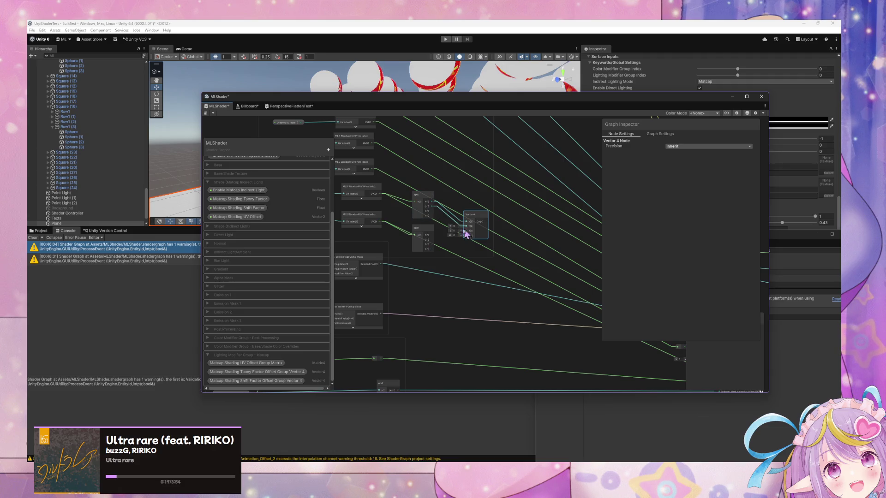
drag(461, 236, 432, 239)
Step: Position the Vector 4 node and wire its output to Emission_Packed_UV_1 in the Vertex stack
mouse_move(479, 217)
mouse_down()
mouse_move(467, 225)
mouse_move(417, 217)
mouse_up()
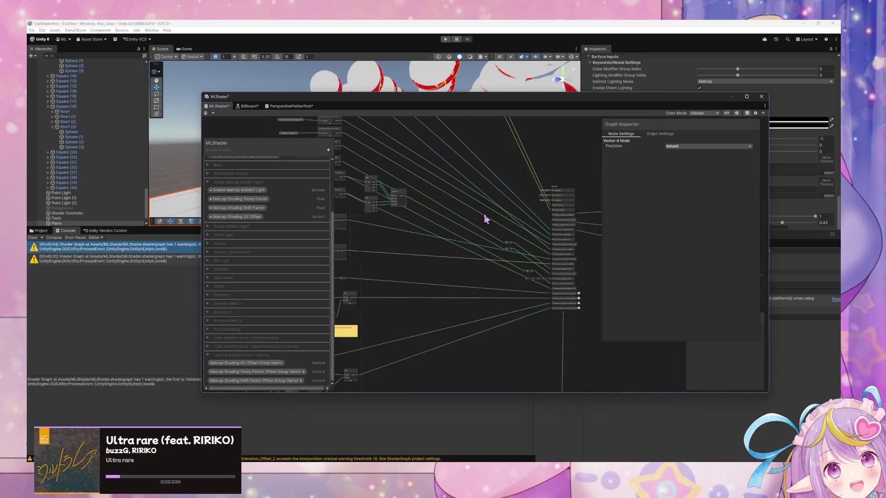
scroll(495, 213, up, 2)
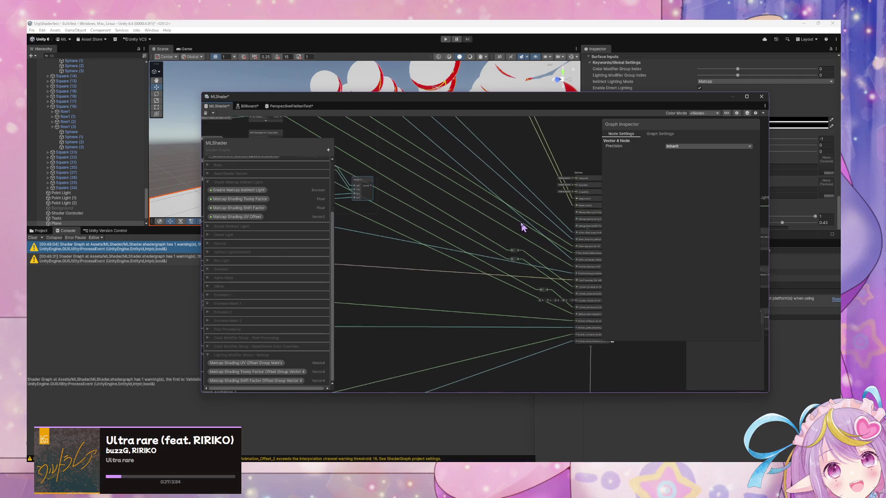
mouse_move(488, 218)
mouse_down()
mouse_move(495, 222)
mouse_move(466, 220)
mouse_move(531, 224)
mouse_up()
mouse_move(358, 183)
mouse_down()
mouse_move(530, 248)
mouse_move(455, 238)
mouse_up()
mouse_move(502, 258)
mouse_down()
mouse_move(498, 289)
mouse_move(509, 307)
mouse_move(516, 304)
mouse_up()
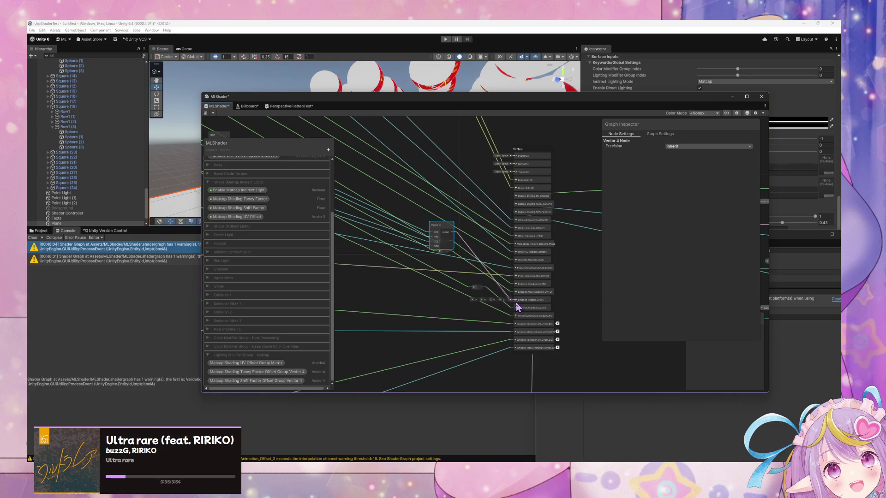
drag(439, 234, 336, 183)
Step: Reconnect the wires around the reroute points and delete the upper reroute point
mouse_move(405, 192)
mouse_down()
mouse_move(516, 249)
mouse_move(426, 194)
mouse_up()
scroll(429, 194, up, 1)
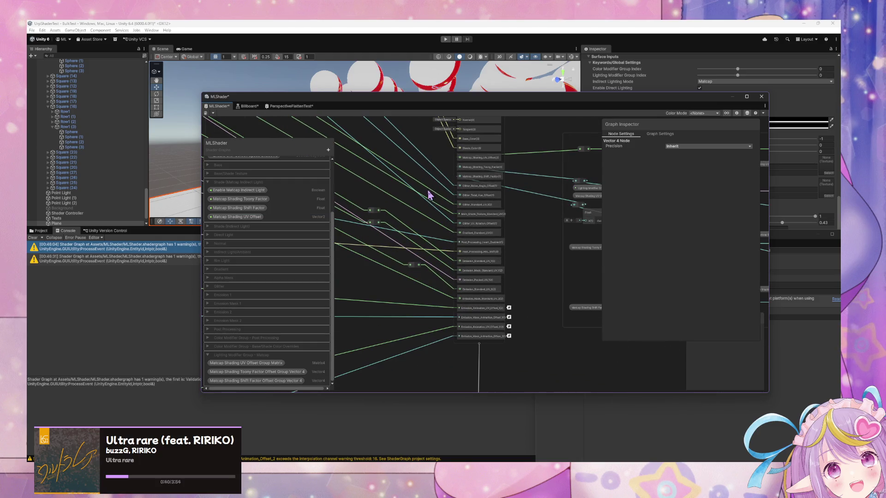
click(375, 210)
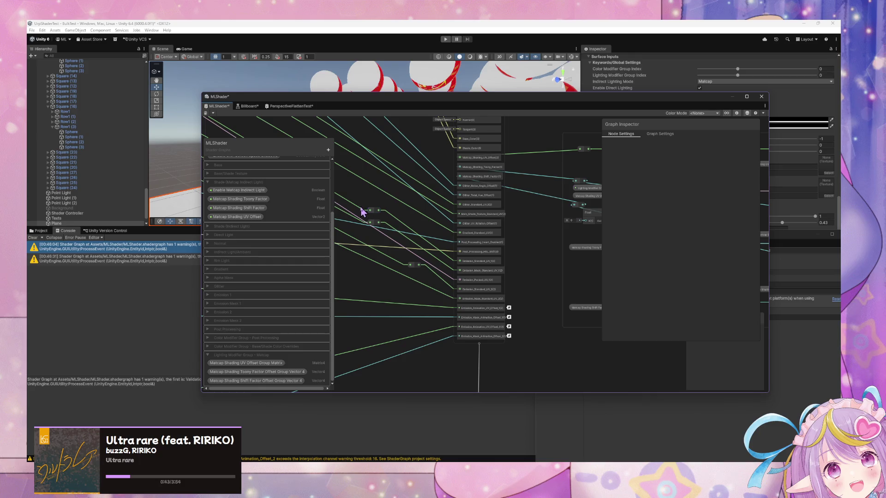
mouse_move(362, 211)
mouse_down()
mouse_move(350, 220)
mouse_move(376, 220)
mouse_up()
key(Delete)
key(Delete)
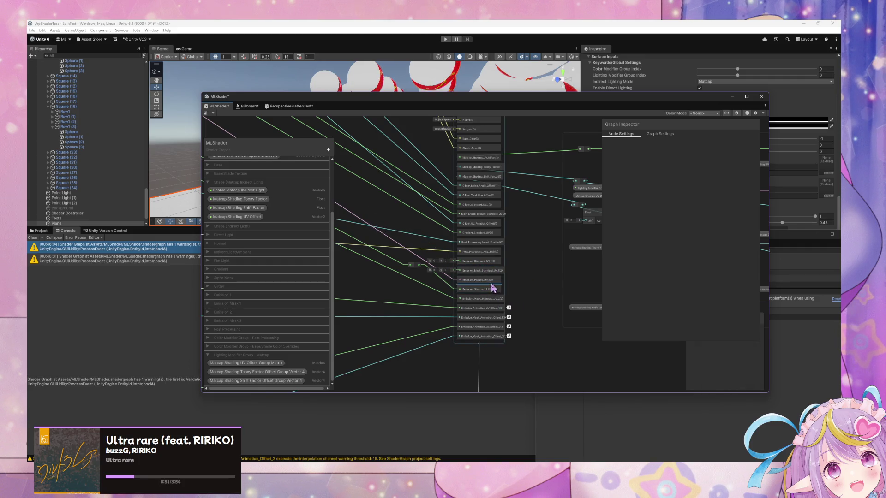
Step: Add an Emission_Packed_UV_1 interpolator node via the 'packed' search and position it
scroll(429, 306, down, 10)
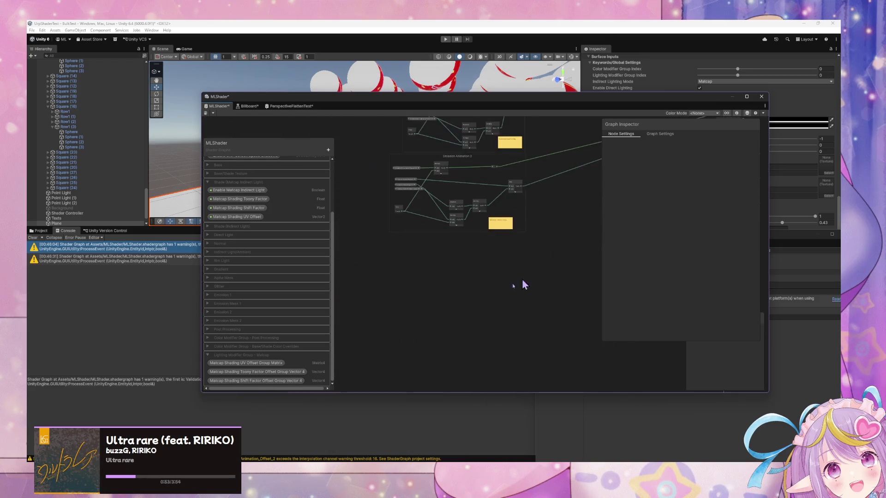
scroll(471, 340, up, 8)
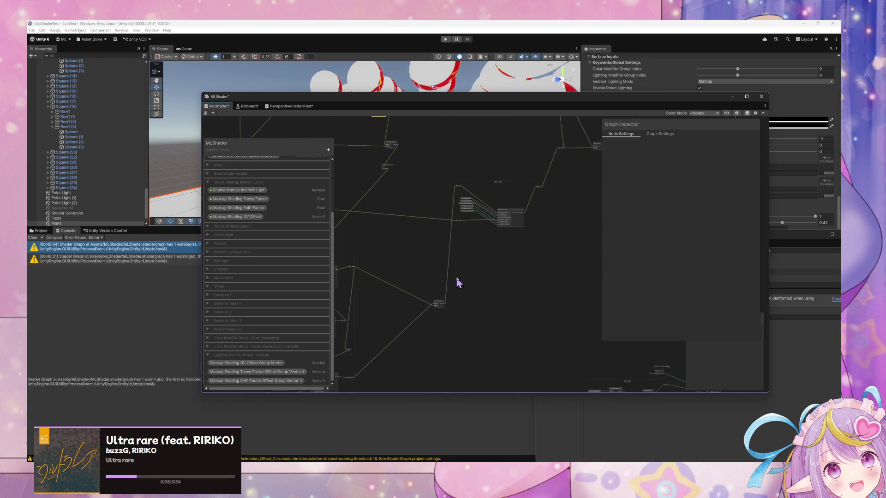
scroll(574, 251, down, 4)
scroll(427, 221, up, 3)
scroll(477, 239, up, 5)
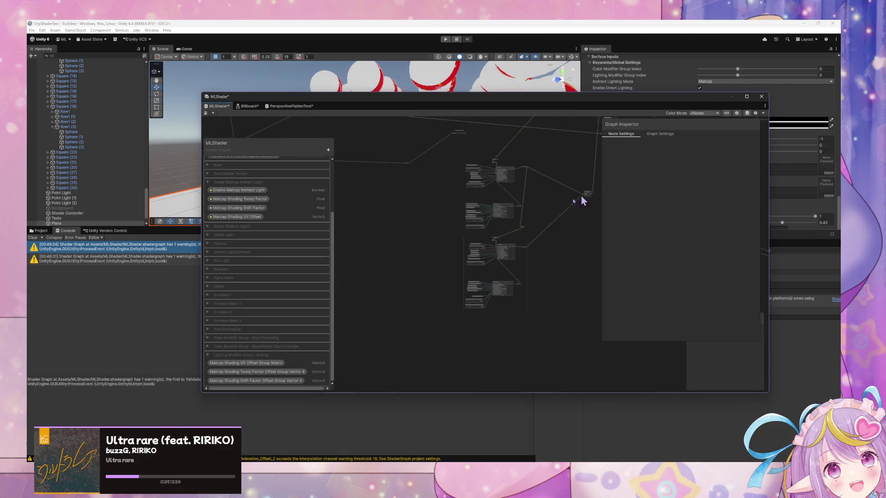
scroll(548, 217, up, 3)
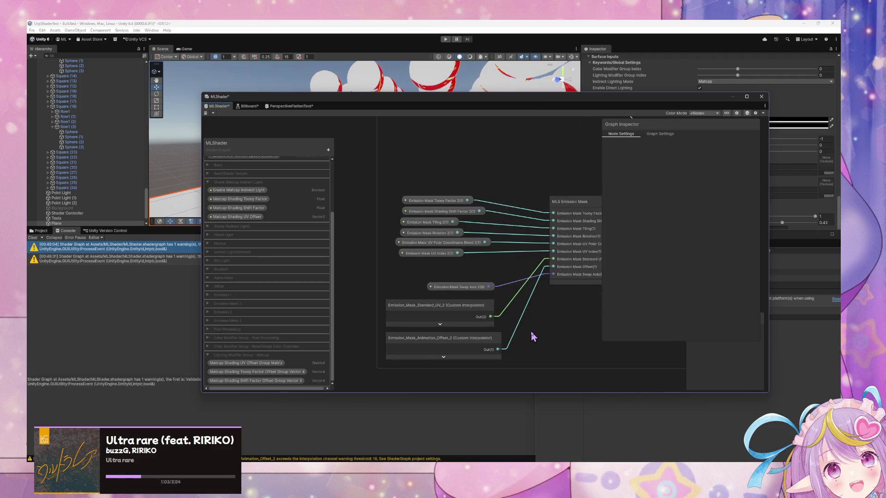
key(space)
text(packed)
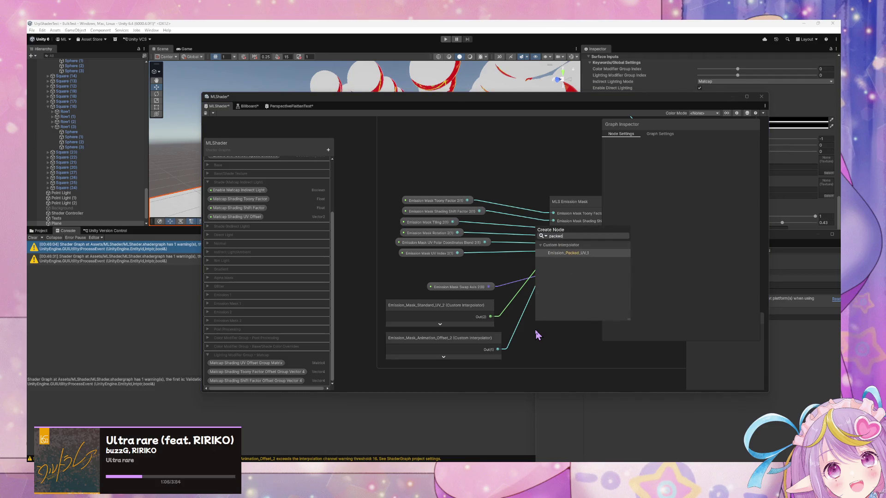
key(Return)
drag(570, 352, 514, 267)
mouse_move(480, 296)
mouse_down()
mouse_move(492, 305)
mouse_move(531, 287)
mouse_up()
Step: Add a Split node and wire the packed UV output into its input
text(split)
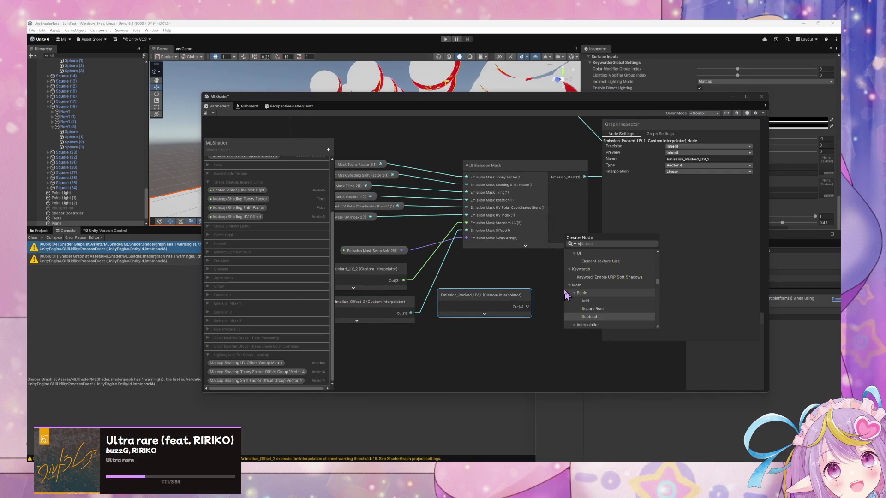
key(Return)
drag(528, 306, 572, 316)
drag(578, 305, 572, 277)
mouse_move(506, 296)
mouse_down()
mouse_move(478, 287)
mouse_move(523, 276)
mouse_move(505, 297)
mouse_move(525, 296)
mouse_up()
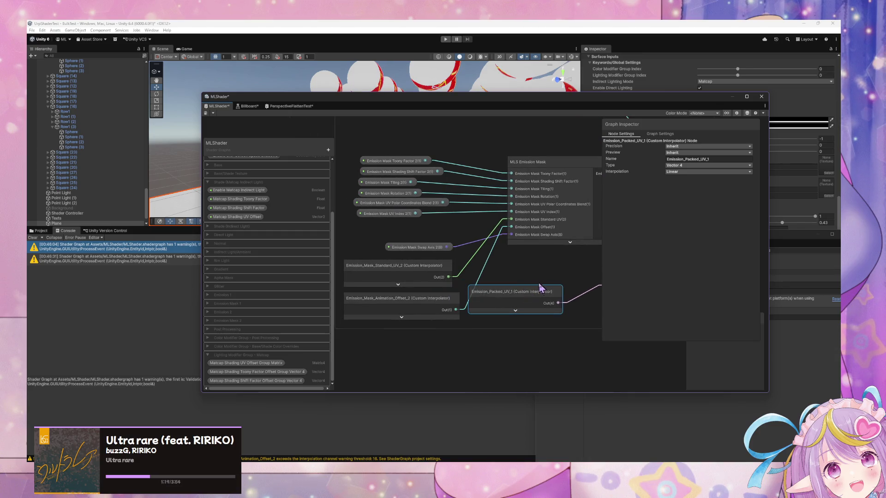
scroll(514, 297, down, 3)
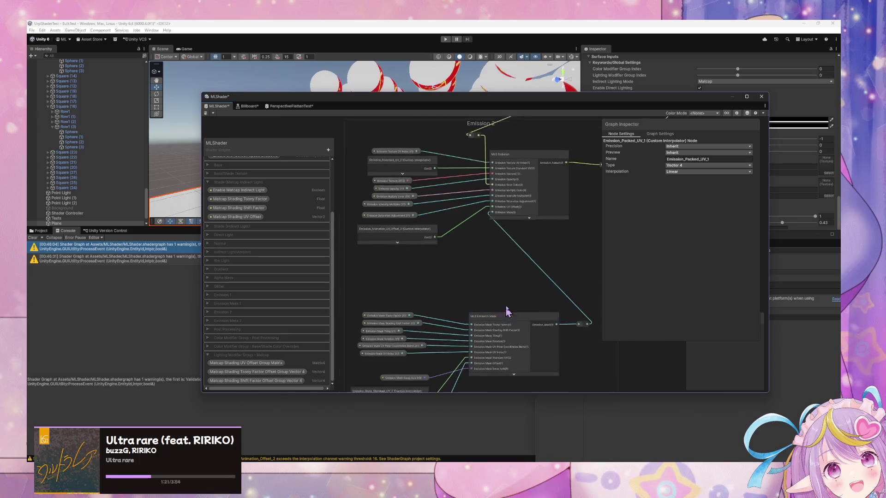
scroll(504, 315, up, 3)
Step: Move the packed UV and Split nodes together into the Emission 1 group
mouse_move(504, 366)
mouse_down()
mouse_move(461, 246)
mouse_move(402, 227)
mouse_up()
mouse_move(568, 361)
mouse_down()
mouse_move(488, 224)
mouse_move(493, 261)
mouse_up()
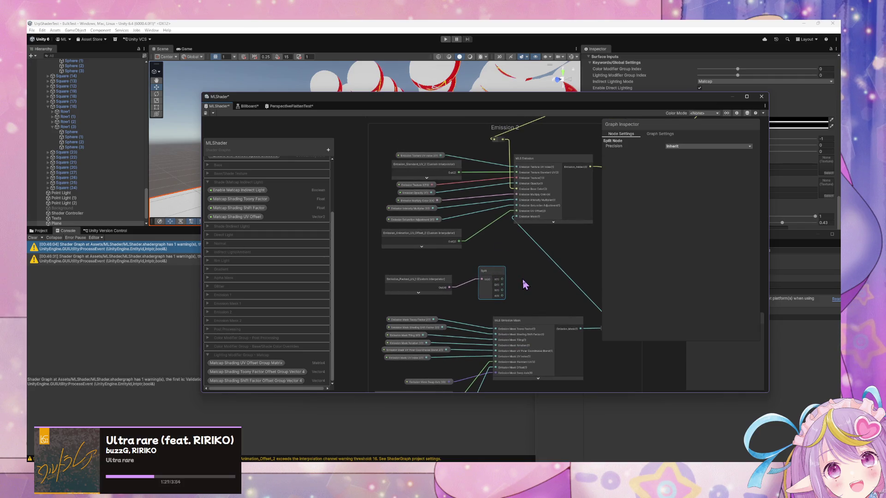
shift+click(422, 282)
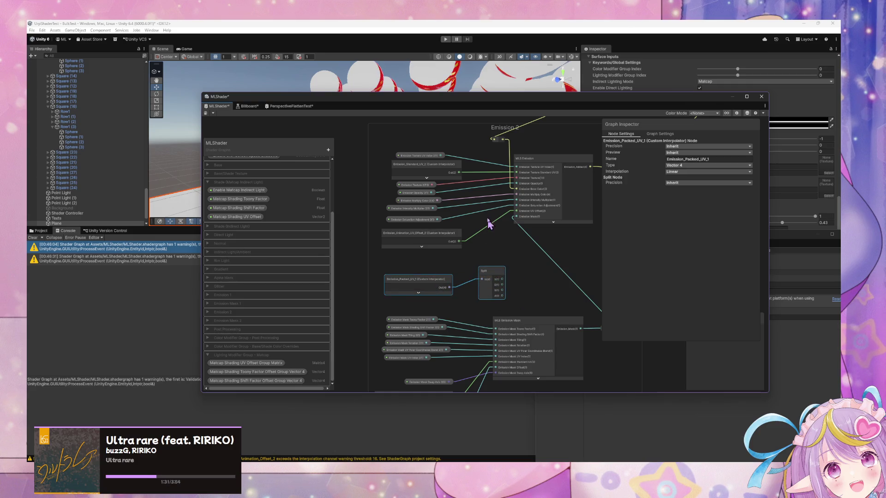
key(Delete)
mouse_move(465, 307)
mouse_down()
mouse_move(478, 221)
mouse_move(493, 270)
mouse_move(412, 267)
mouse_move(409, 275)
mouse_up()
key(ctrl+z)
click(493, 272)
click(528, 273)
key(space)
Step: Add two Vector 2 nodes in Emission 1, feeding the second from the Split's B and A channels
text(vector)
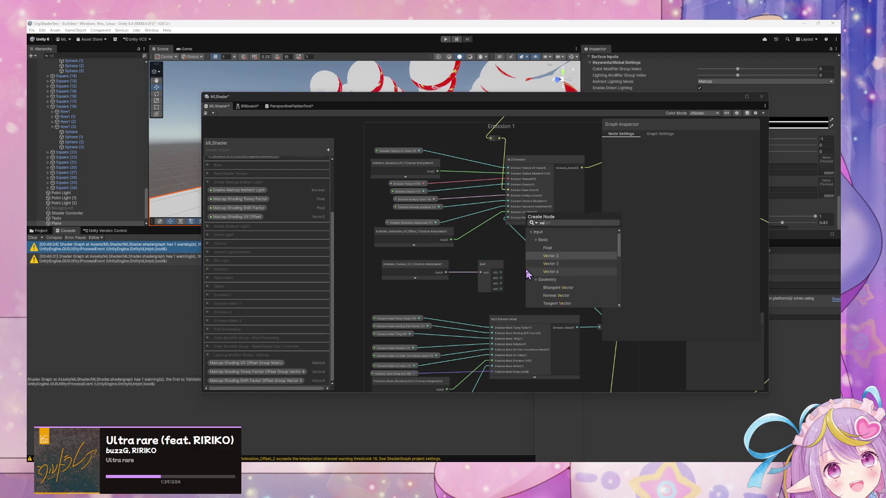
key(Up)
key(Up)
key(Up)
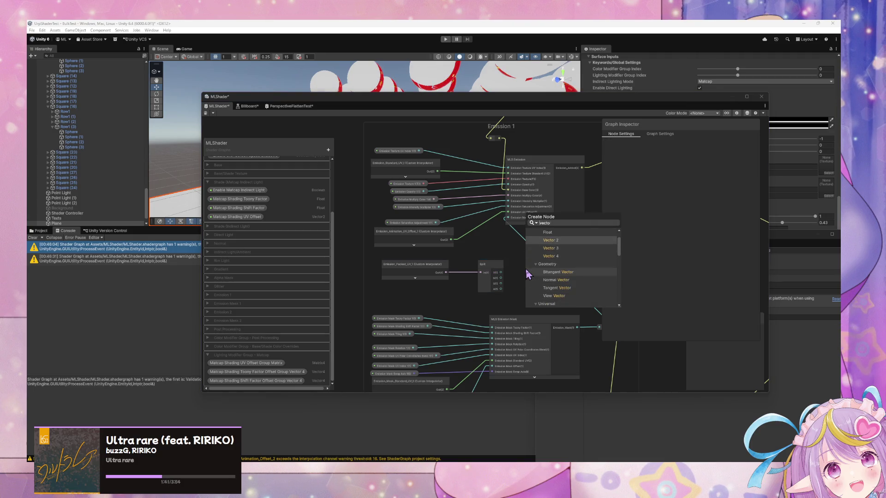
key(Return)
mouse_move(531, 277)
mouse_down()
mouse_move(531, 257)
mouse_move(521, 262)
mouse_move(535, 263)
mouse_up()
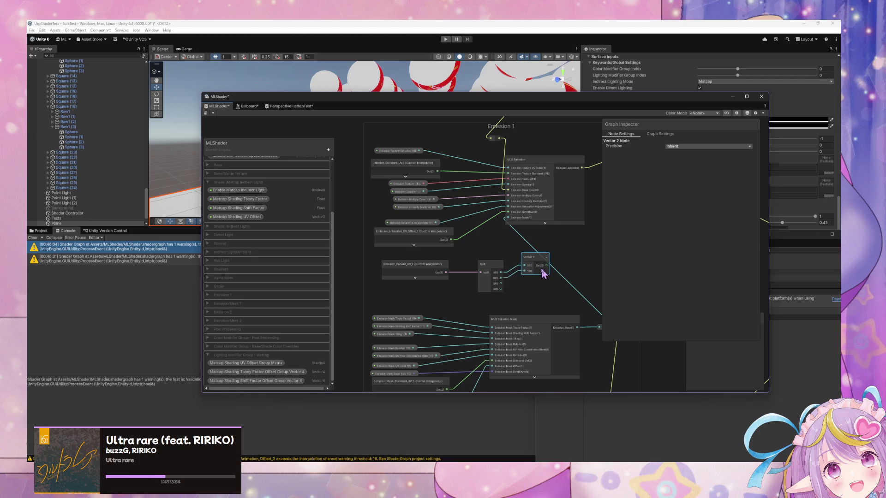
key(ctrl+d)
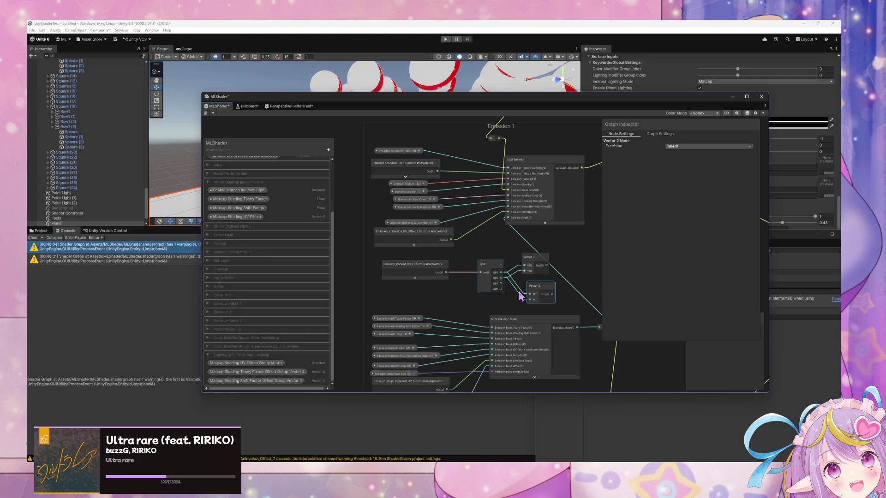
drag(501, 283, 529, 301)
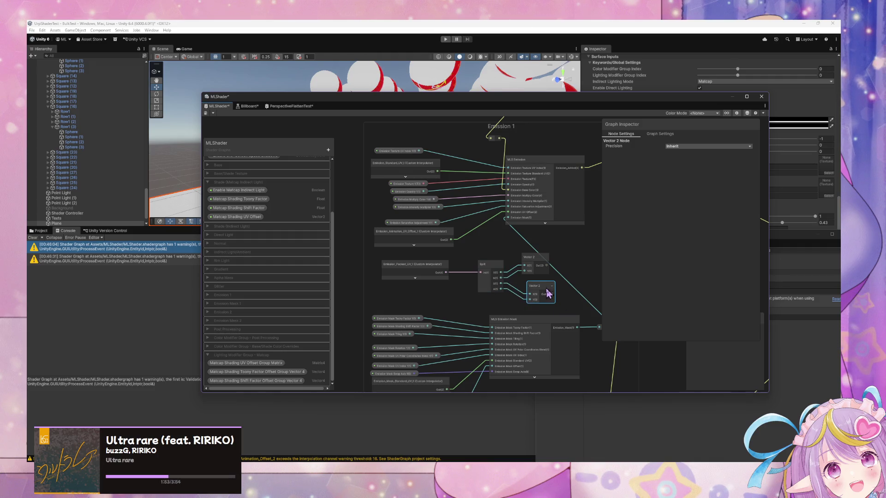
mouse_move(514, 266)
mouse_down()
mouse_move(561, 266)
mouse_move(515, 276)
mouse_move(552, 268)
mouse_move(544, 183)
mouse_up()
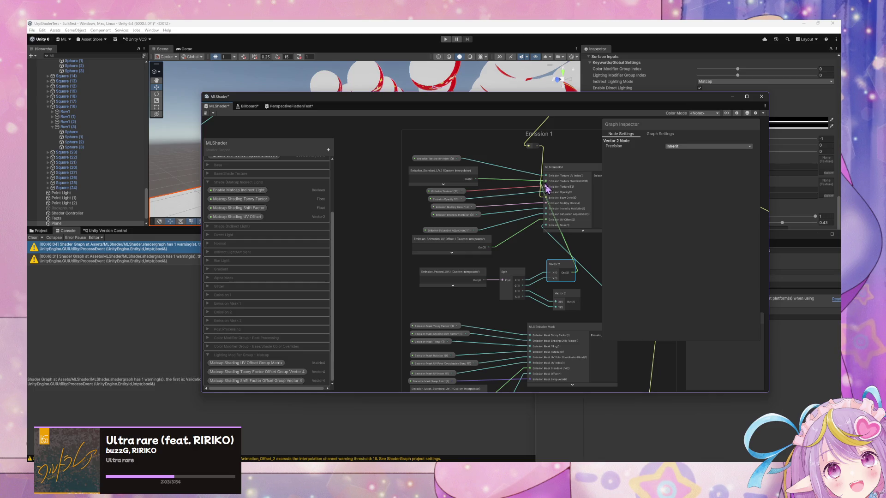
Step: Delete the Emission_Standard_UV_1 node and wire the lower Vector 2 into MLS Emission Mask
drag(577, 316, 562, 308)
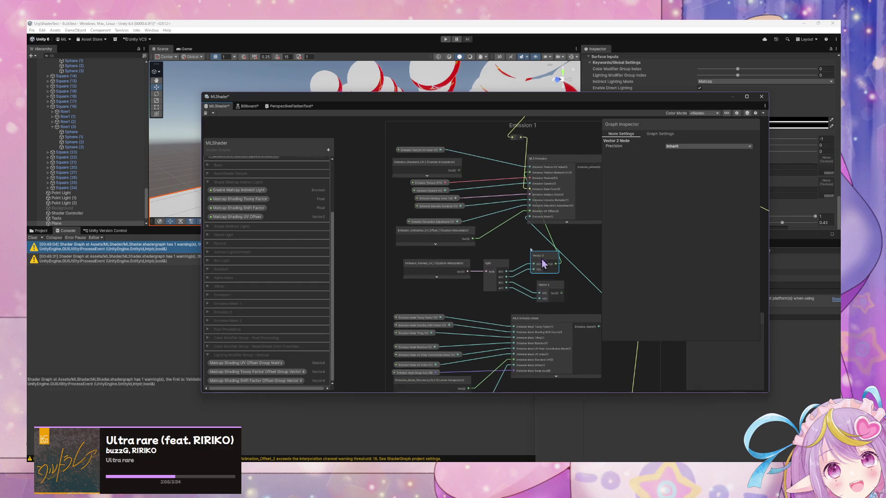
click(424, 174)
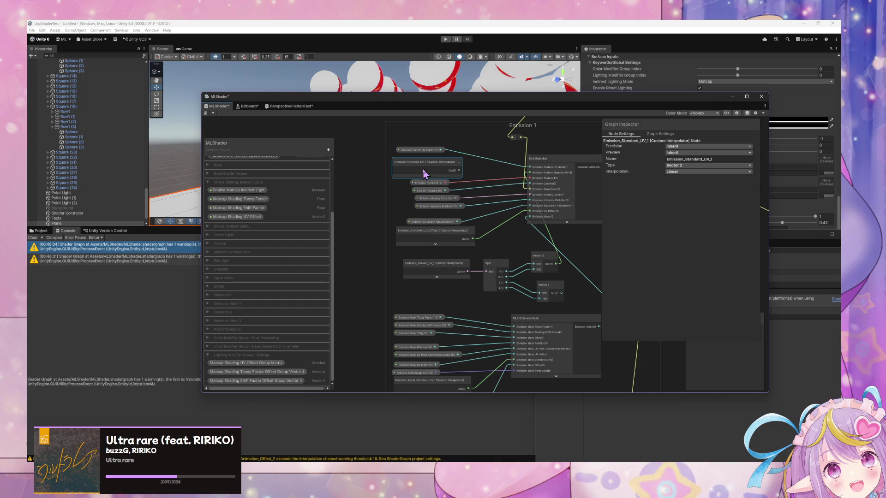
key(Delete)
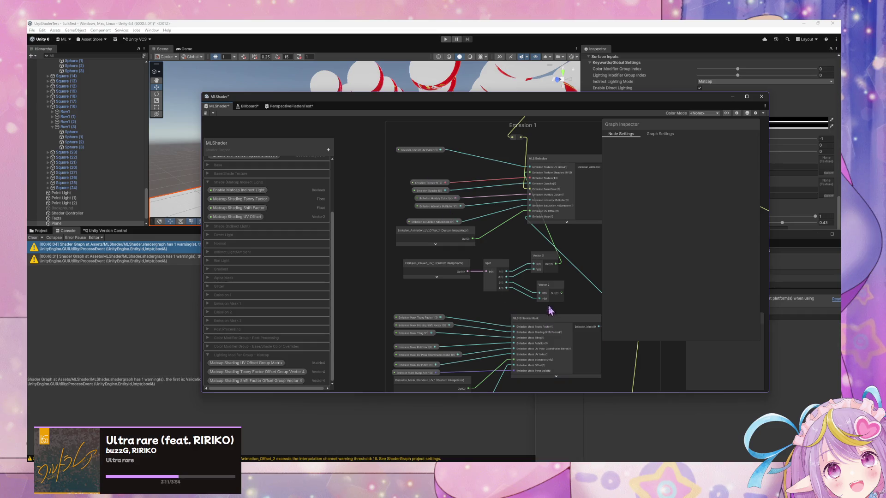
mouse_move(559, 301)
mouse_down()
mouse_move(539, 230)
mouse_move(550, 230)
mouse_move(499, 298)
mouse_up()
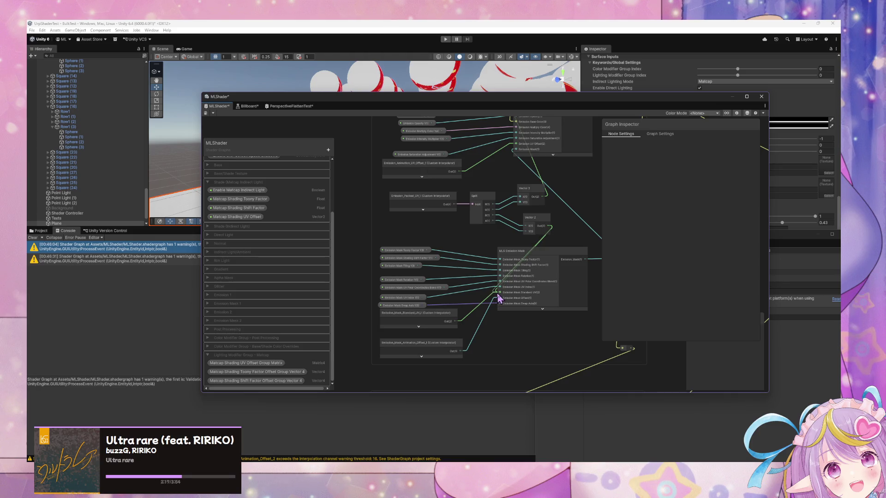
drag(510, 267, 513, 259)
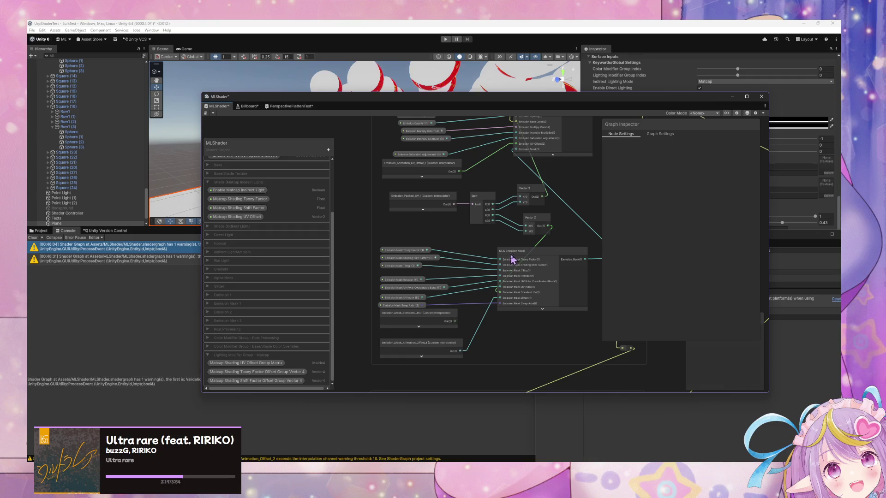
Step: Shift the packed UV, Split and both Vector 2 nodes left and MLS Emission Mask right
click(559, 249)
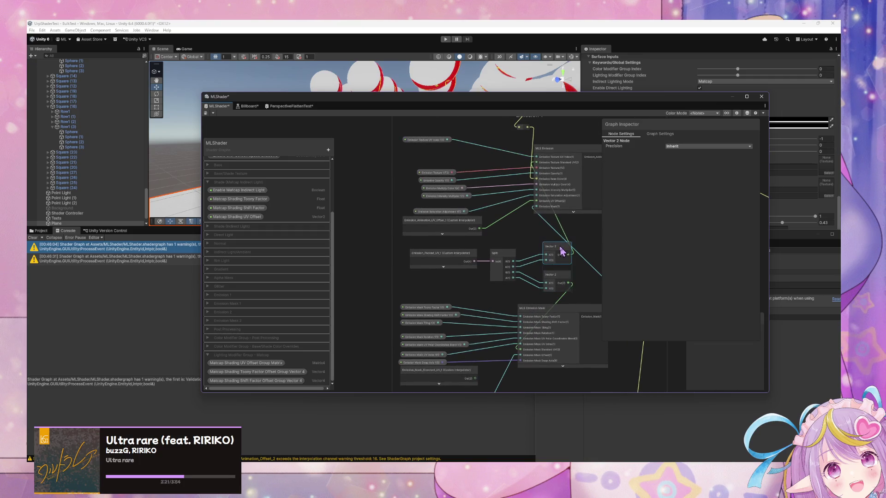
drag(452, 253, 382, 256)
drag(497, 254, 457, 252)
drag(558, 251, 510, 250)
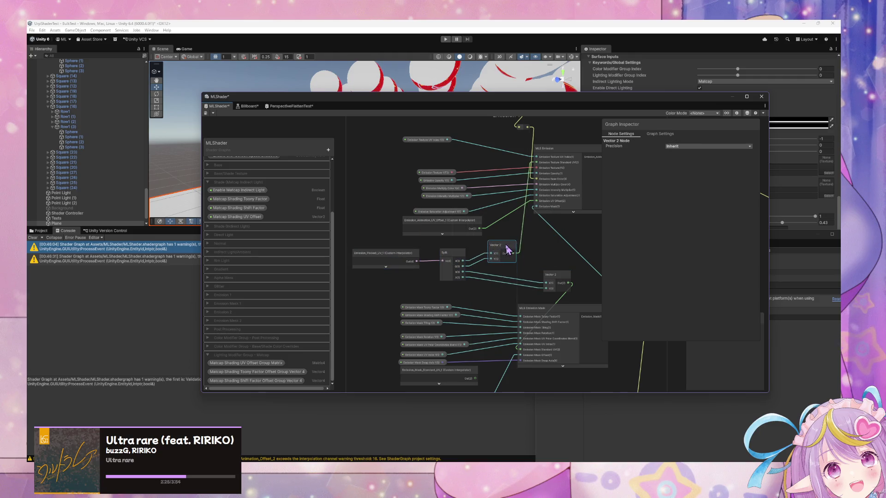
drag(558, 277, 502, 274)
drag(561, 308, 582, 310)
Step: Delete the Emission_Mask_Standard_UV_1 node and re-space the Emission property and UV offset nodes
drag(521, 313, 552, 206)
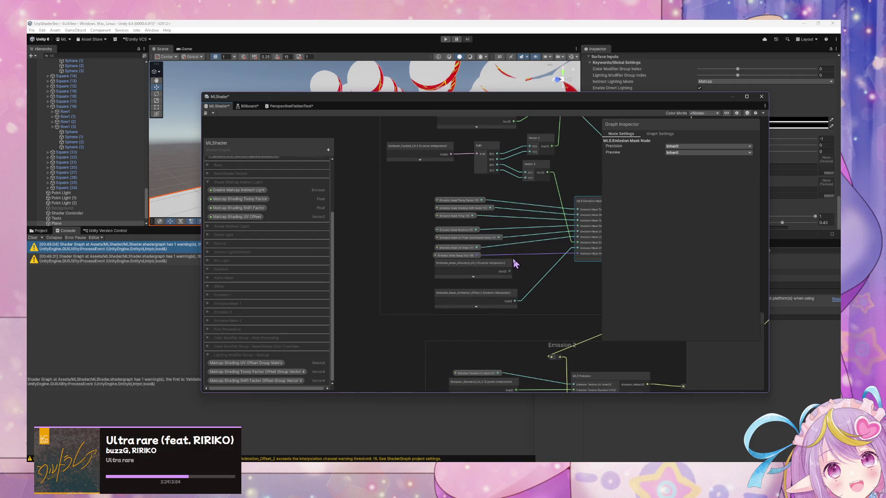
click(478, 271)
key(Delete)
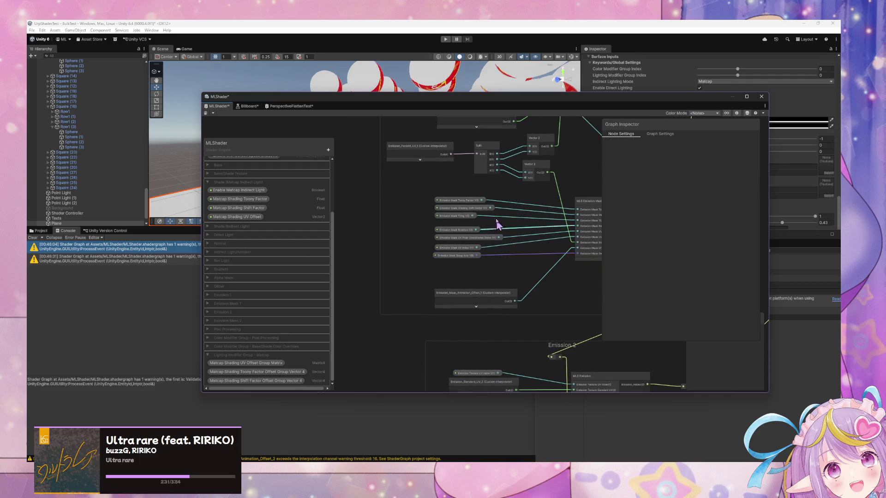
drag(495, 228, 469, 292)
drag(463, 214, 471, 287)
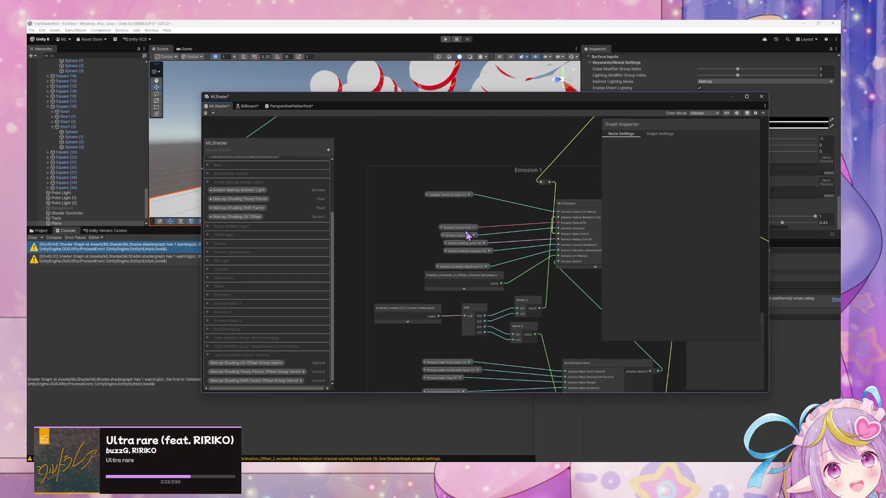
drag(458, 232, 457, 220)
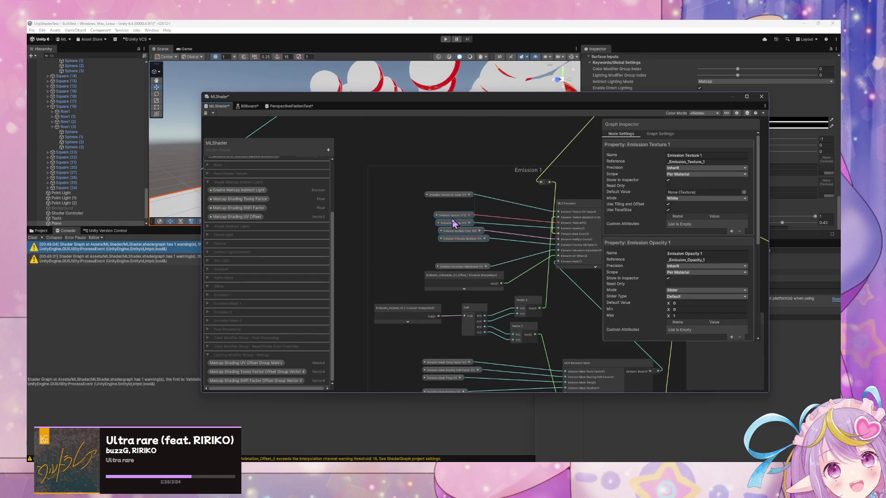
mouse_move(473, 268)
mouse_down()
mouse_move(465, 253)
mouse_move(463, 263)
mouse_up()
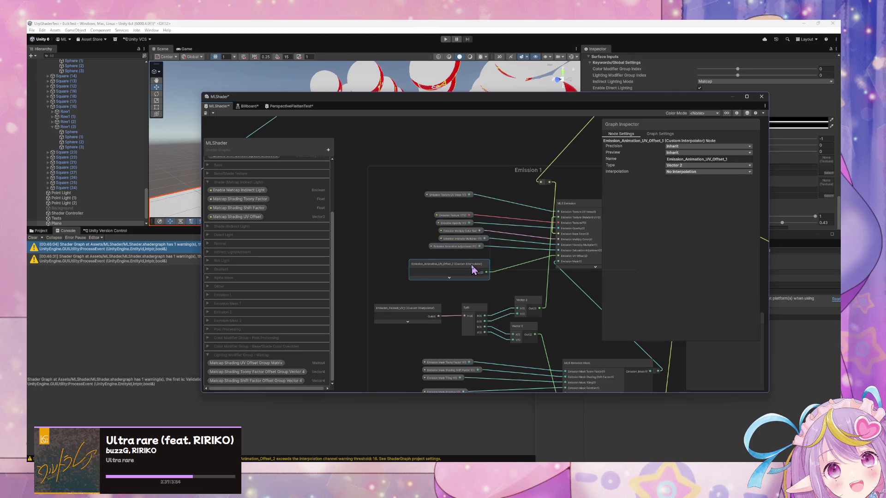
drag(518, 307, 516, 237)
scroll(543, 252, down, 10)
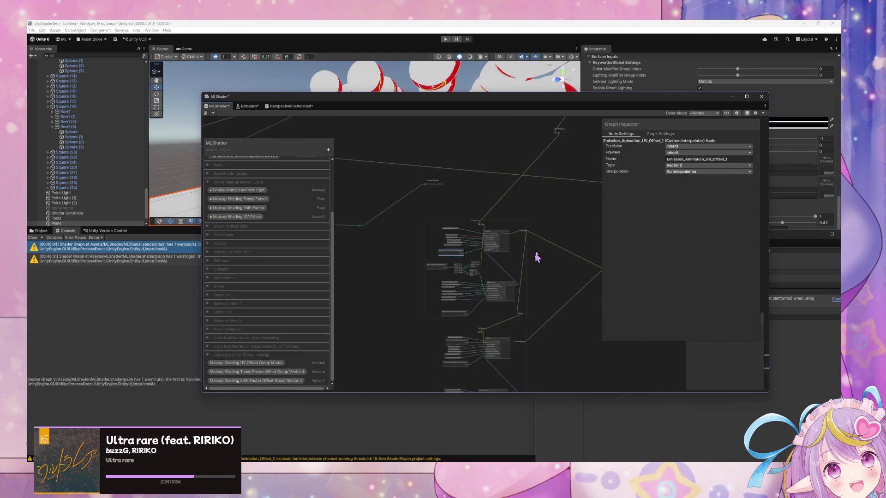
Step: Delete the Emission_Standard_UV_1 and Emission_Mask_Standard_UV_1 blocks from the Vertex stack
scroll(542, 251, up, 10)
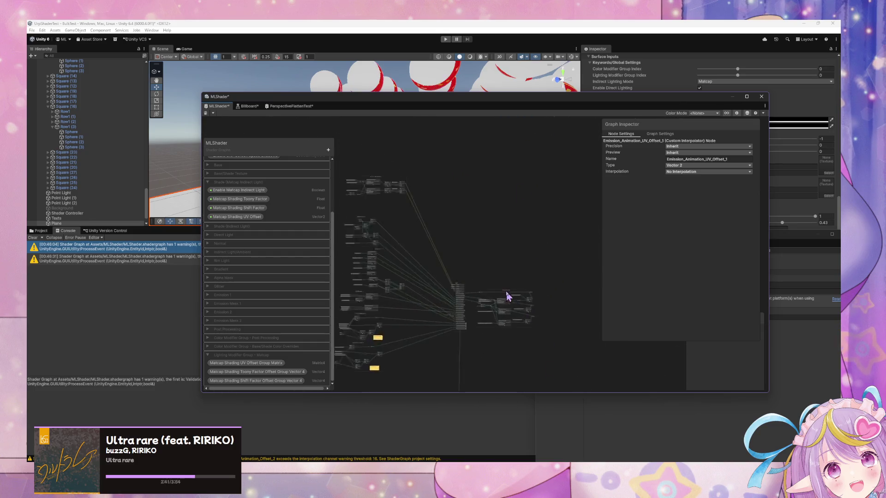
scroll(567, 261, up, 3)
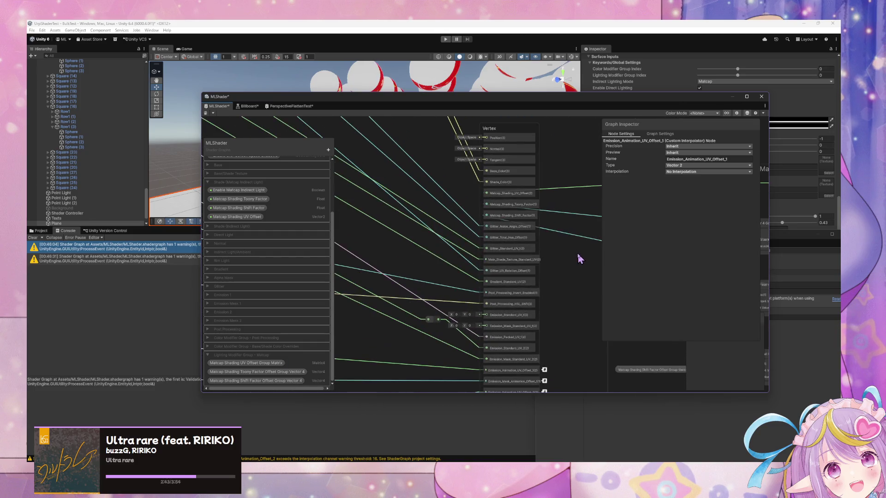
mouse_move(433, 335)
mouse_down()
mouse_move(524, 322)
mouse_move(490, 333)
mouse_up()
scroll(459, 321, down, 1)
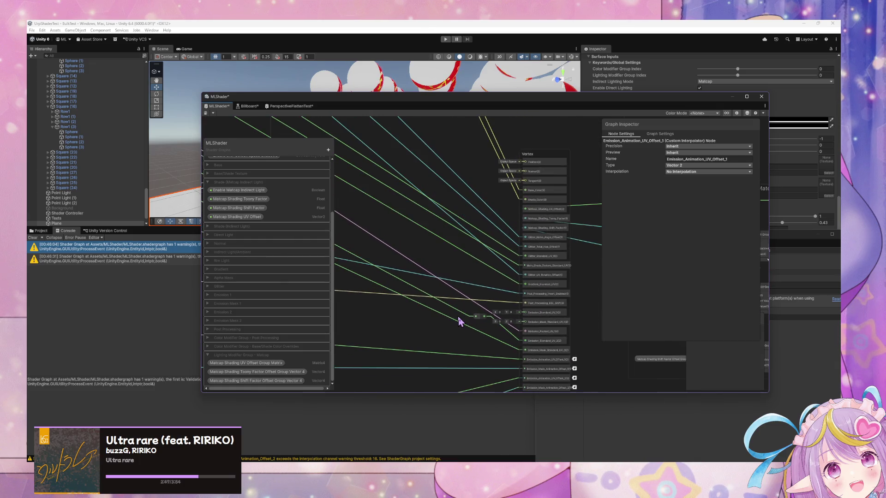
right_click(538, 314)
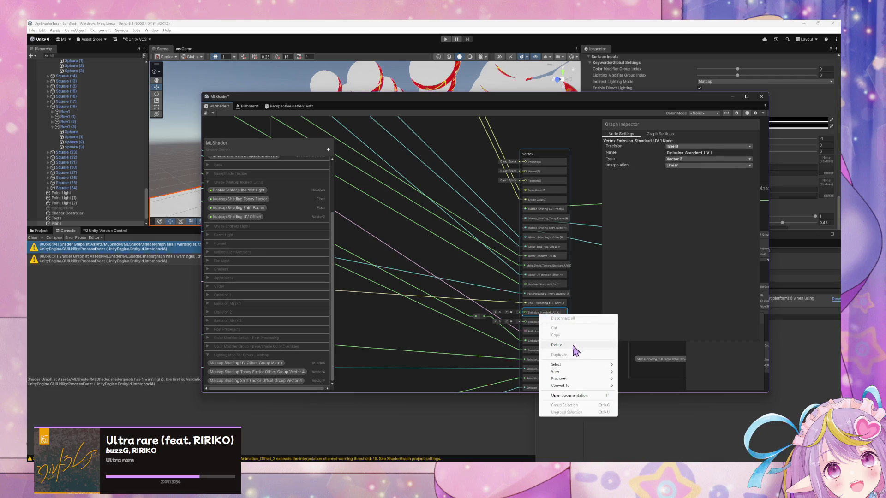
click(574, 347)
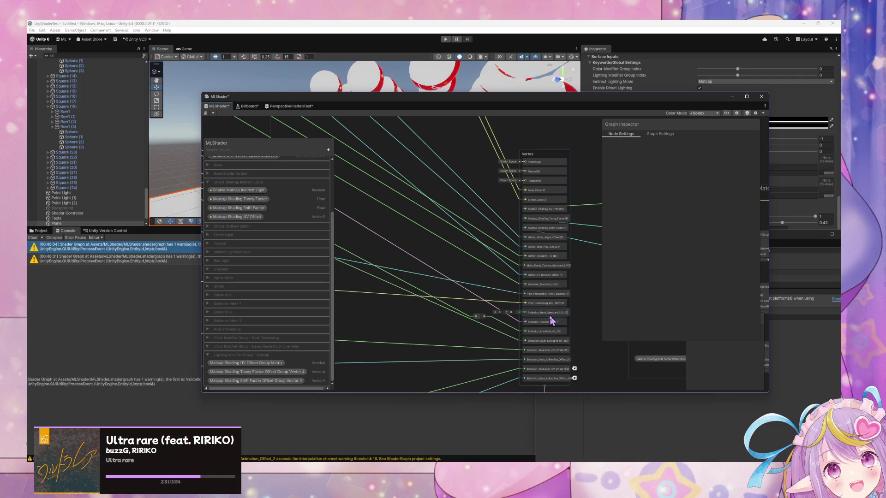
right_click(551, 318)
click(574, 344)
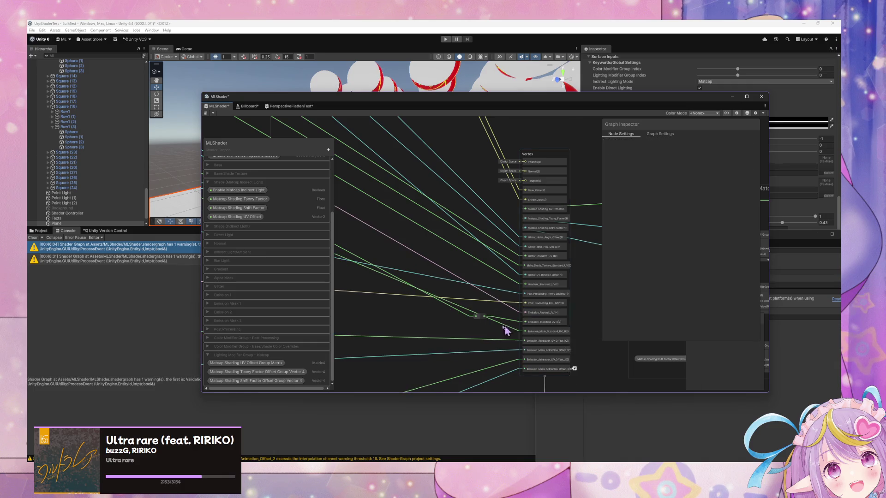
Step: Look over the UV Selection nodes and master stack, then select the Emission_Packed_UV_1 block
drag(511, 332, 656, 368)
mouse_move(567, 333)
mouse_down()
mouse_move(447, 257)
mouse_move(534, 329)
mouse_up()
scroll(534, 329, up, 3)
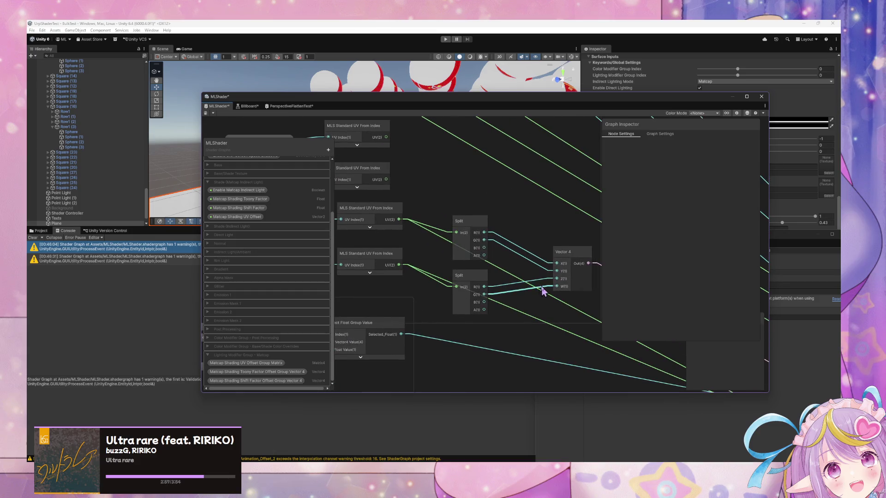
scroll(543, 291, down, 3)
mouse_move(453, 210)
mouse_down()
mouse_move(348, 195)
mouse_move(473, 245)
mouse_move(530, 291)
mouse_move(647, 346)
mouse_move(733, 366)
mouse_move(679, 368)
mouse_move(531, 340)
mouse_move(499, 310)
mouse_move(580, 337)
mouse_move(543, 351)
mouse_up()
drag(473, 297, 353, 200)
drag(598, 303, 490, 284)
click(512, 292)
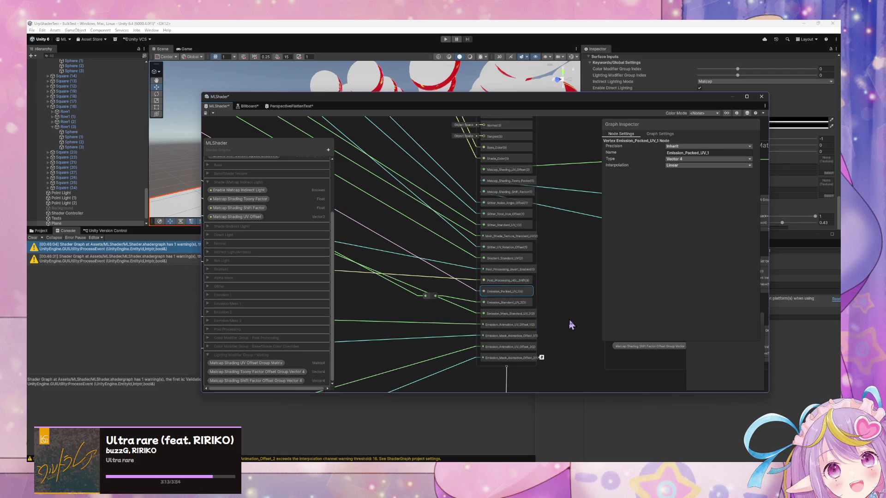
Step: Rename the Emission_Standard_UV_2 block to Emission_Packed_UV_2 and set its type to Vector 4
click(511, 303)
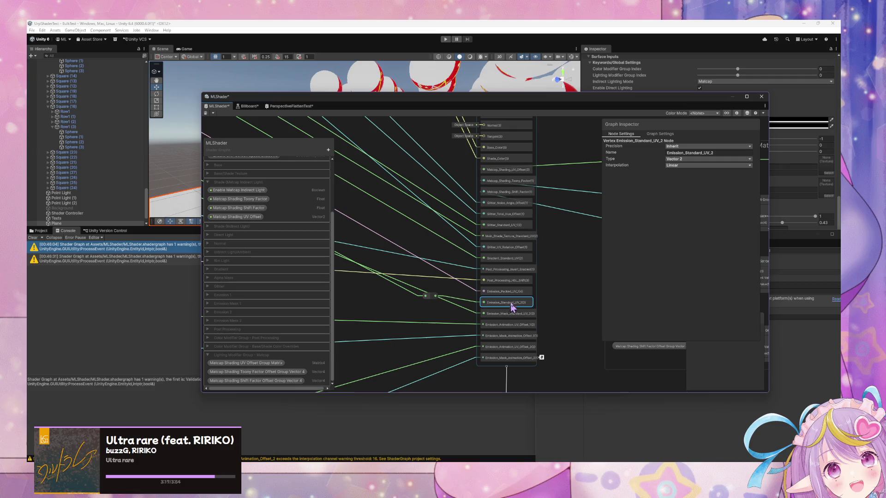
click(697, 153)
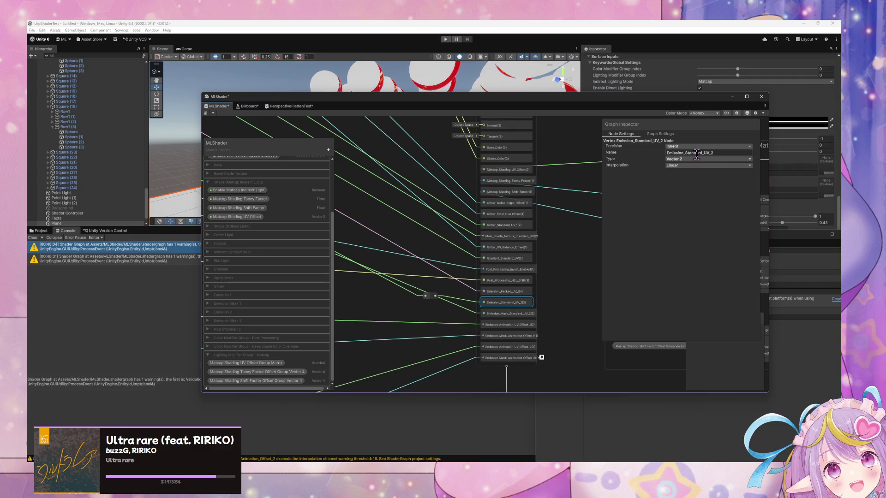
click(698, 159)
click(688, 189)
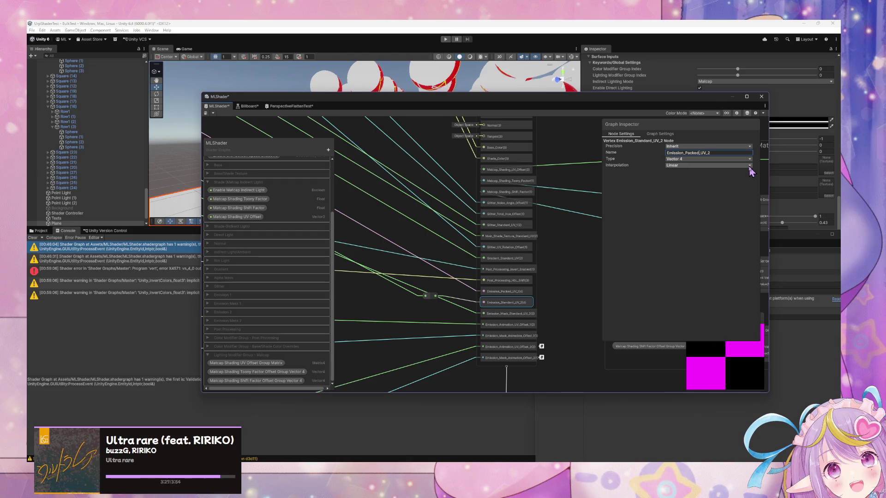
key(Return)
Step: Remove a stray reroute point and delete the wire feeding the emission mask input
scroll(517, 240, down, 3)
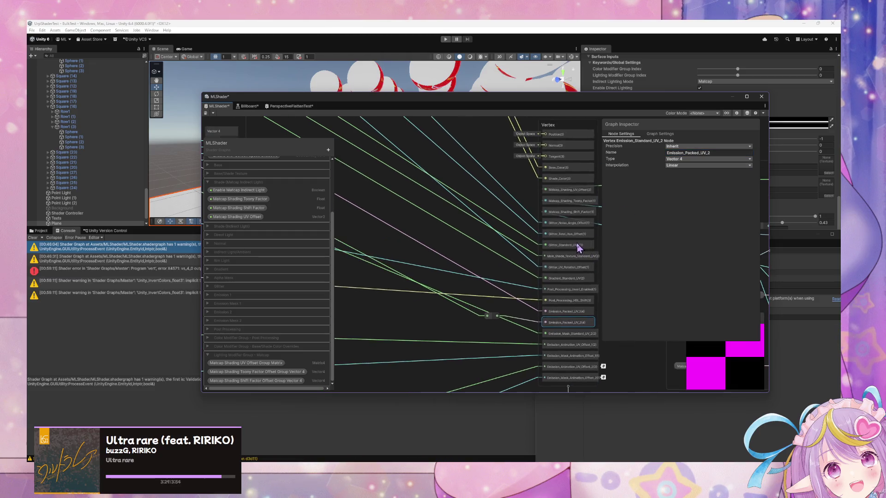
drag(505, 247, 563, 243)
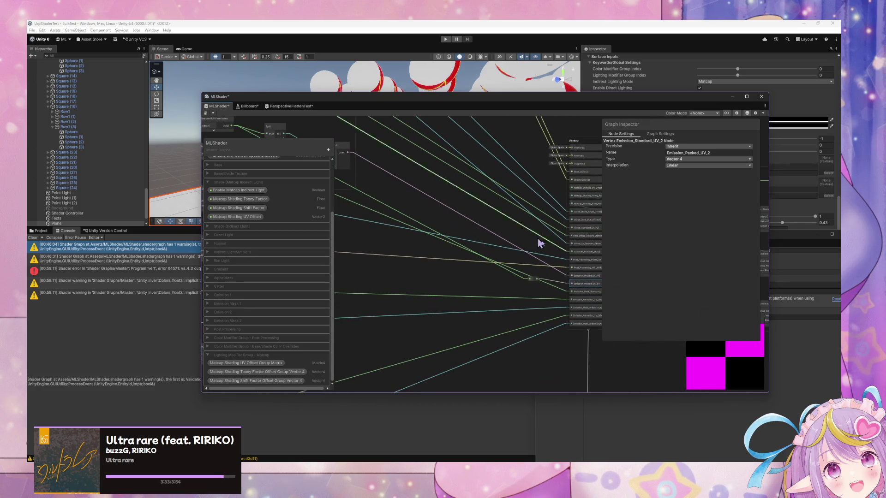
double_click(541, 261)
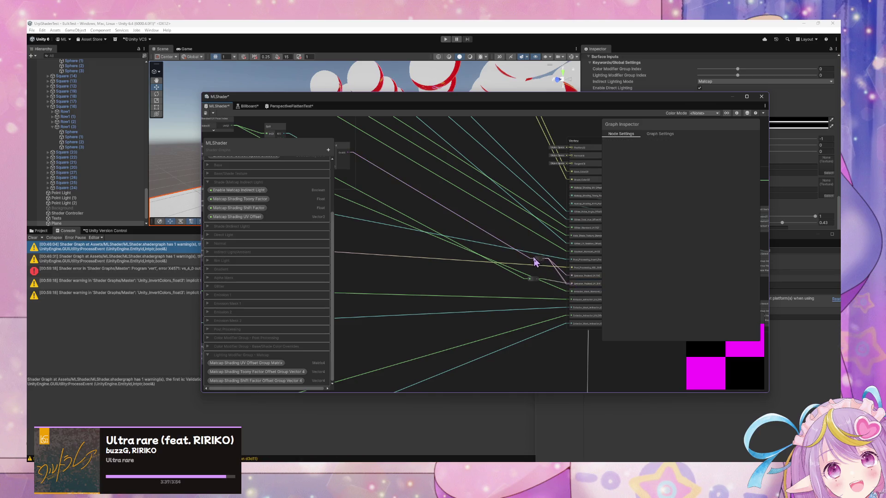
drag(535, 261, 533, 273)
key(Delete)
drag(472, 250, 451, 246)
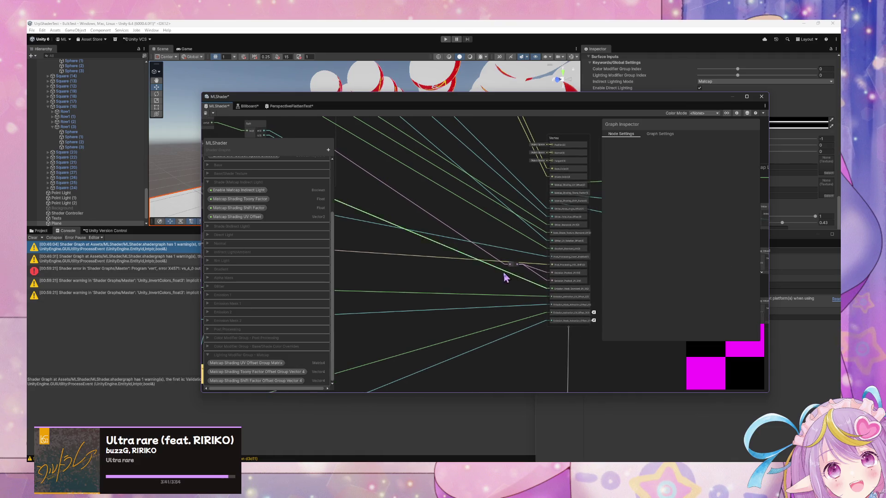
key(Delete)
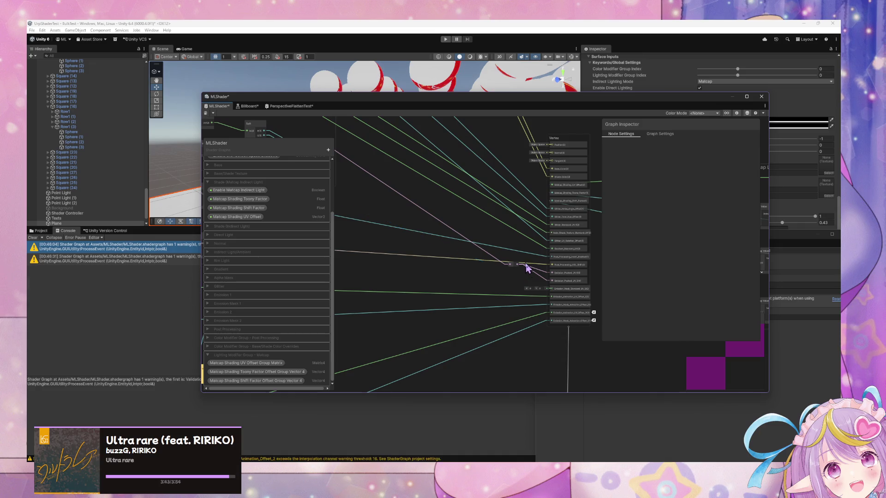
Step: Duplicate the two Split nodes and Vector 4 above the originals, hiding the unused Split ports
click(504, 259)
key(f)
key(f)
mouse_move(503, 320)
mouse_down()
mouse_move(511, 326)
mouse_move(465, 251)
mouse_move(476, 298)
mouse_move(521, 315)
mouse_up()
key(ctrl+d)
drag(451, 272, 447, 198)
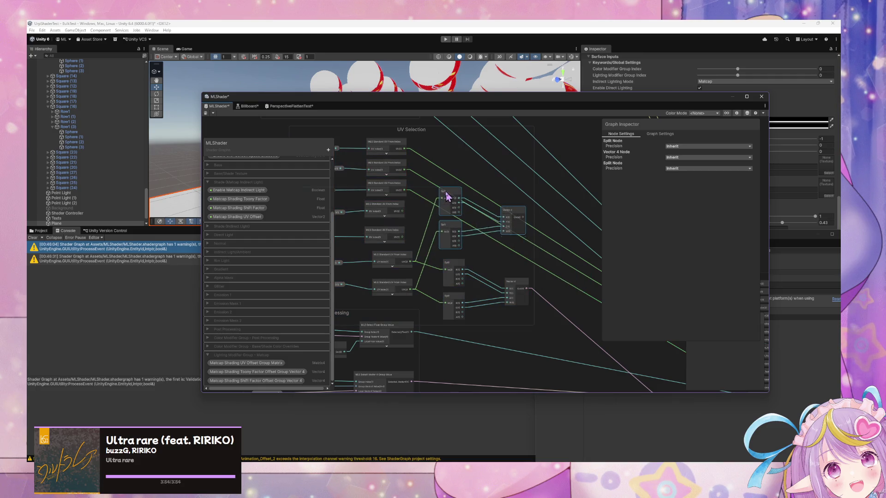
click(463, 264)
click(462, 296)
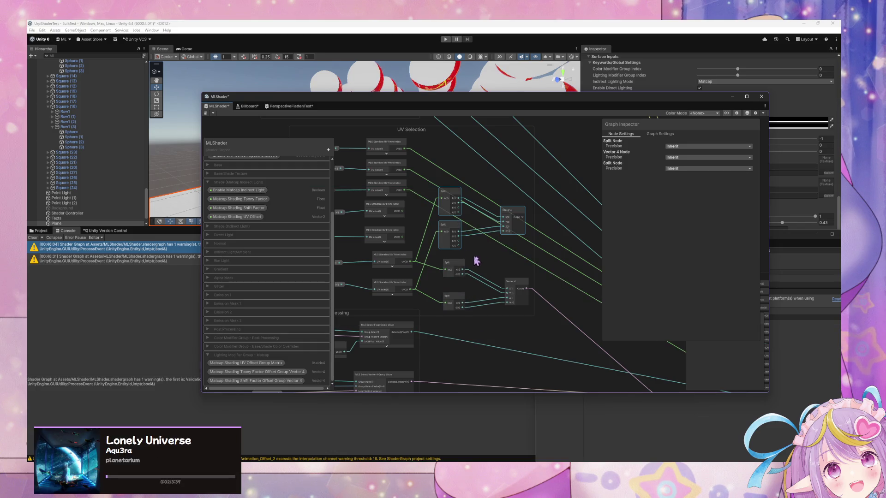
click(460, 196)
click(458, 225)
drag(505, 211, 512, 227)
Step: Feed a UV output into the upper copied Split and the new Vector 4 into the stack
drag(419, 246, 402, 237)
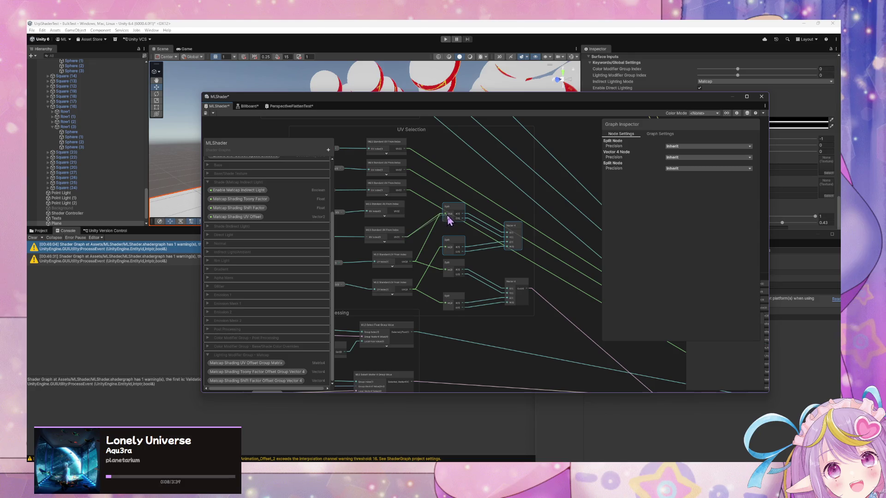
scroll(461, 233, up, 2)
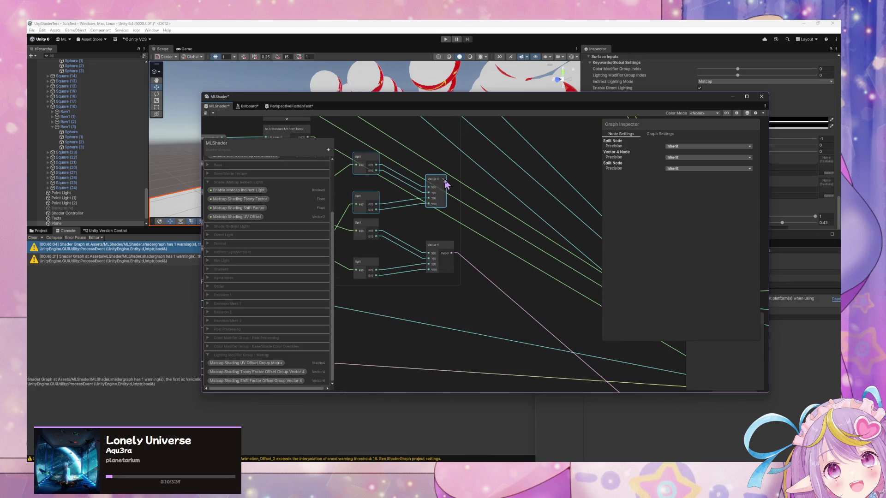
scroll(451, 206, down, 3)
mouse_move(370, 139)
mouse_down()
mouse_move(500, 287)
mouse_move(593, 317)
mouse_up()
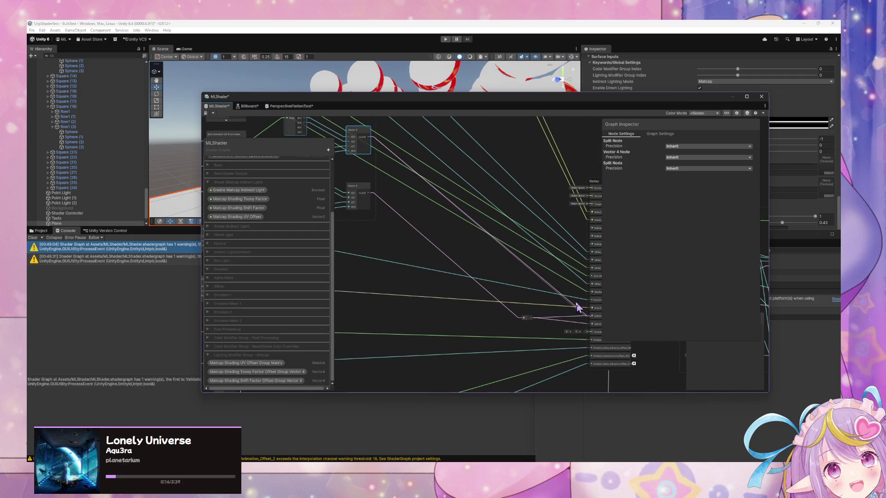
click(530, 269)
Step: Tidy the copied Splits' positions and ports, moving a UV output wire onto the top Split input
mouse_move(529, 268)
mouse_down()
mouse_move(528, 303)
mouse_move(500, 279)
mouse_move(567, 309)
mouse_up()
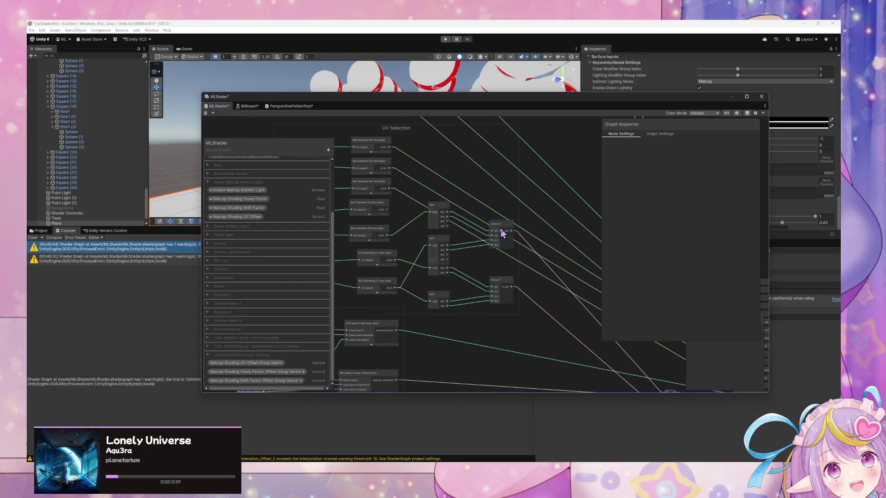
drag(502, 232, 500, 242)
drag(434, 244, 440, 243)
click(447, 233)
click(446, 209)
drag(438, 305, 475, 279)
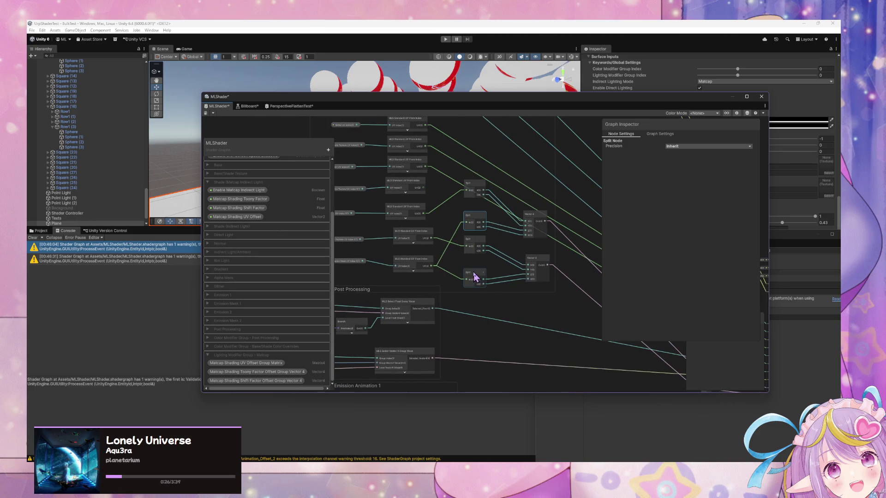
drag(427, 262, 463, 275)
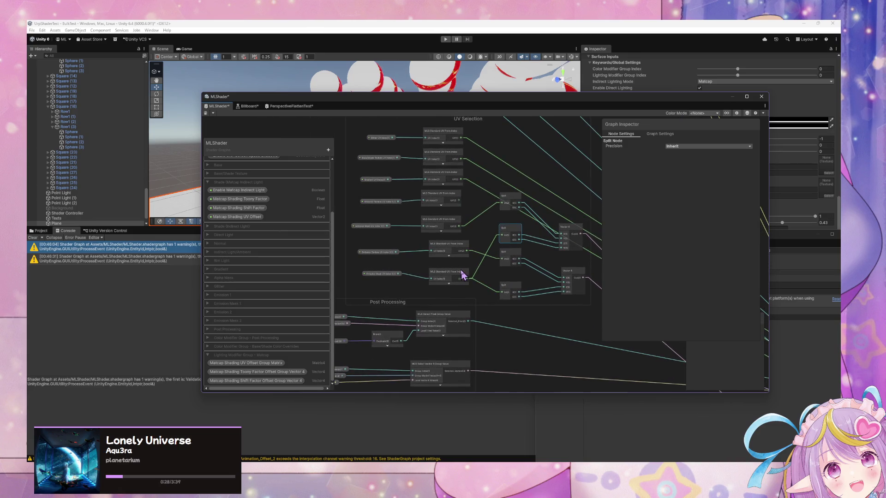
mouse_move(545, 231)
mouse_down()
mouse_move(475, 214)
mouse_move(471, 221)
mouse_move(450, 203)
mouse_up()
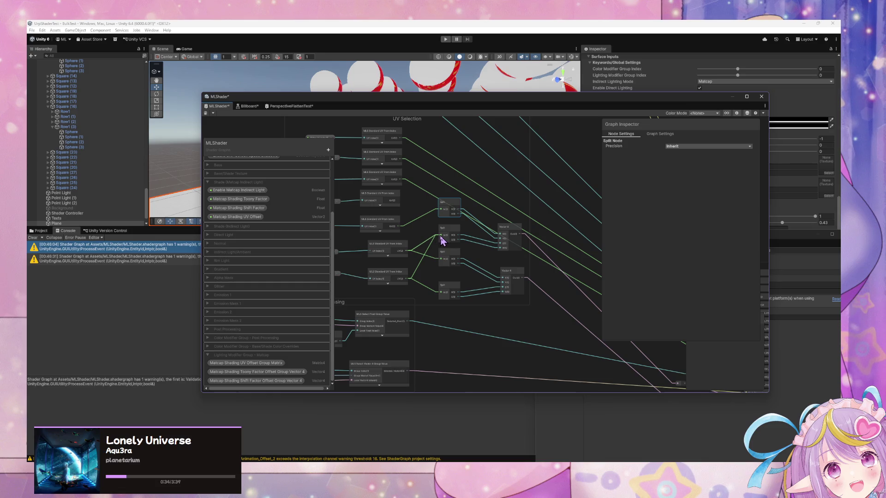
drag(437, 237, 423, 239)
drag(426, 230, 442, 210)
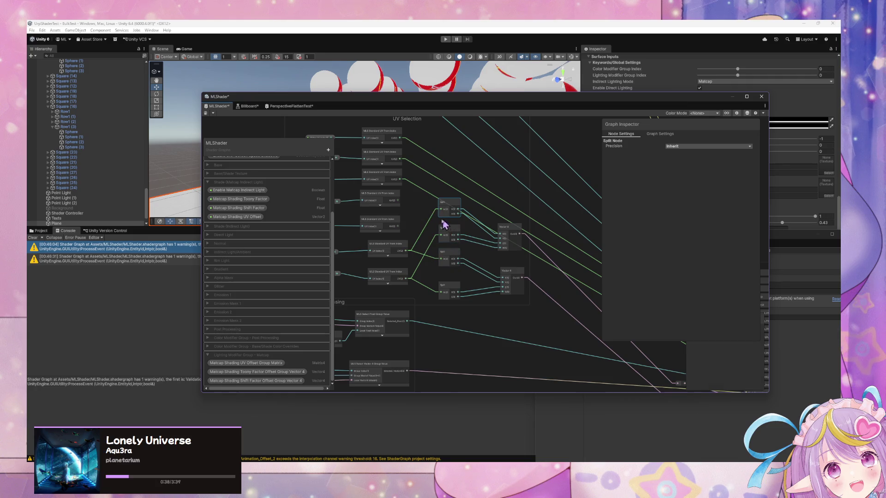
scroll(409, 232, up, 2)
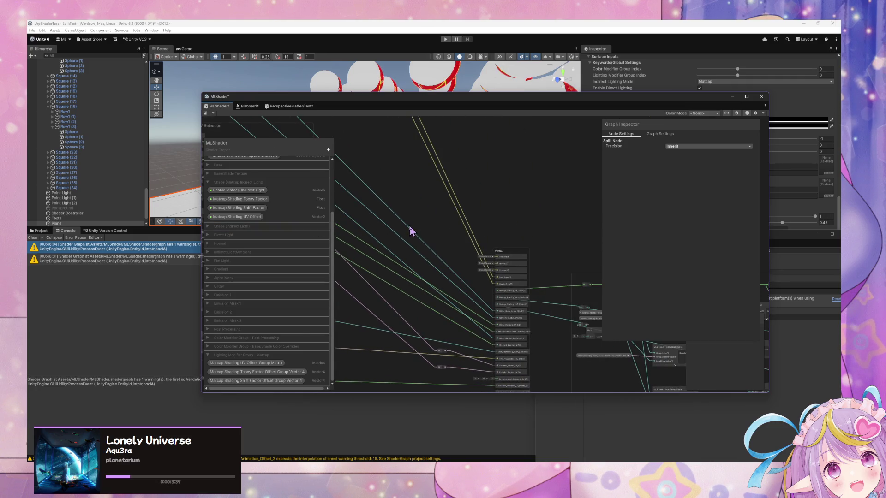
Step: Delete the Emission_Mask_Standard_UV_2 block from the lower Vertex stack rows
scroll(410, 231, up, 1)
scroll(477, 206, up, 2)
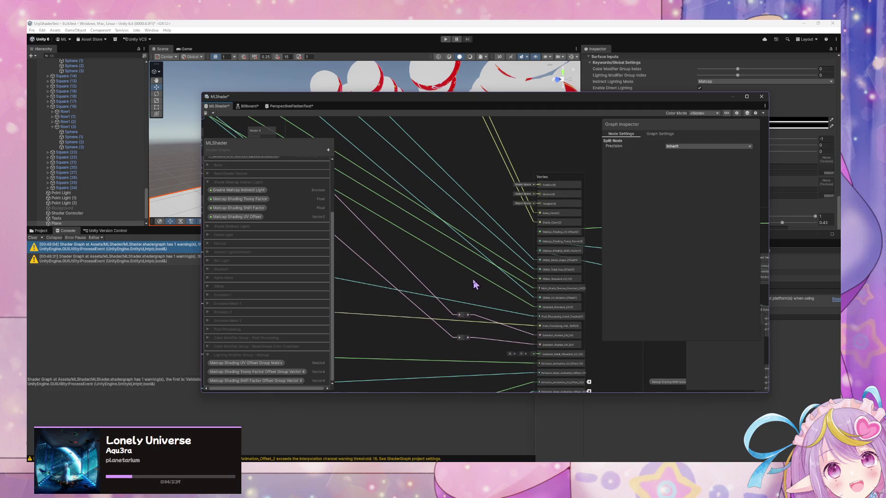
drag(474, 284, 449, 196)
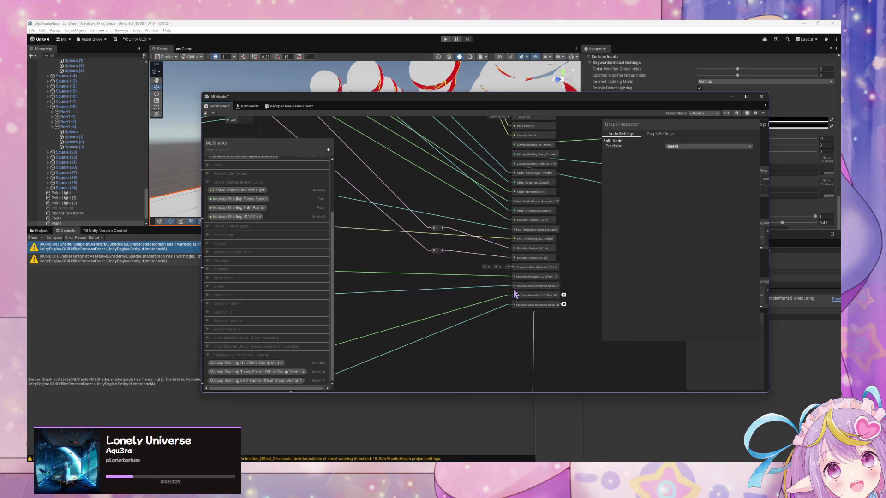
right_click(543, 270)
click(580, 297)
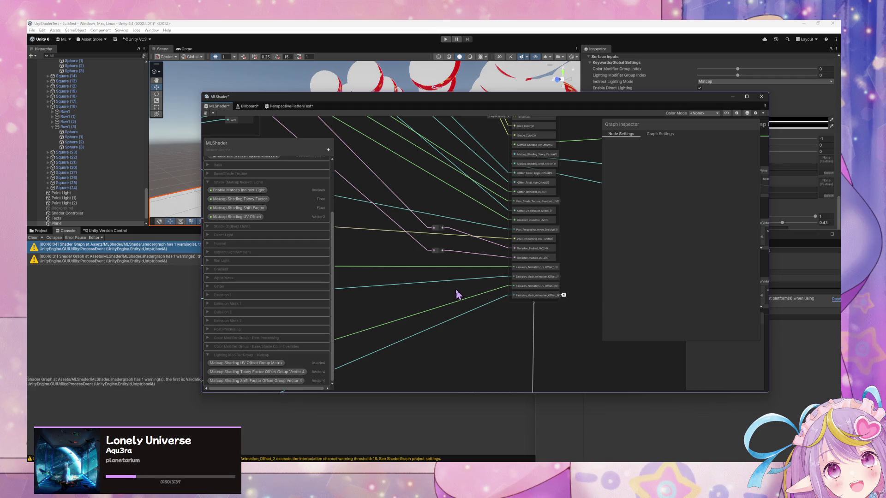
mouse_move(505, 271)
mouse_down()
mouse_move(517, 320)
mouse_move(625, 352)
mouse_move(611, 316)
mouse_move(538, 297)
mouse_move(511, 237)
mouse_move(493, 277)
mouse_move(495, 235)
mouse_up()
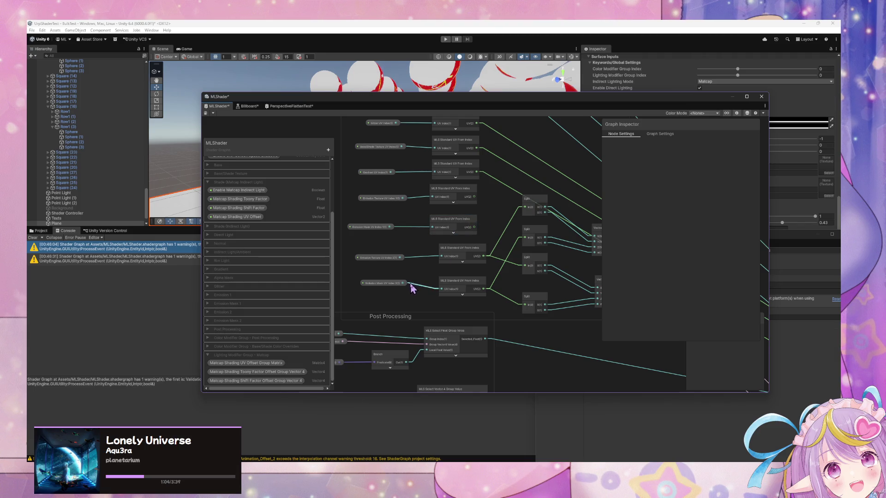
Step: Wire the remaining UV From Index output into the top Split node's In port and tidy the layout
mouse_move(375, 231)
mouse_down()
mouse_move(444, 199)
mouse_move(422, 226)
mouse_up()
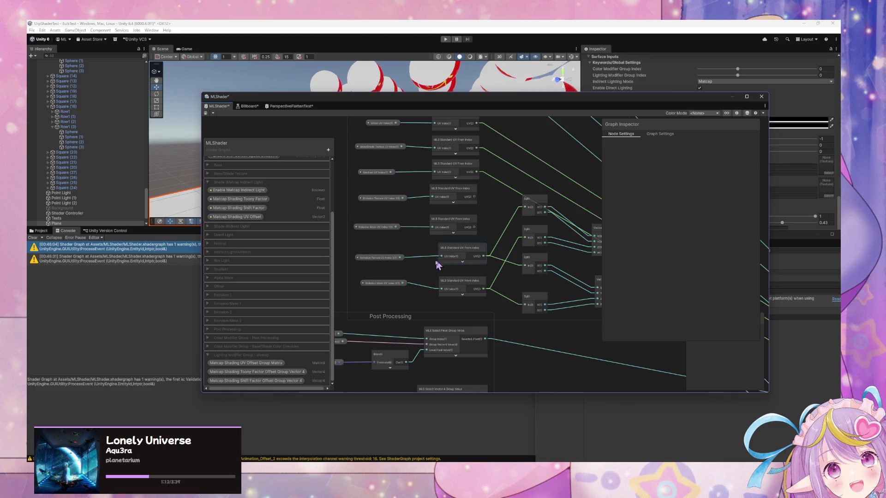
drag(544, 261, 440, 238)
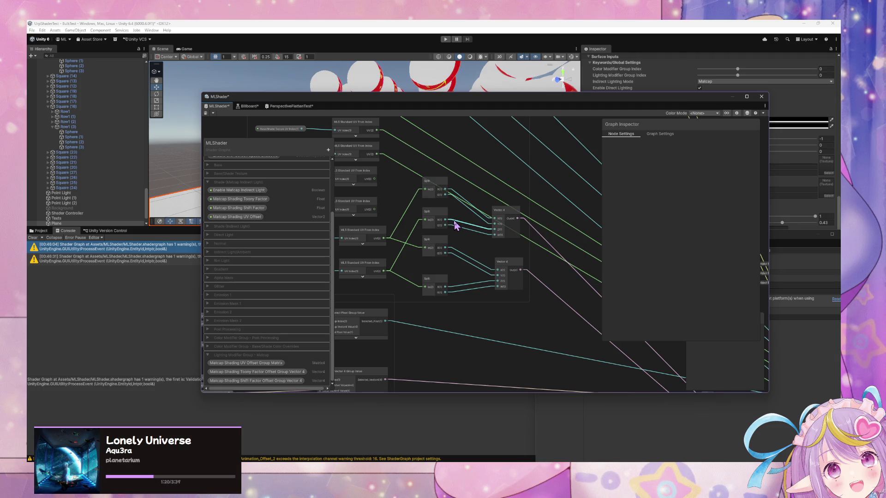
drag(439, 241, 439, 246)
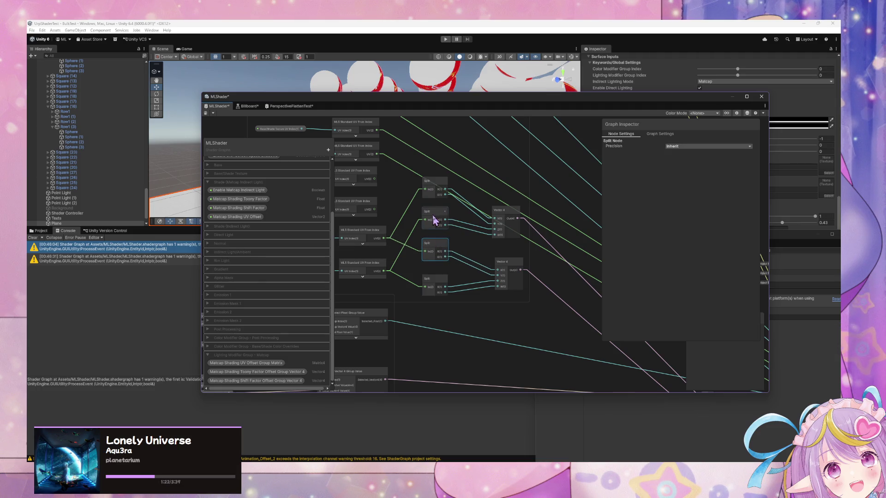
mouse_move(422, 208)
mouse_down()
mouse_move(466, 240)
mouse_move(541, 235)
mouse_up()
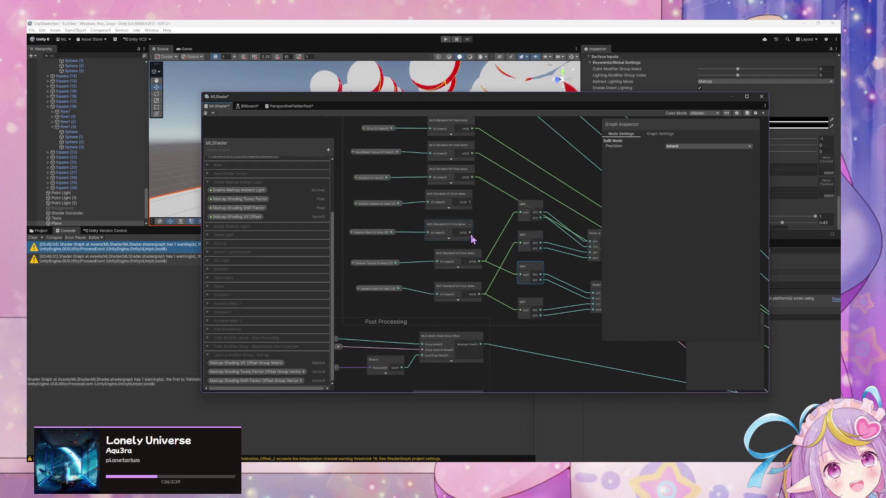
mouse_move(517, 245)
mouse_down()
mouse_move(520, 217)
mouse_move(520, 248)
mouse_move(497, 227)
mouse_move(518, 213)
mouse_up()
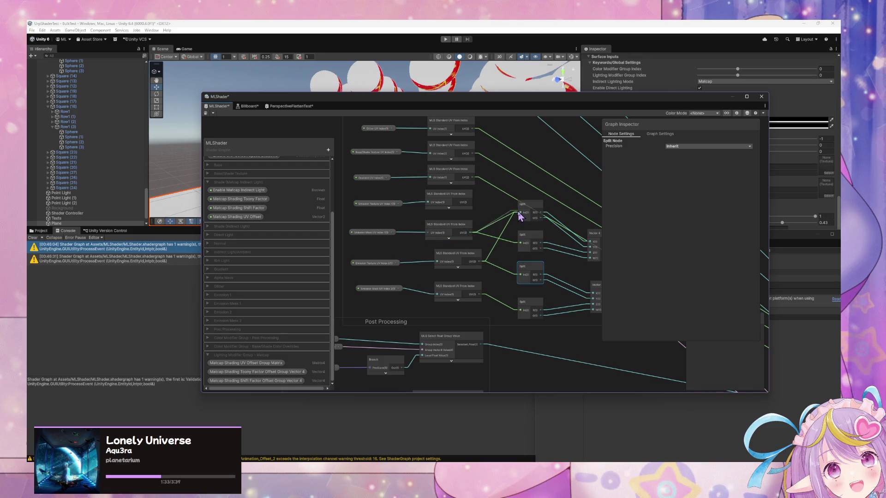
drag(549, 250, 533, 223)
drag(453, 235, 455, 240)
click(445, 251)
scroll(444, 263, down, 3)
Step: Zoom to the warning-marked Vertex interpolators, then pan out to the Animation_Offset_2 and Emission nodes
scroll(589, 243, up, 4)
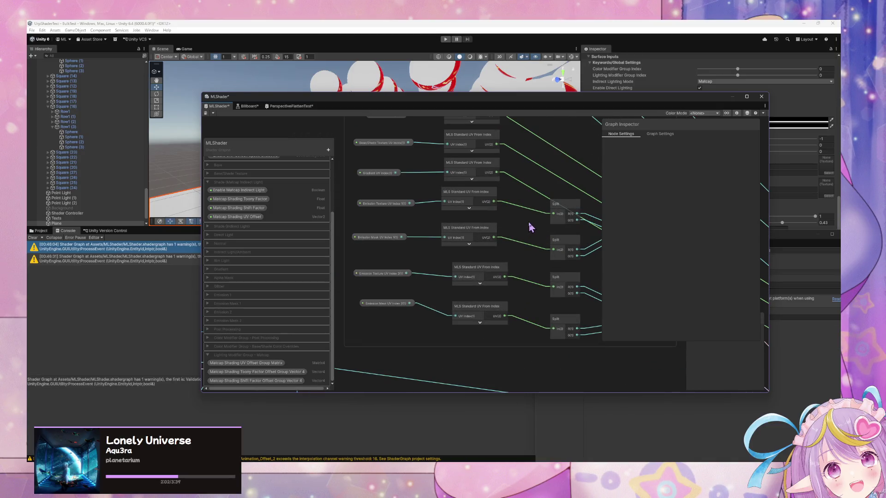
scroll(530, 227, down, 5)
scroll(510, 217, up, 5)
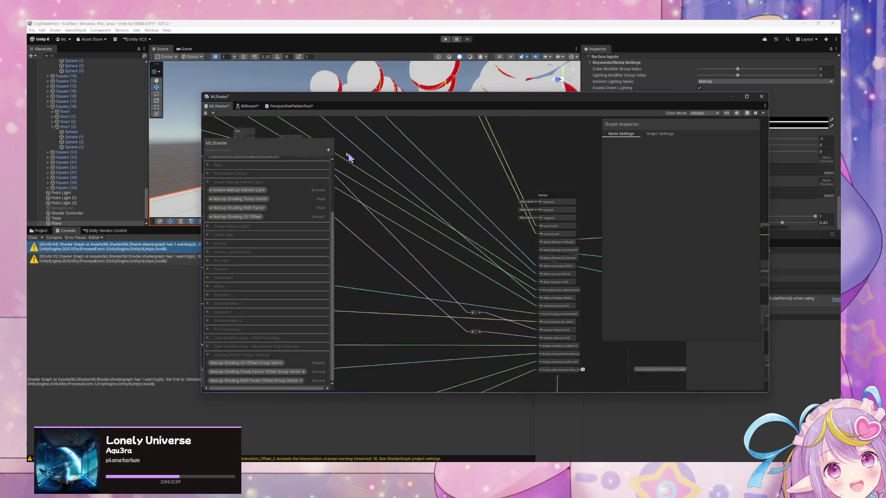
scroll(389, 178, up, 3)
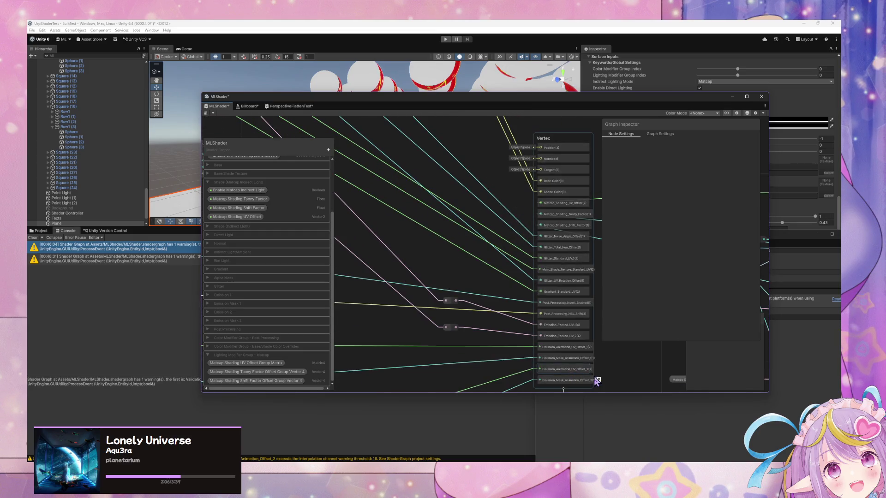
drag(600, 377, 594, 327)
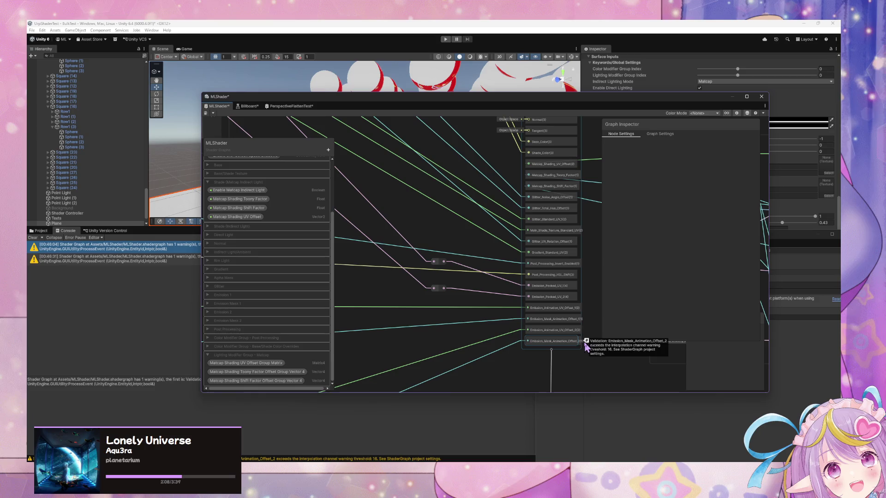
scroll(490, 320, down, 8)
mouse_move(527, 293)
mouse_down()
mouse_move(390, 293)
mouse_move(514, 283)
mouse_move(581, 174)
mouse_move(607, 159)
mouse_up()
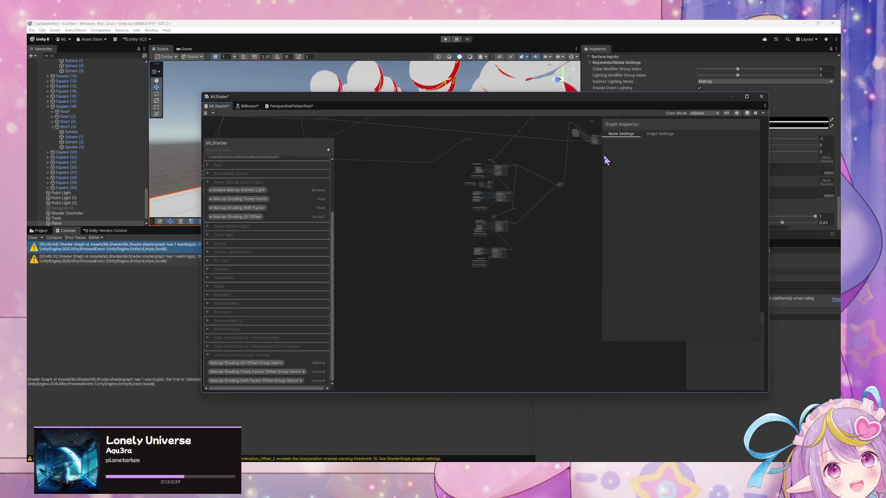
scroll(534, 223, up, 10)
mouse_move(501, 256)
mouse_down()
mouse_move(516, 175)
mouse_move(489, 357)
mouse_move(450, 221)
mouse_up()
scroll(453, 268, down, 10)
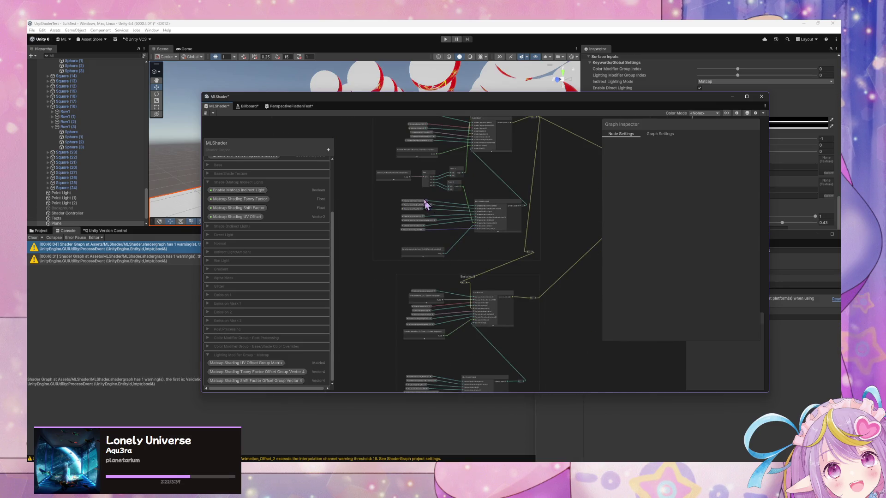
Step: Paste the Split and Vector 2 unpacking nodes beside Emission 2, deleting the extra Emission_Packed_UV_1 copy
drag(393, 172, 413, 191)
drag(483, 215, 484, 215)
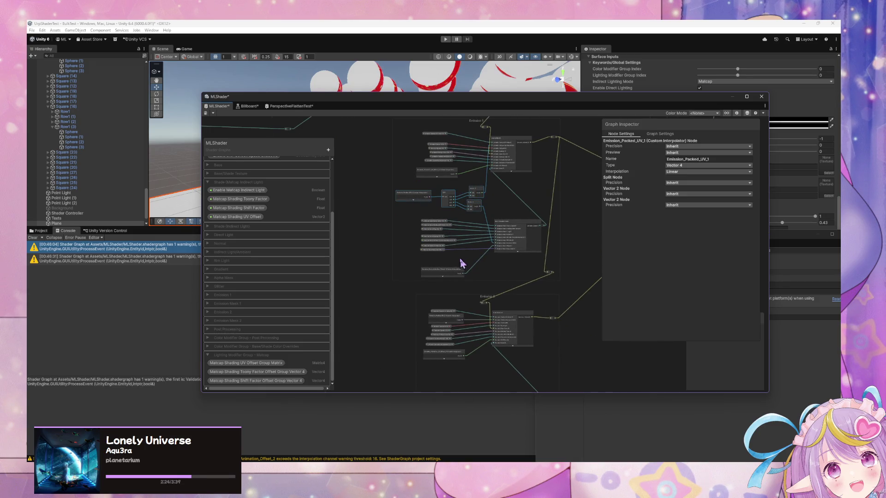
scroll(504, 151, up, 3)
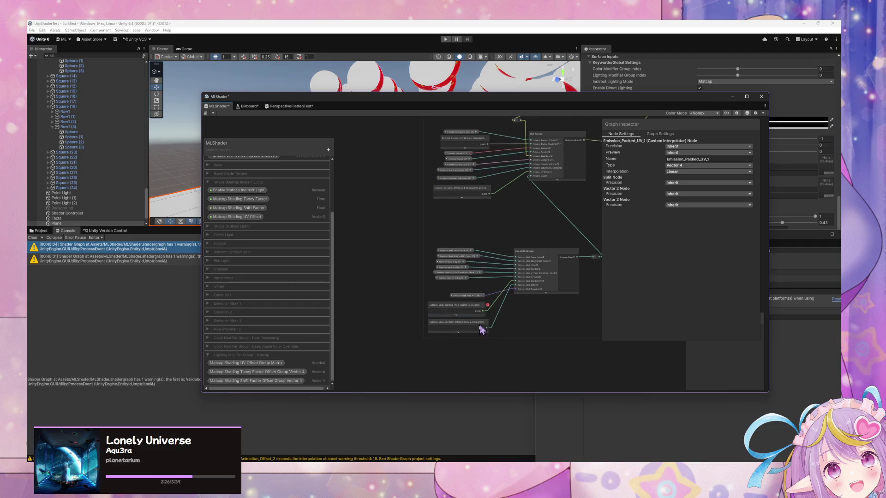
key(ctrl+v)
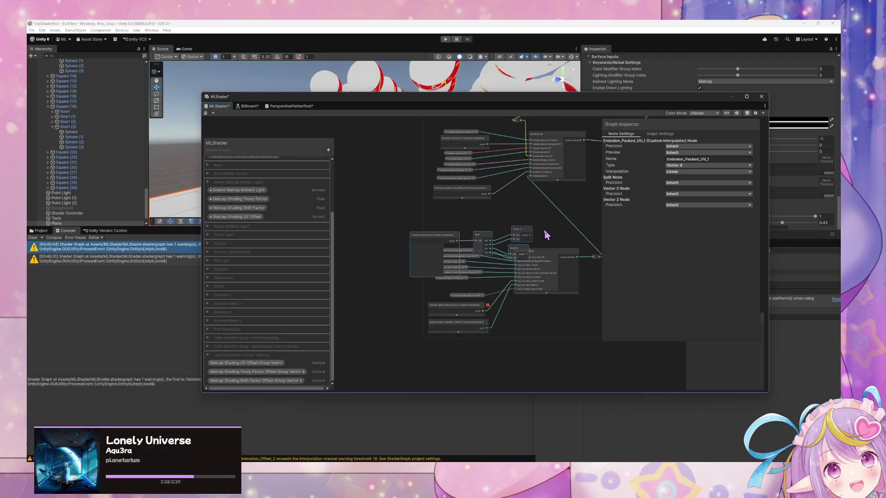
mouse_move(451, 242)
mouse_down()
mouse_move(480, 212)
mouse_move(380, 214)
mouse_up()
click(400, 219)
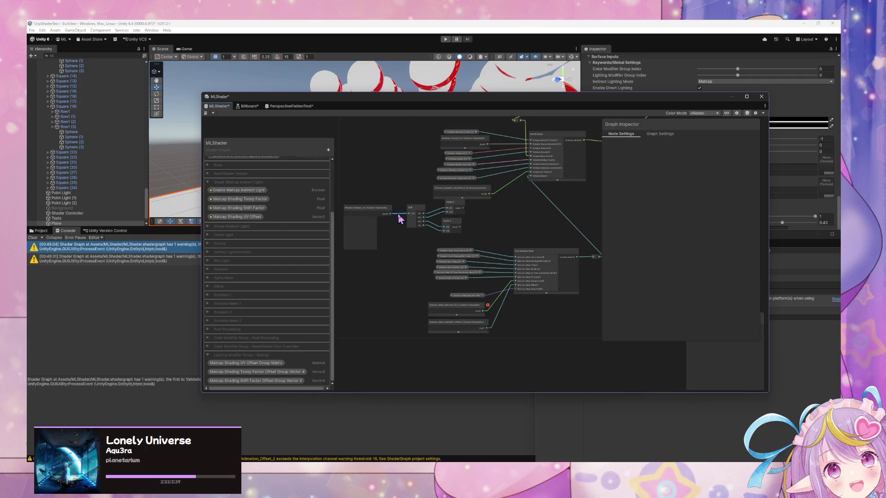
click(362, 214)
key(Delete)
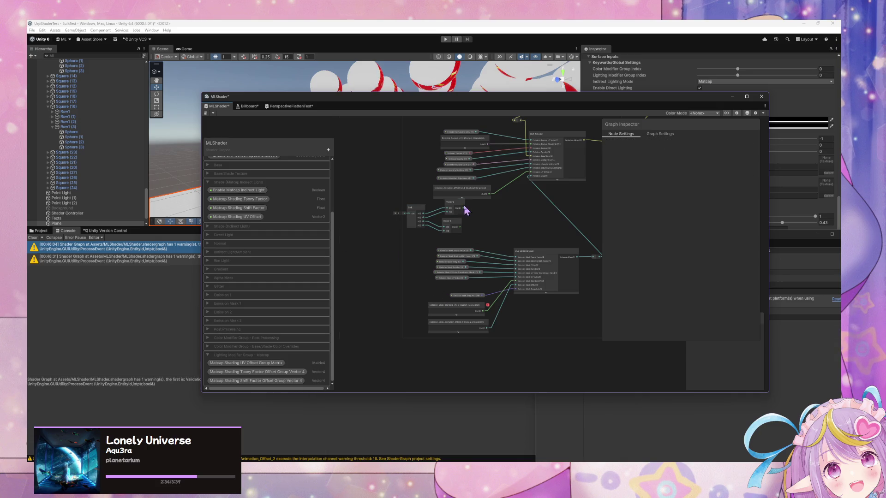
Step: Wire the Vector 2 nodes into the texture and mask standard UVs and delete Emission_Mask_Standard_UV_2
scroll(478, 206, up, 3)
mouse_move(430, 280)
mouse_down()
mouse_move(436, 287)
mouse_move(433, 273)
mouse_up()
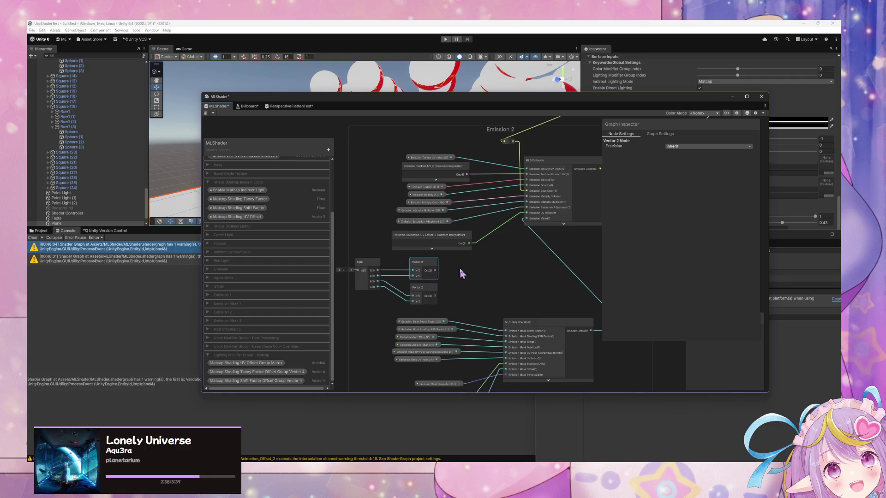
drag(507, 206, 526, 178)
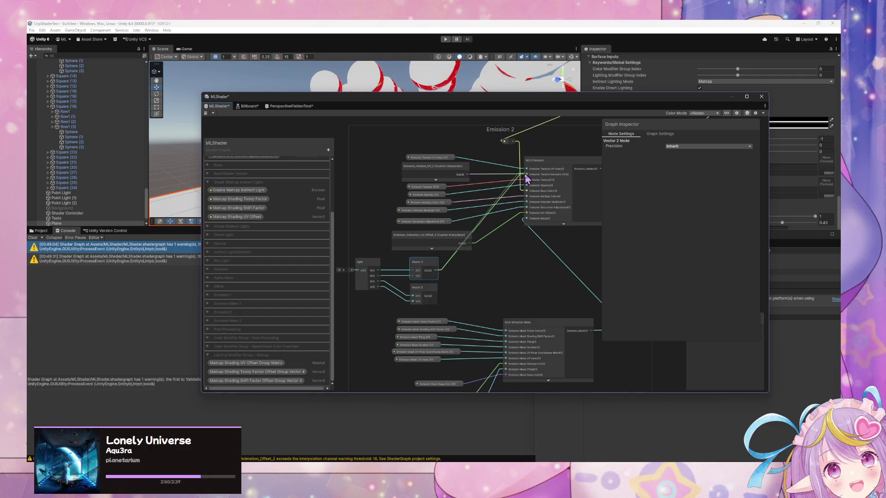
scroll(499, 295, down, 3)
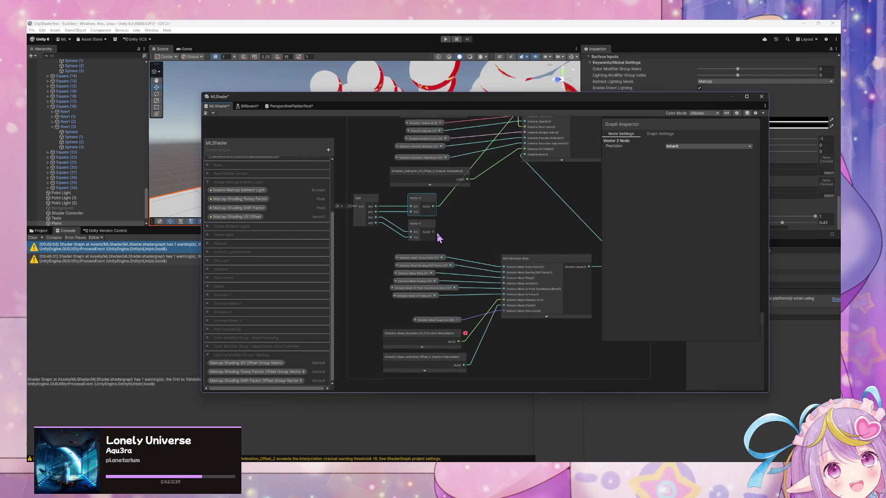
mouse_move(437, 237)
mouse_down()
mouse_move(474, 291)
mouse_move(504, 306)
mouse_up()
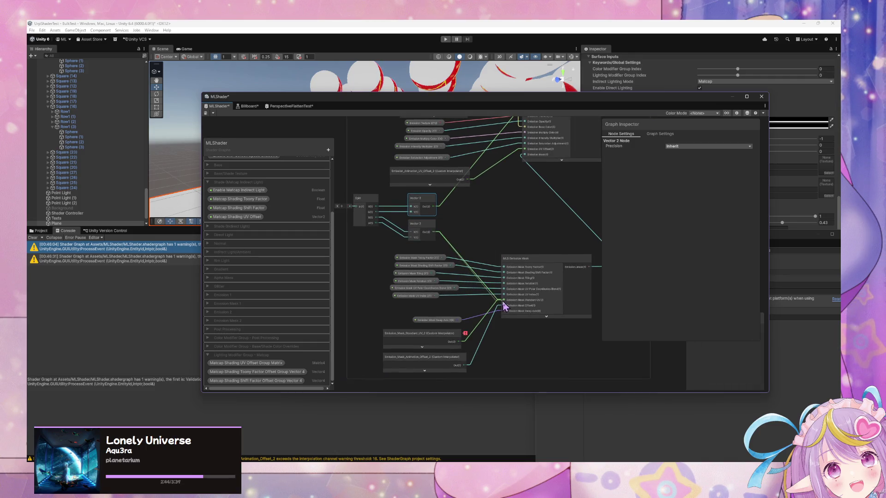
click(436, 341)
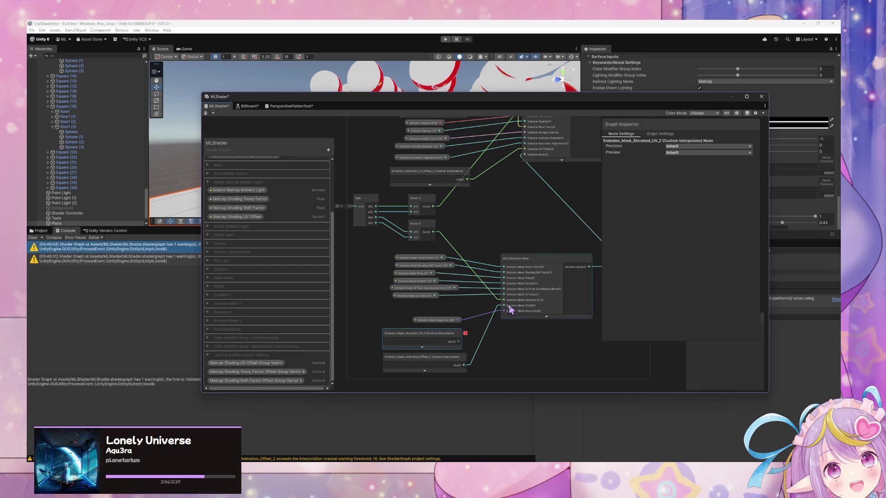
key(Delete)
click(412, 275)
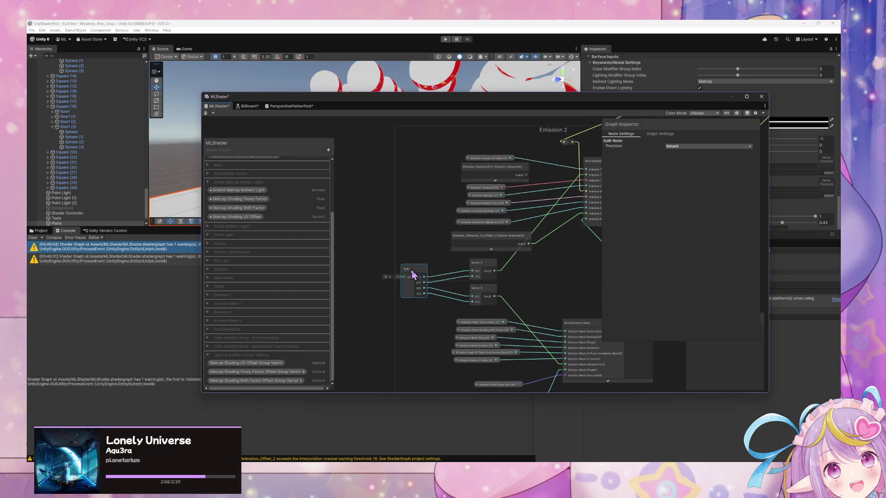
click(534, 272)
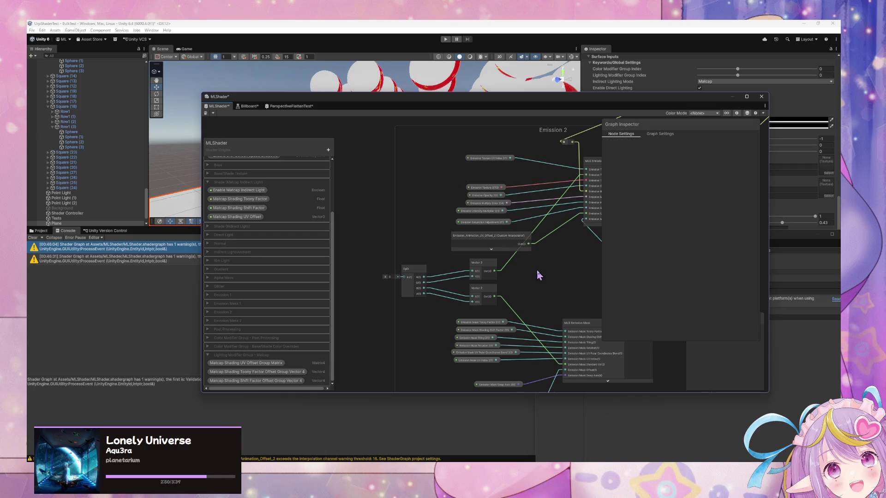
Step: Paste an Emission_Packed_UV_2 node into the Emission 2 Split's input, then save the graph
drag(534, 271, 534, 188)
key(space)
text(poa)
key(BackSpace)
key(Up)
key(Up)
key(Up)
key(Escape)
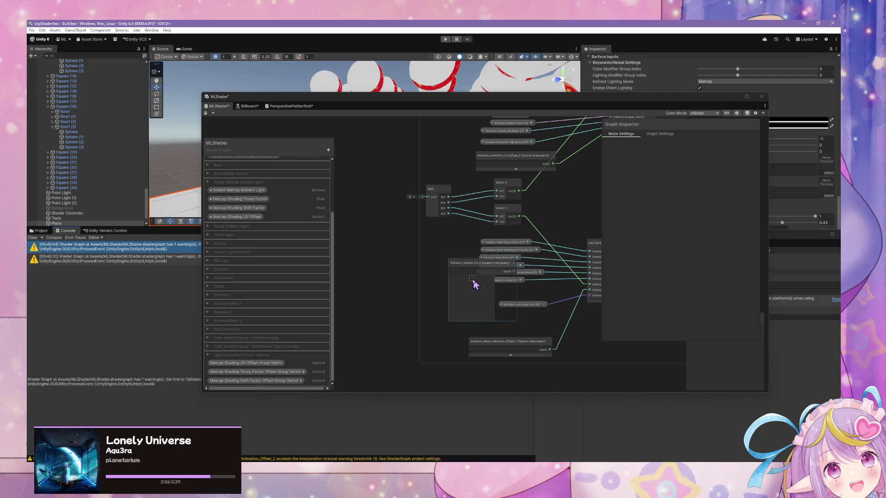
key(ctrl+v)
mouse_move(421, 232)
mouse_down()
mouse_move(394, 196)
mouse_move(428, 197)
mouse_up()
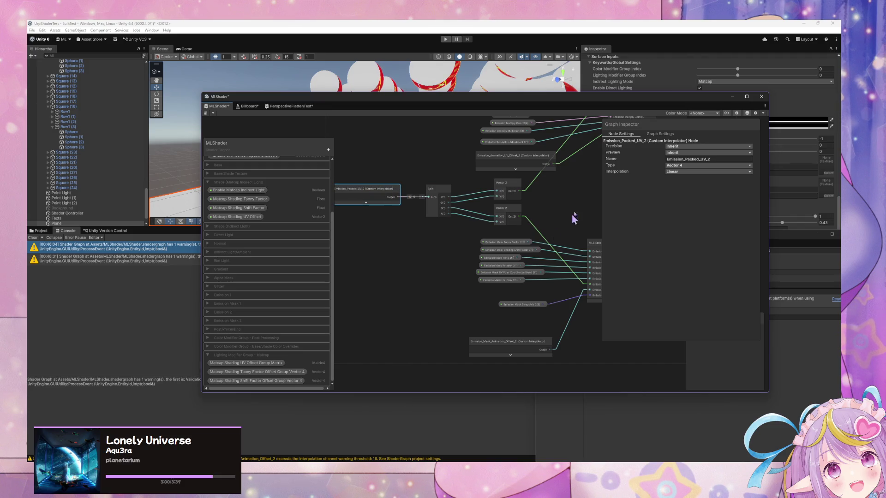
scroll(428, 218, down, 5)
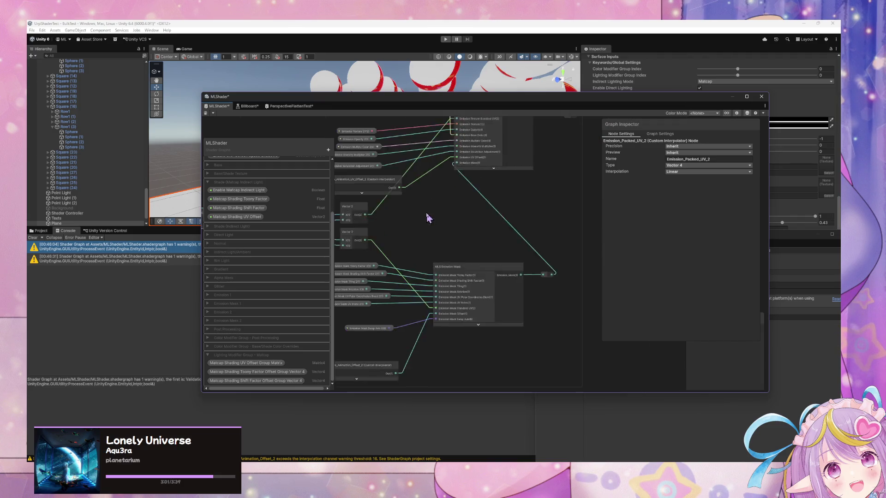
click(206, 113)
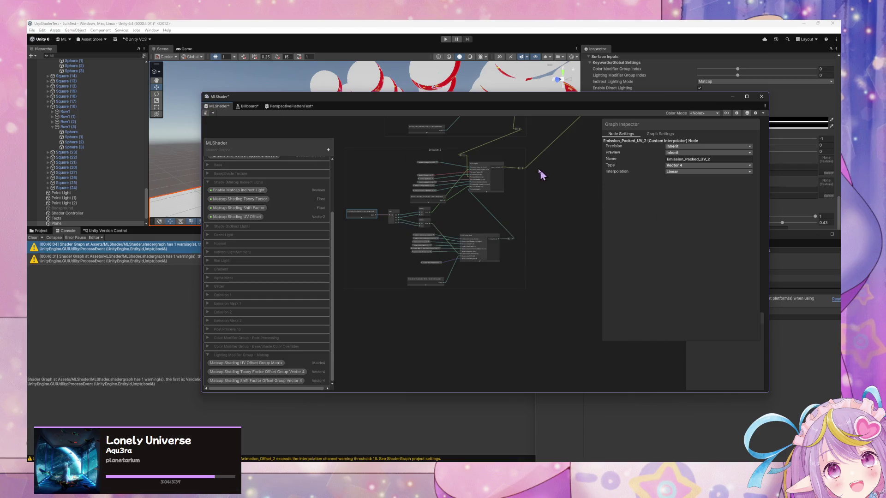
Step: Move the Shader Graph window down to reveal the scene spheres, then zoom to the Vertex interpolator list
scroll(531, 165, down, 4)
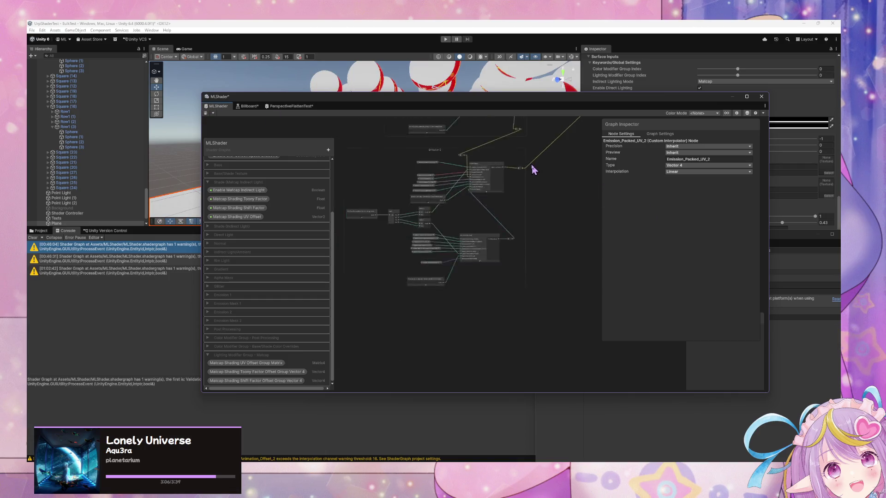
mouse_move(497, 106)
mouse_down()
mouse_move(475, 144)
mouse_move(665, 265)
mouse_move(589, 234)
mouse_move(604, 319)
mouse_move(483, 245)
mouse_up()
scroll(462, 323, up, 3)
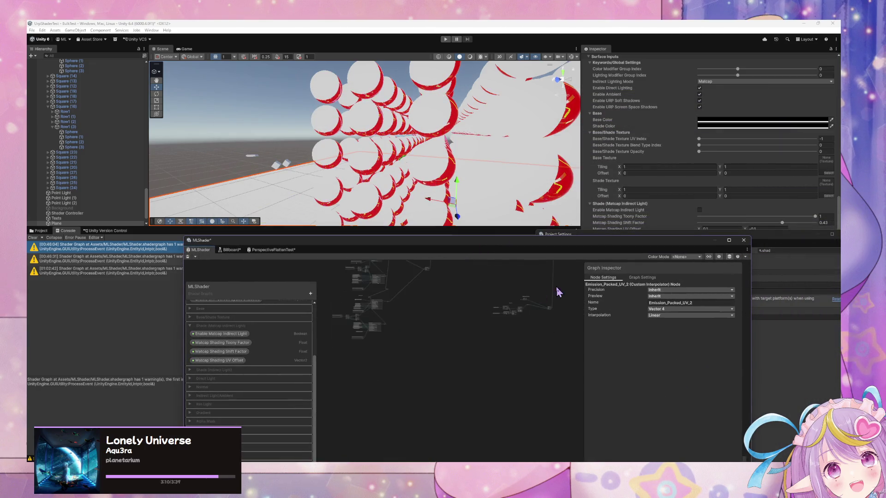
scroll(510, 395, up, 6)
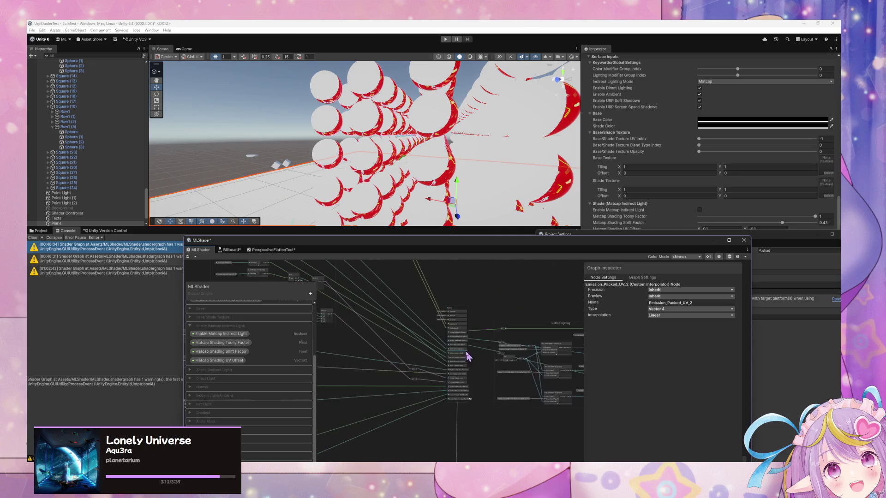
scroll(478, 375, up, 2)
drag(481, 358, 546, 362)
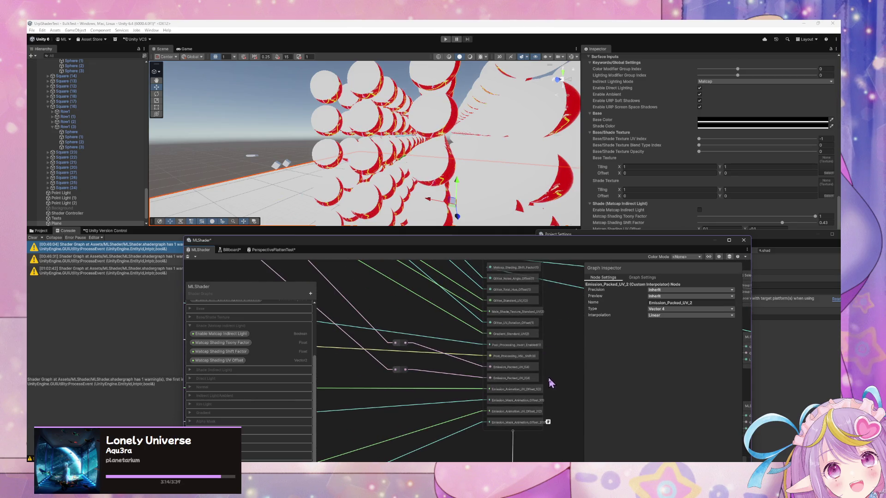
Step: Lower the upper reroute point and move Emission_Animation_UV_Offset_2 higher in the Vertex stack
drag(398, 344, 400, 355)
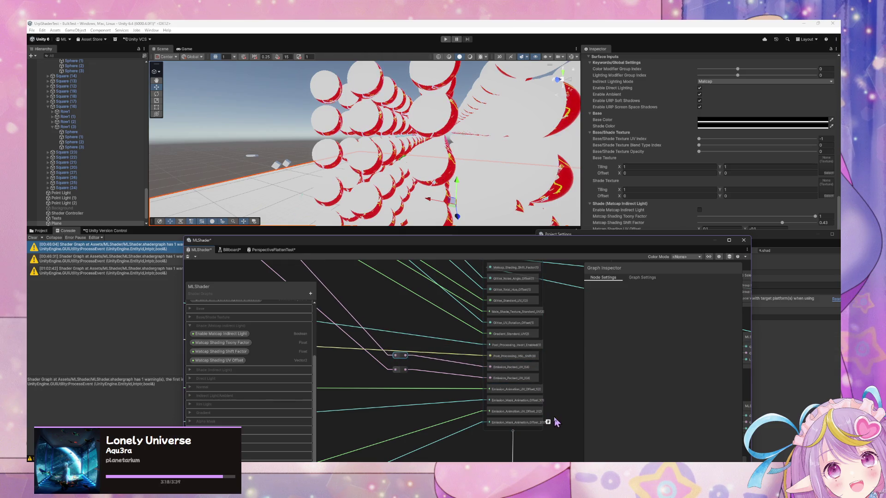
mouse_move(543, 427)
mouse_down()
mouse_move(540, 361)
mouse_move(535, 425)
mouse_up()
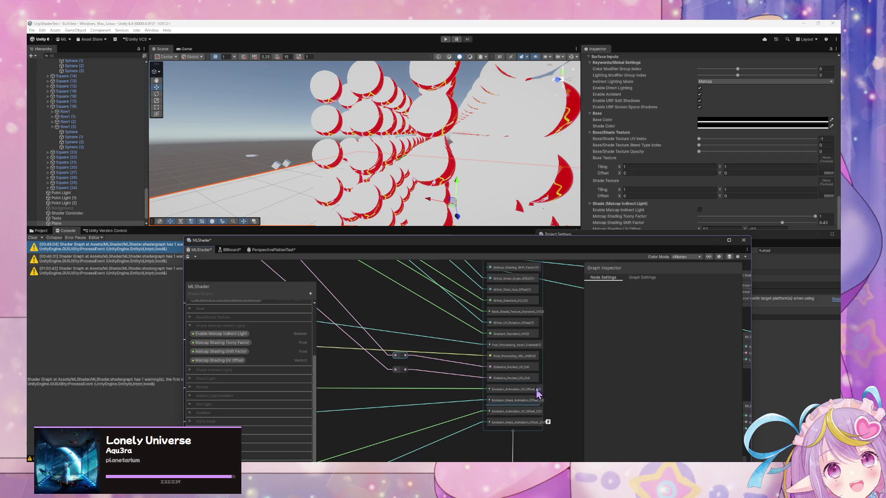
drag(539, 411, 537, 410)
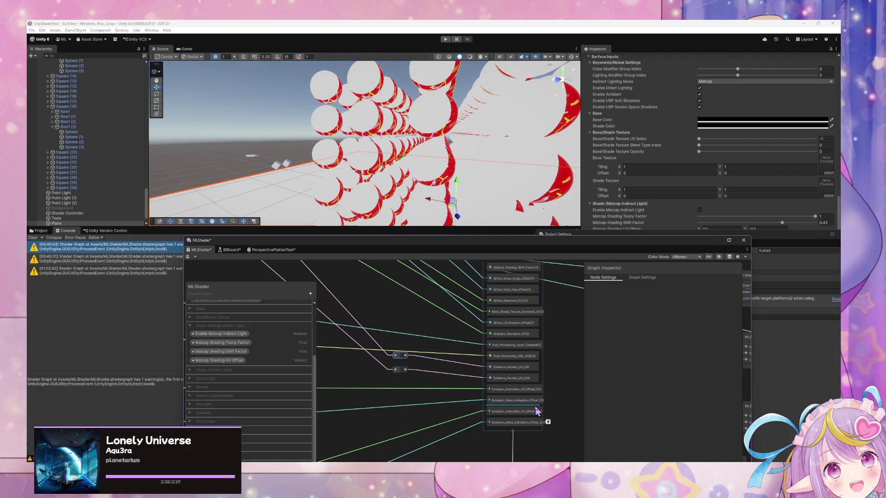
drag(536, 409, 537, 409)
mouse_move(348, 327)
mouse_down()
mouse_move(340, 330)
mouse_move(496, 418)
mouse_up()
click(440, 309)
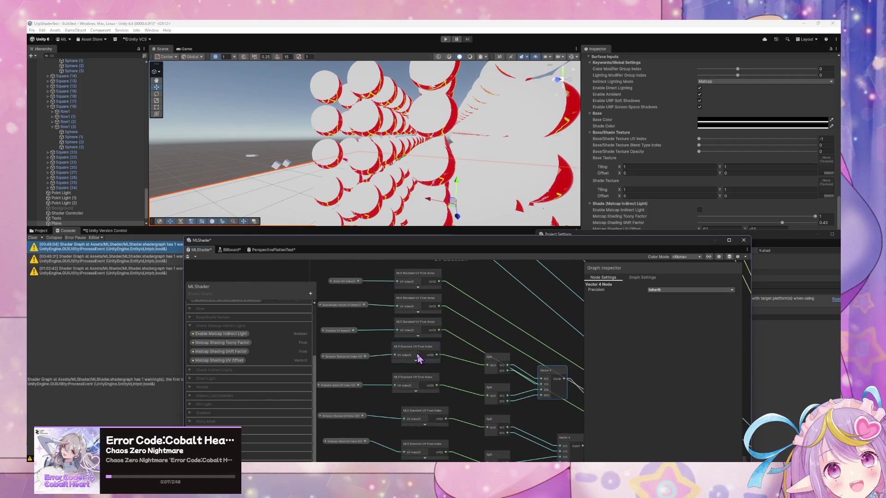
Step: Select the Emission Mask UV Index 2 property node in the UV Selection group and save the graph
mouse_move(493, 365)
mouse_down()
mouse_move(424, 429)
mouse_move(452, 332)
mouse_move(419, 336)
mouse_move(505, 287)
mouse_up()
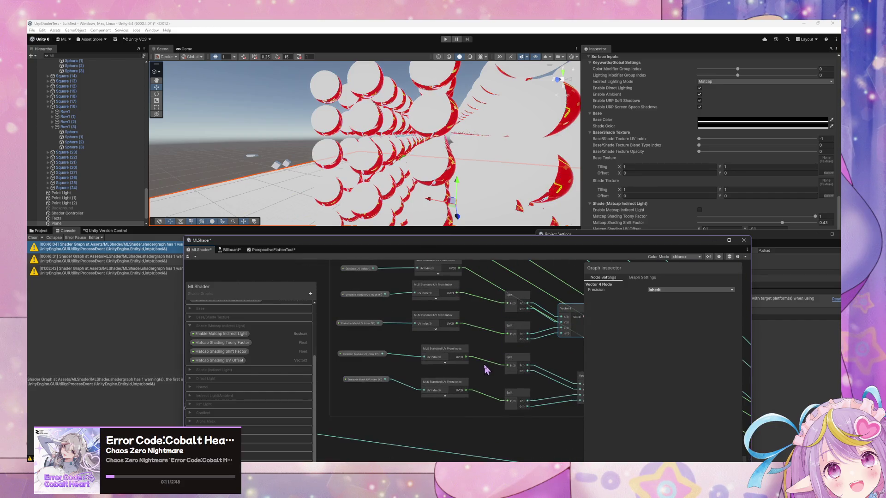
click(353, 390)
mouse_move(562, 364)
mouse_down()
mouse_move(475, 326)
mouse_move(427, 323)
mouse_move(538, 317)
mouse_move(557, 351)
mouse_up()
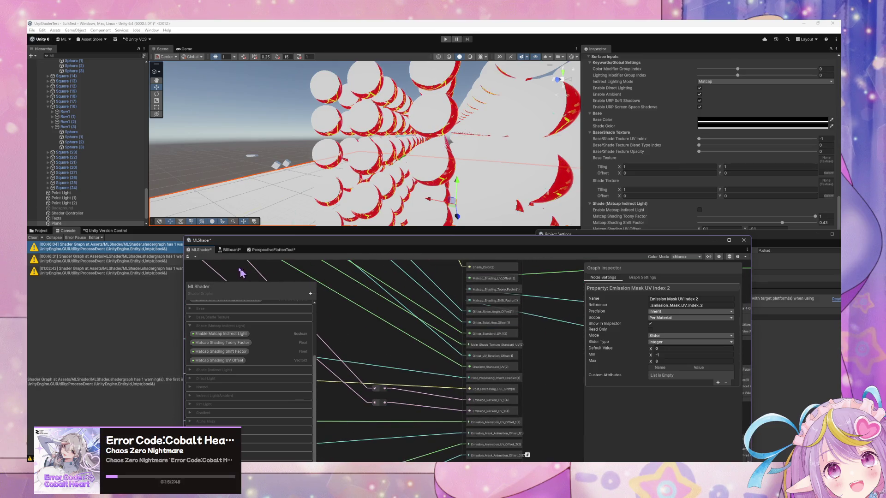
click(189, 258)
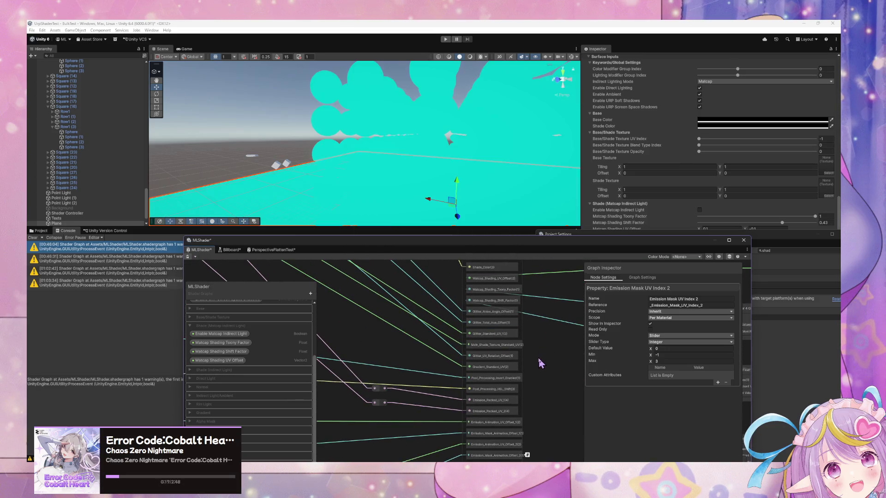
Step: Frame the bottom of the Vertex context and bring up its Create Node block list
scroll(525, 342, down, 1)
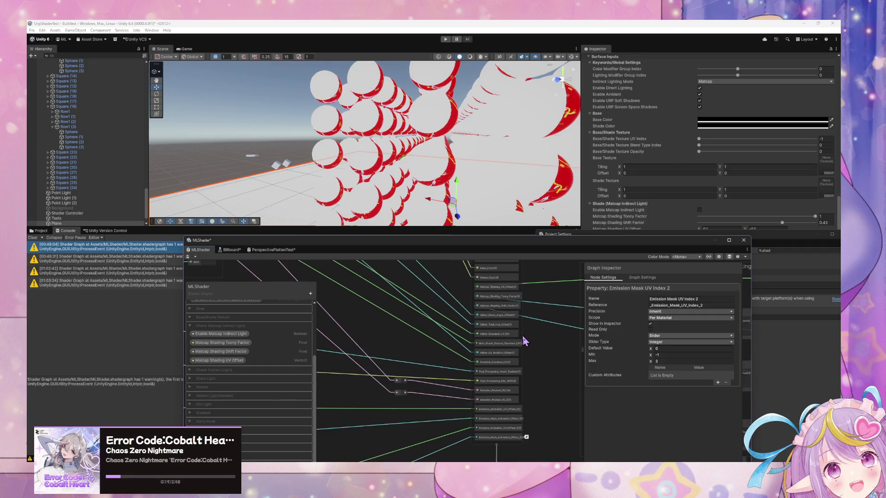
drag(446, 245, 444, 195)
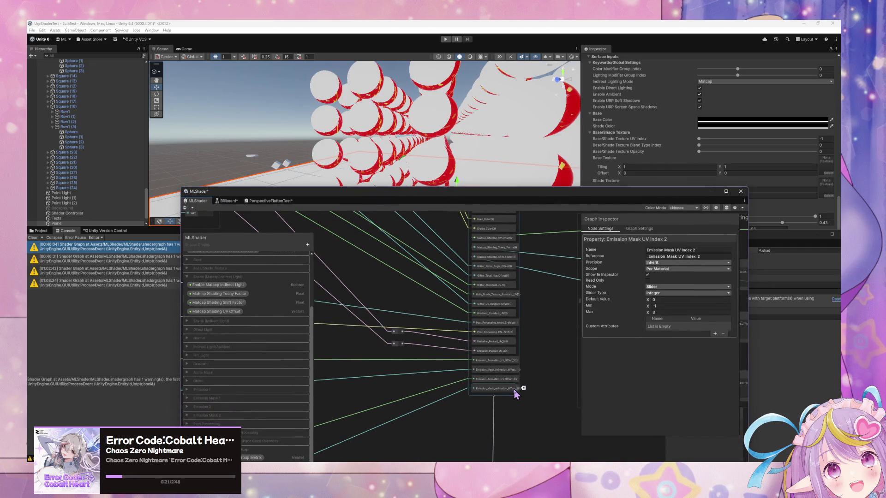
drag(512, 332, 520, 396)
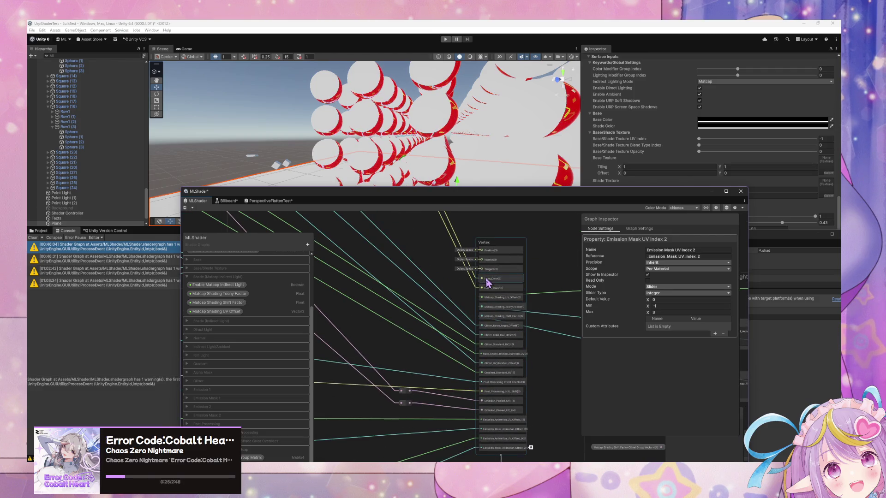
scroll(419, 286, up, 2)
scroll(419, 286, down, 2)
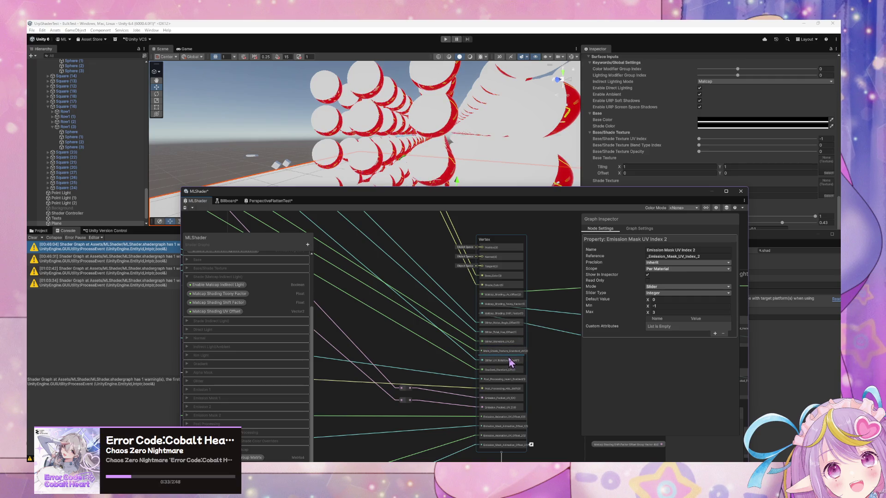
drag(544, 394, 549, 348)
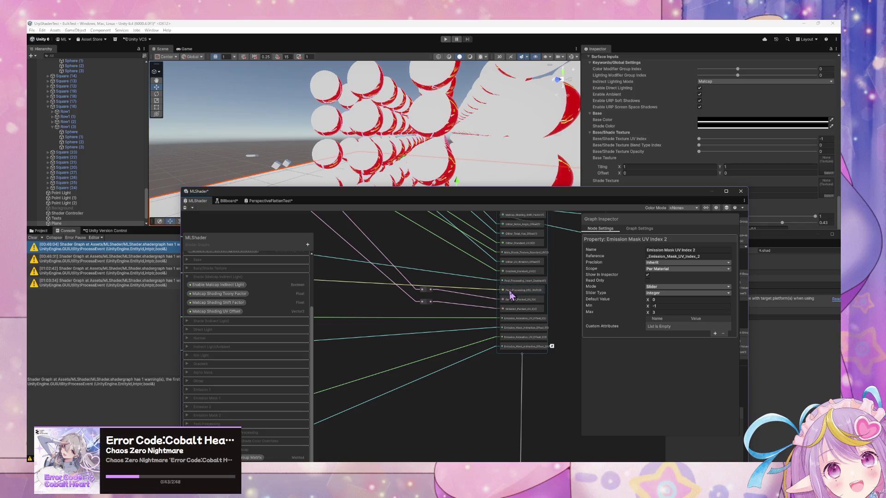
drag(401, 379, 392, 440)
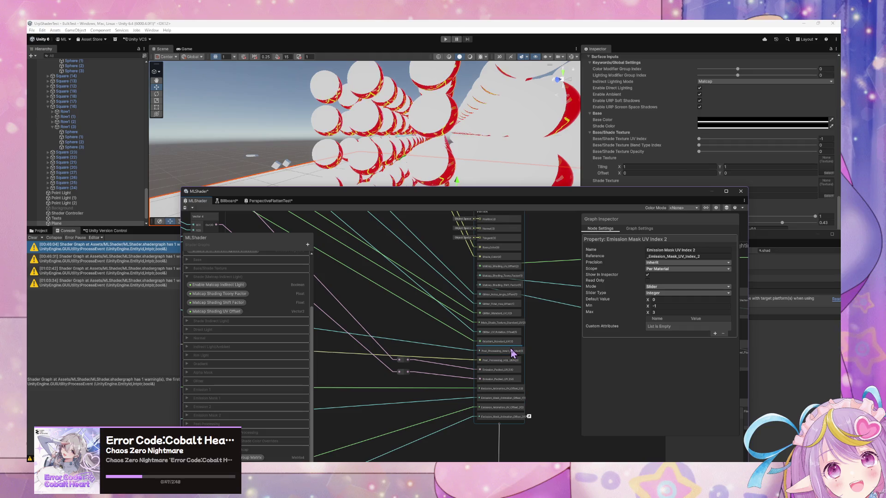
scroll(502, 349, down, 3)
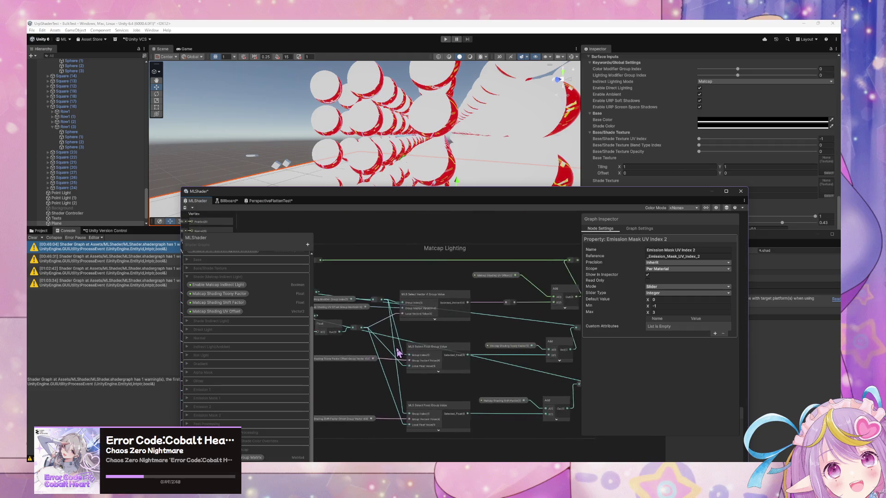
scroll(501, 349, up, 3)
scroll(501, 344, up, 2)
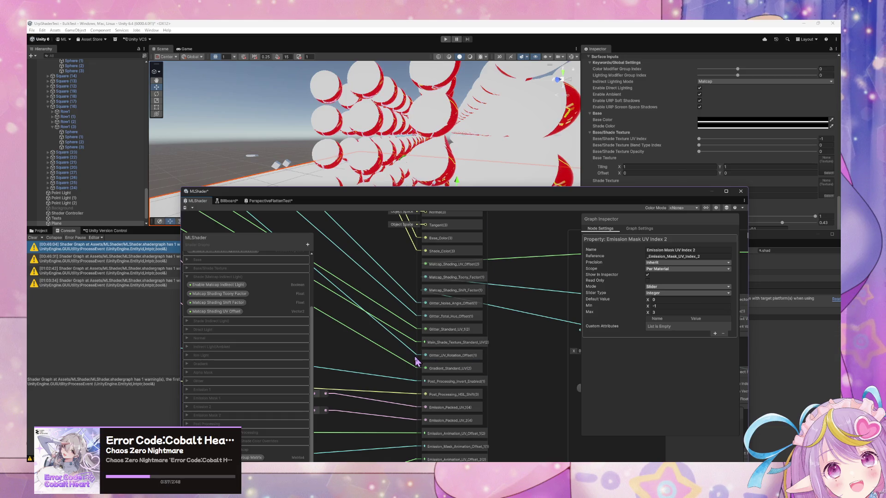
mouse_move(429, 367)
mouse_down()
mouse_move(590, 358)
mouse_move(576, 348)
mouse_up()
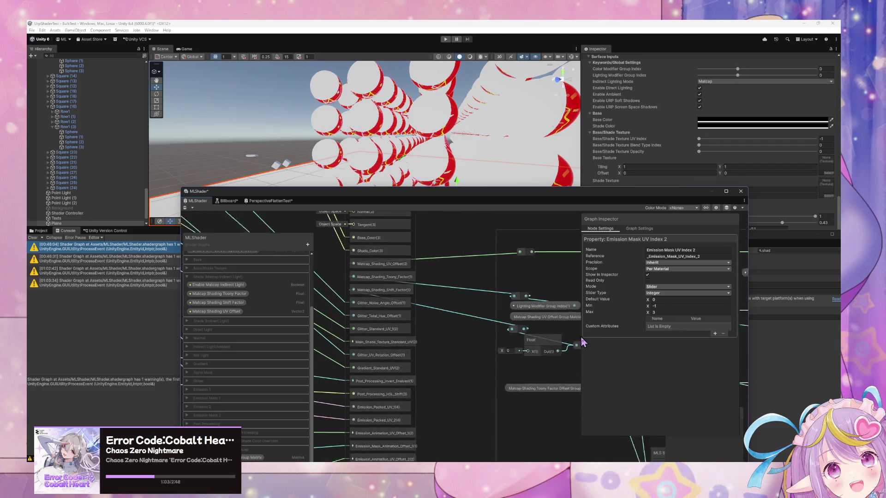
scroll(420, 401, down, 5)
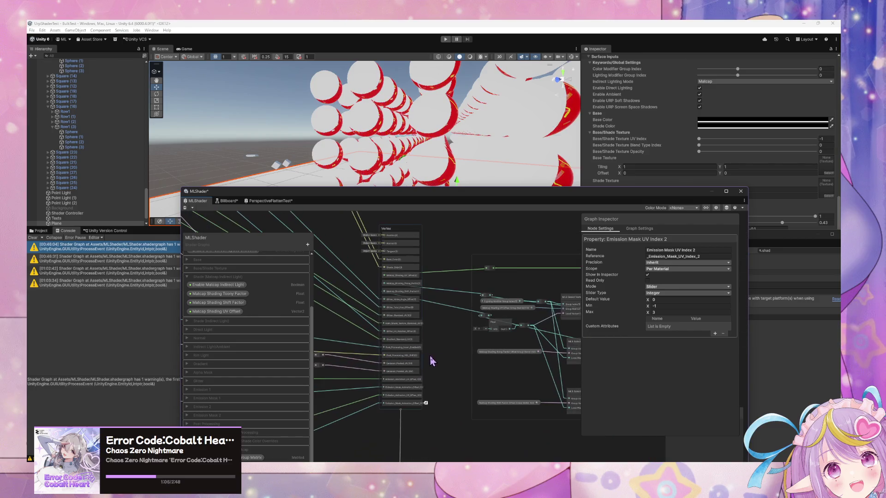
scroll(443, 358, up, 2)
scroll(429, 321, up, 2)
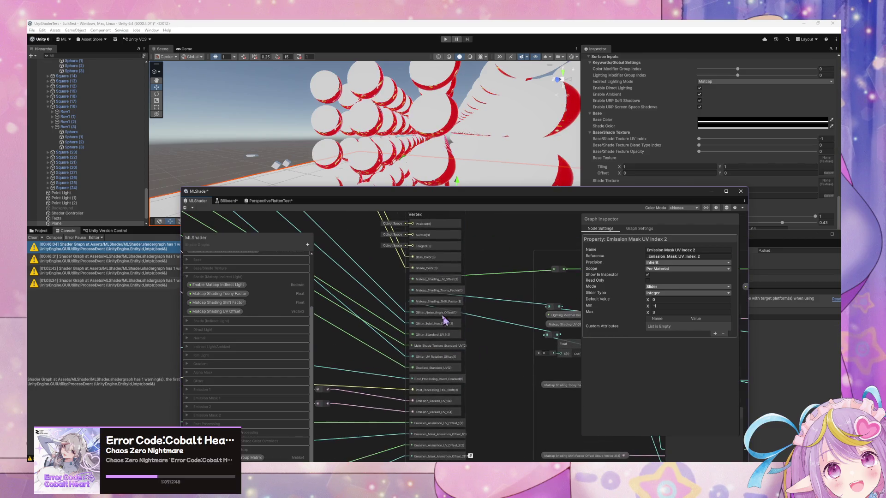
key(space)
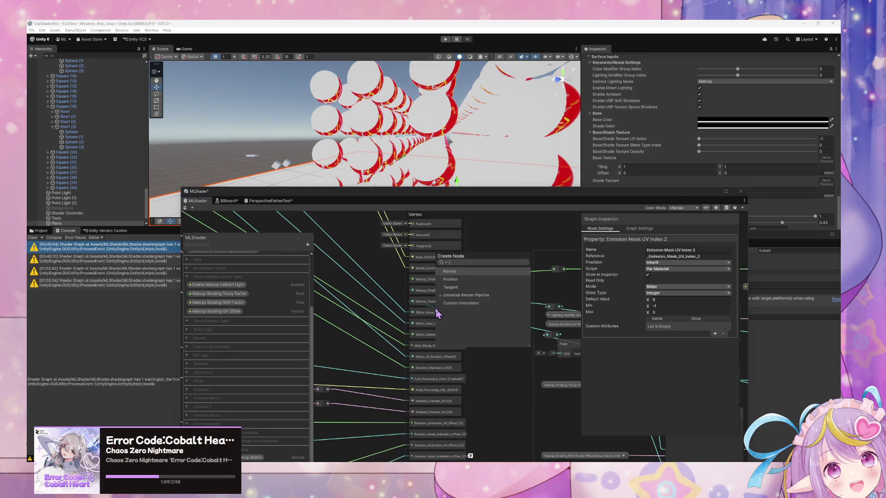
Step: Add a Vector 2 Custom Interpolator block named Matcap_Shading_Packed_Factors to the Vertex context
key(Escape)
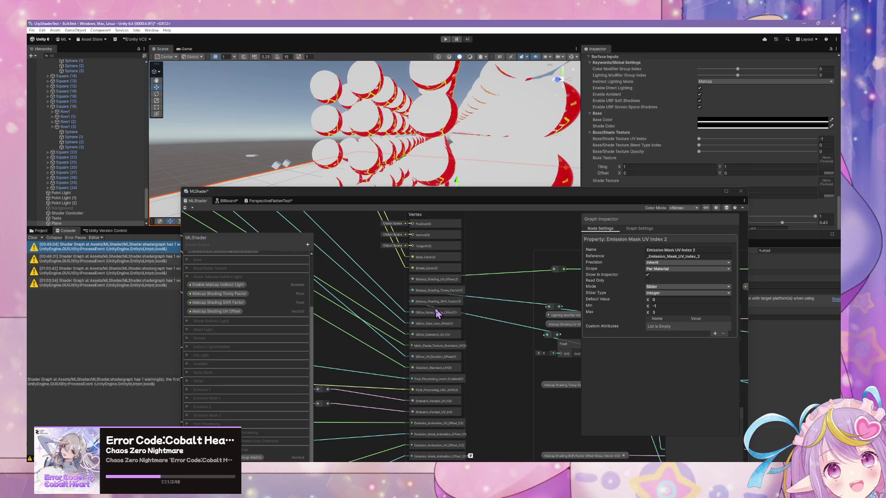
mouse_move(450, 415)
mouse_down()
mouse_move(441, 262)
mouse_move(466, 257)
mouse_move(447, 263)
mouse_up()
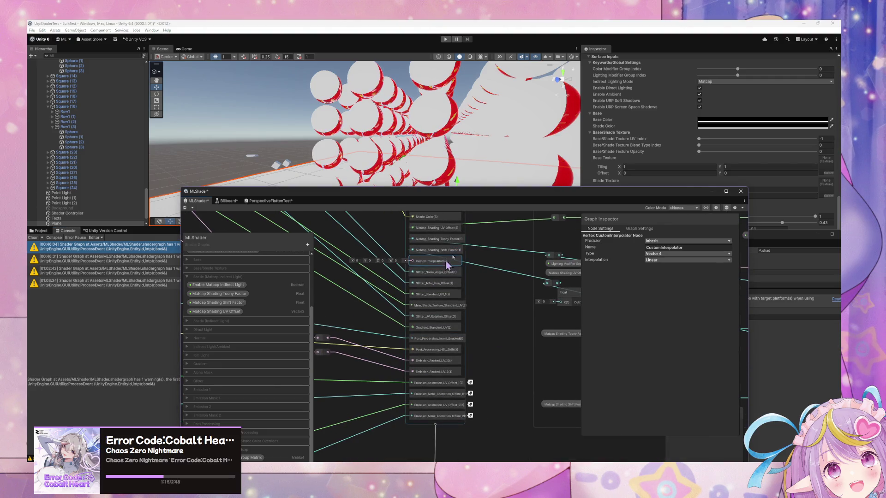
click(674, 254)
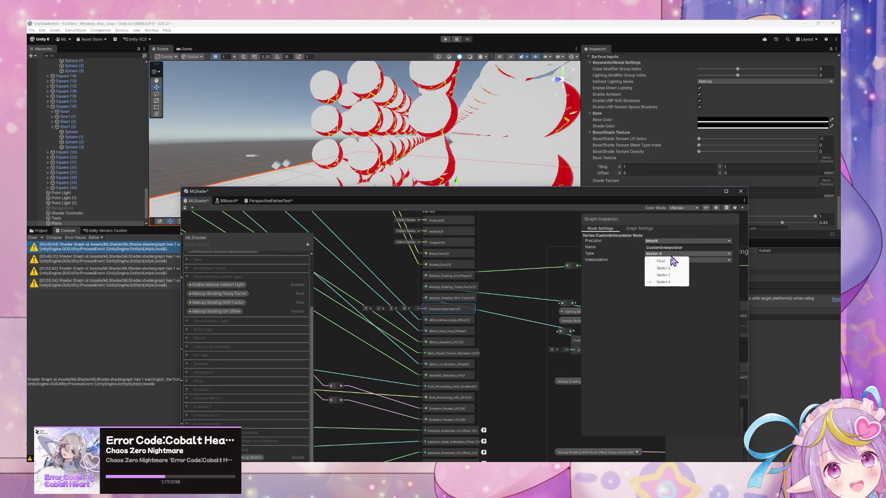
click(671, 268)
text(Matcap Shading Packed Factors)
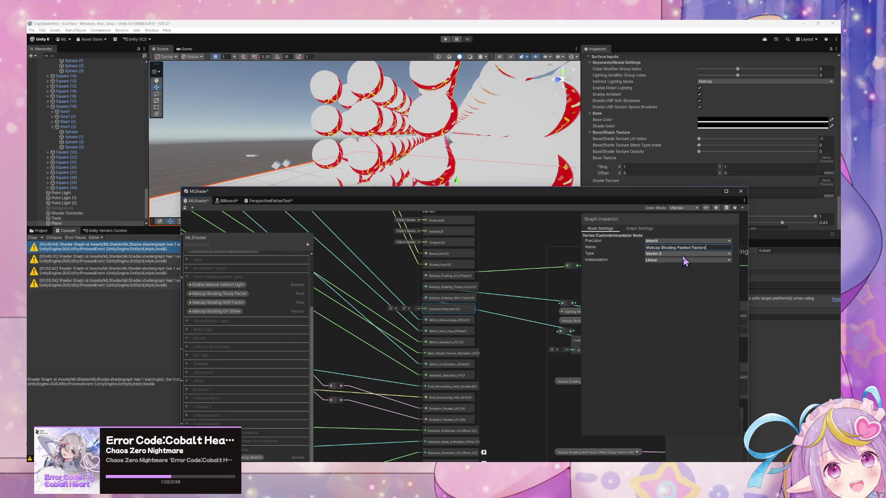
key(Return)
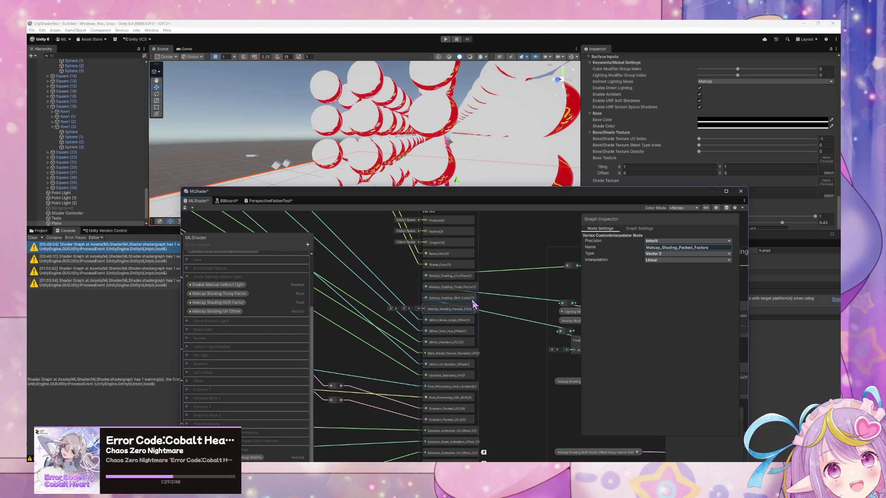
Step: Create a Vector 2 node and place it near the interpolator blocks
mouse_move(524, 310)
mouse_down()
mouse_move(467, 289)
mouse_move(298, 266)
mouse_up()
drag(578, 322, 508, 311)
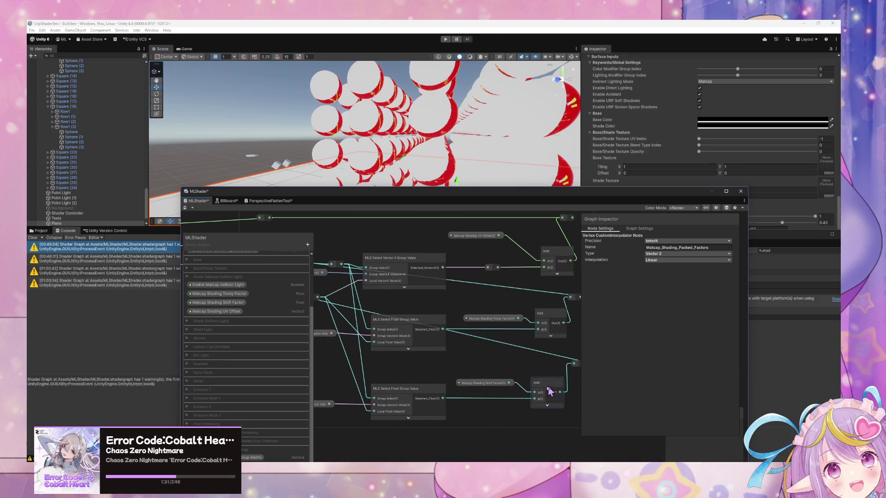
drag(594, 350, 537, 347)
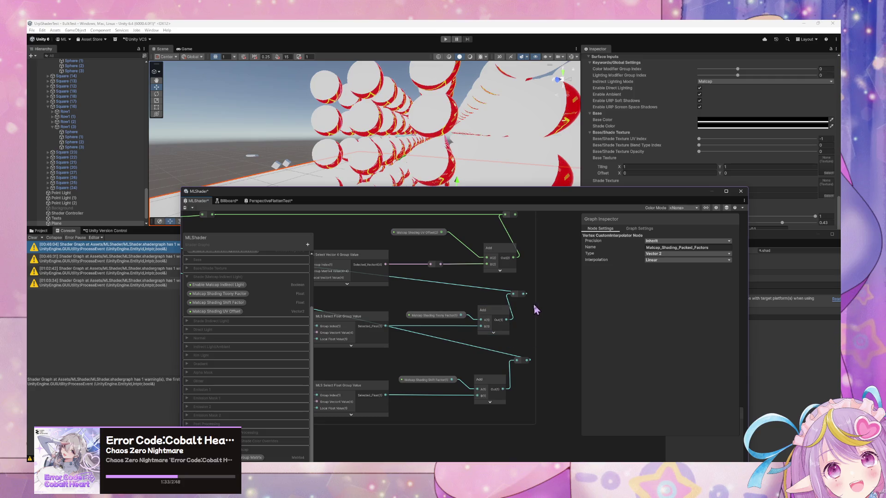
drag(408, 289, 648, 314)
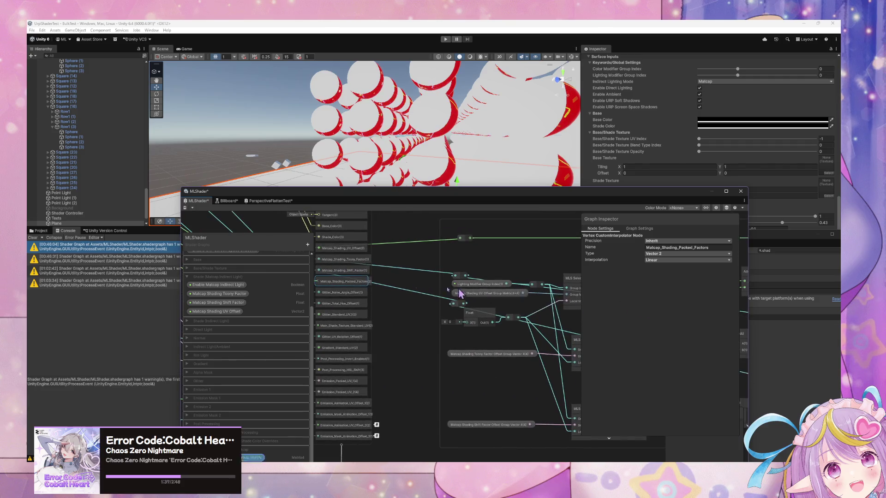
drag(561, 279, 450, 277)
mouse_move(562, 357)
mouse_down()
mouse_move(506, 312)
mouse_move(471, 331)
mouse_up()
click(510, 296)
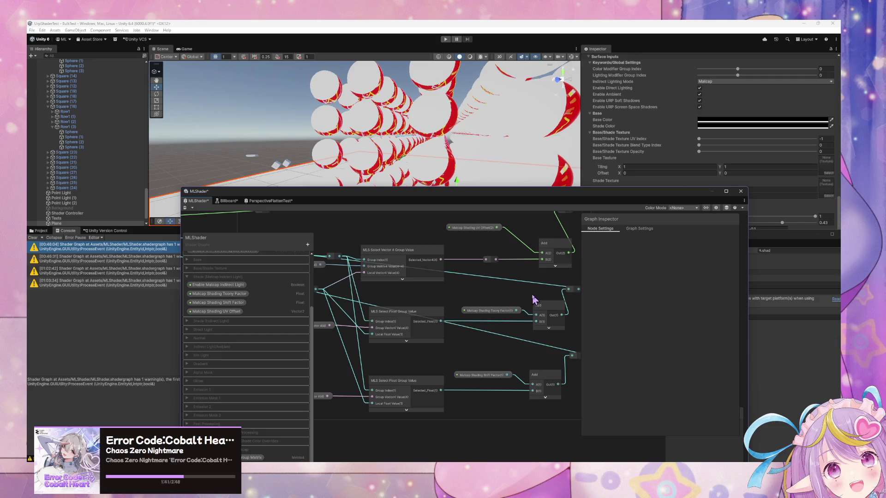
key(space)
text(vector)
key(Up)
key(Up)
key(Return)
mouse_move(489, 302)
mouse_down()
mouse_move(346, 286)
mouse_move(481, 297)
mouse_move(352, 293)
mouse_move(347, 305)
mouse_move(327, 259)
mouse_move(429, 308)
mouse_move(422, 294)
mouse_move(391, 292)
mouse_move(431, 297)
mouse_up()
Step: Remove the Shift factor wire and delete the Matcap_Shading_Toony_Factor and Matcap_Shading_Shift_Factor blocks
click(435, 289)
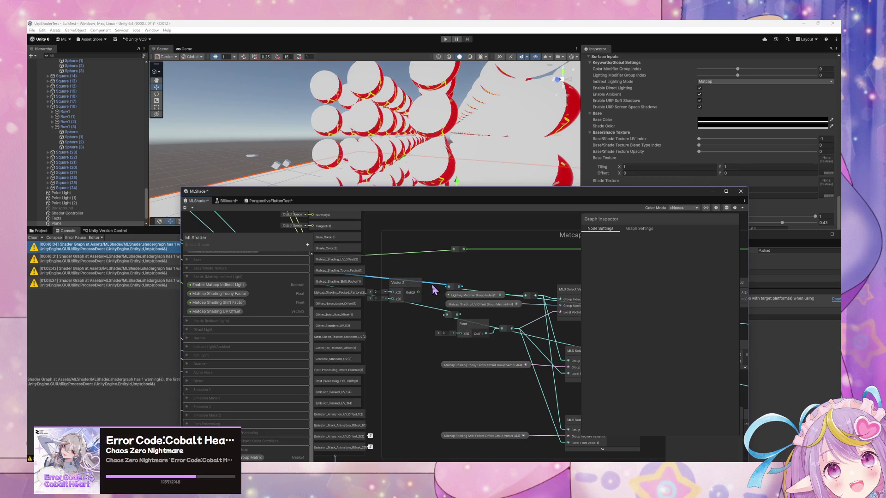
key(Delete)
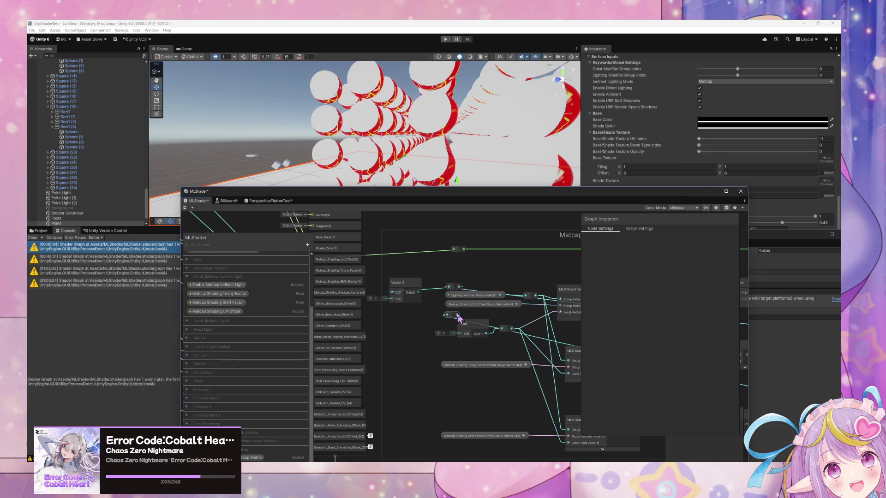
drag(415, 289, 438, 290)
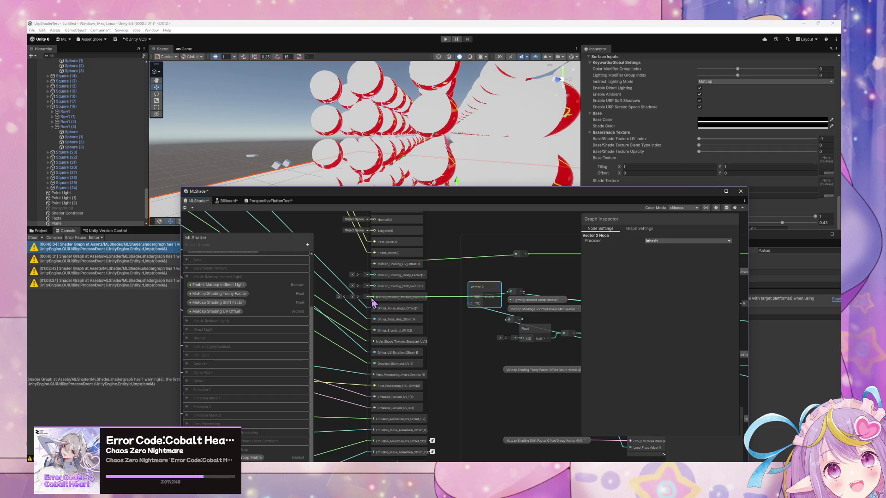
right_click(414, 281)
click(451, 314)
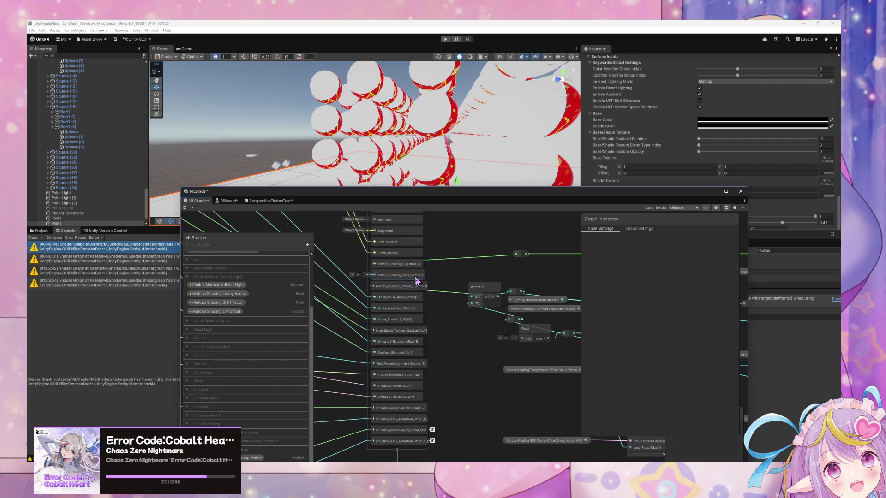
right_click(415, 279)
click(441, 316)
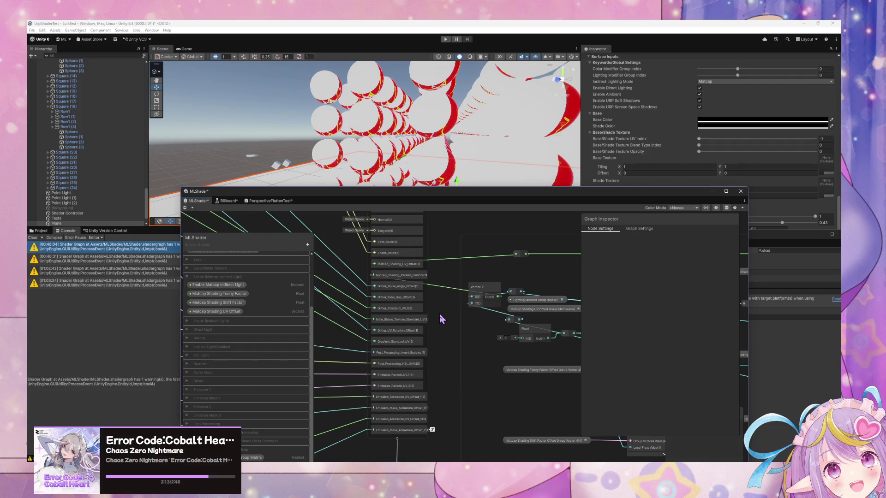
scroll(479, 333, down, 8)
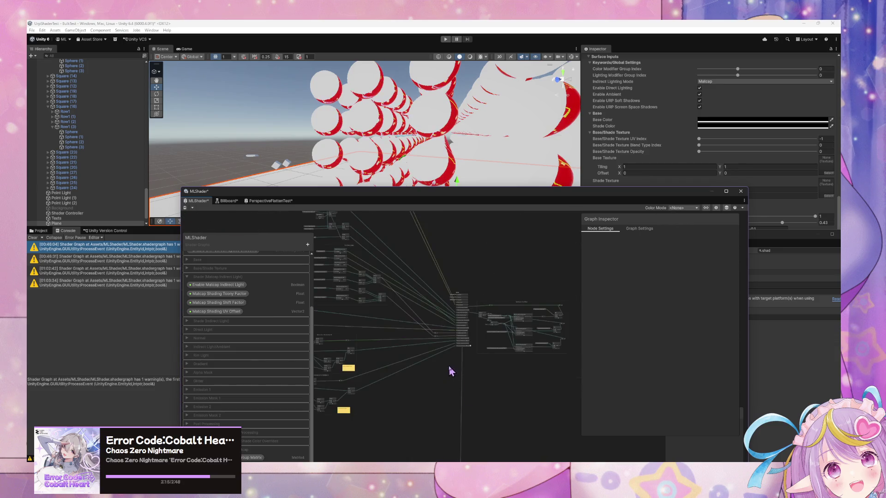
Step: Add a Matcap_Shading_Packed_Factors interpolator node below the Shift_Factor node
drag(501, 315, 501, 396)
scroll(461, 384, up, 5)
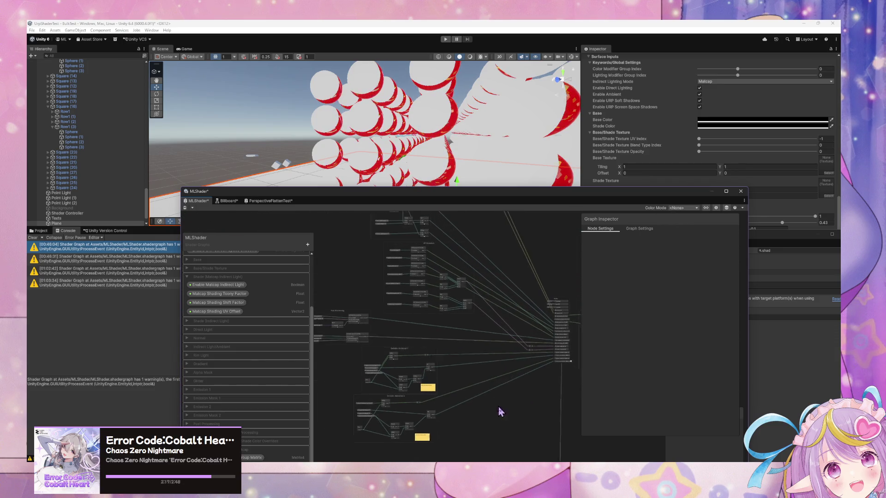
scroll(506, 406, down, 4)
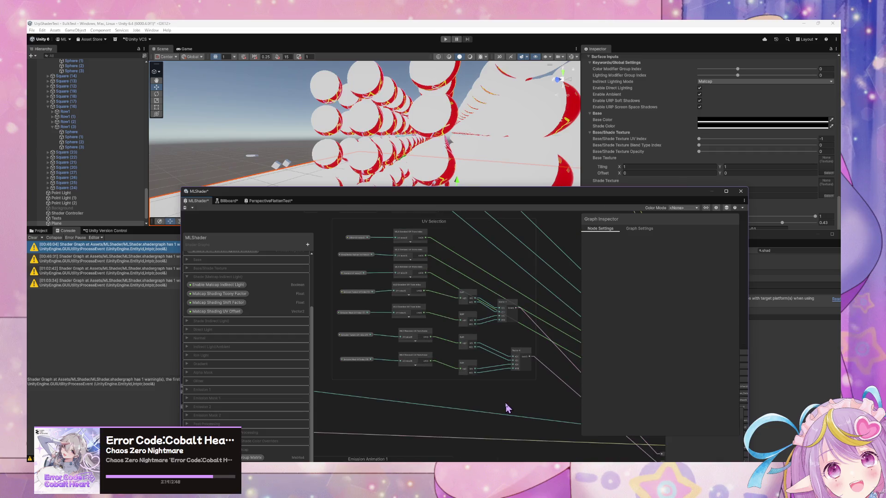
mouse_move(500, 402)
mouse_down()
mouse_move(480, 237)
mouse_move(593, 263)
mouse_move(443, 312)
mouse_move(406, 253)
mouse_move(402, 372)
mouse_move(445, 300)
mouse_move(392, 368)
mouse_move(473, 444)
mouse_move(579, 312)
mouse_move(459, 340)
mouse_move(518, 283)
mouse_up()
scroll(404, 370, up, 2)
scroll(483, 323, up, 2)
scroll(482, 323, up, 3)
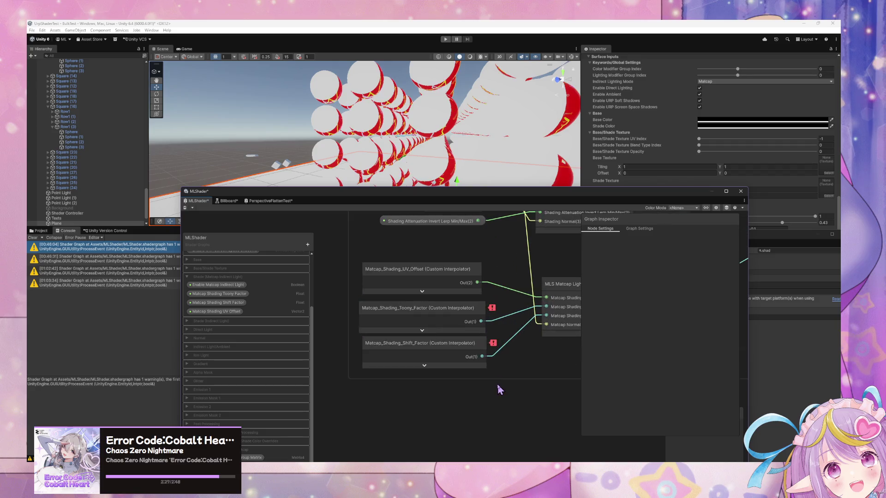
key(space)
text(packed fa)
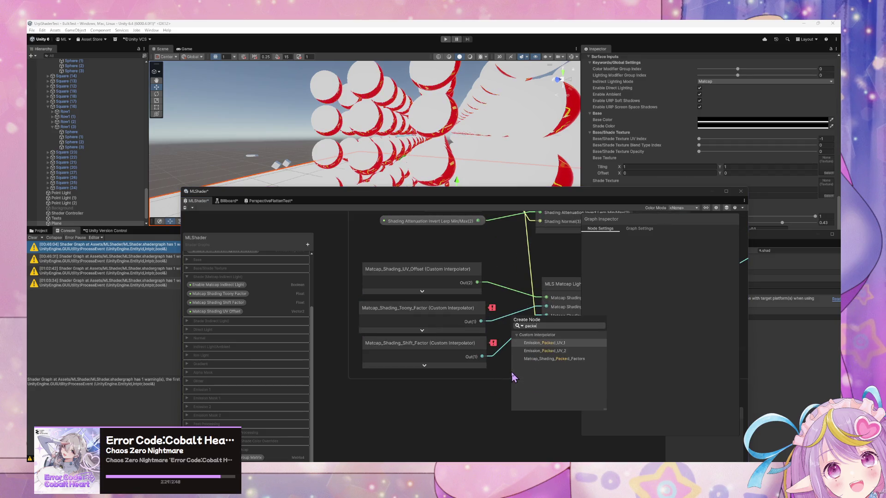
key(Return)
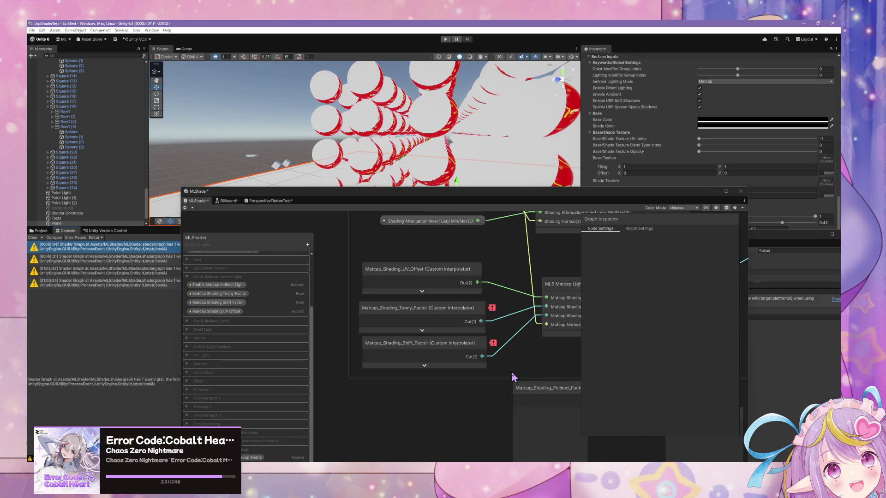
mouse_move(521, 364)
mouse_down()
mouse_move(443, 376)
mouse_move(433, 365)
mouse_up()
Step: Create a Split node and wire the packed factors output into it
click(505, 376)
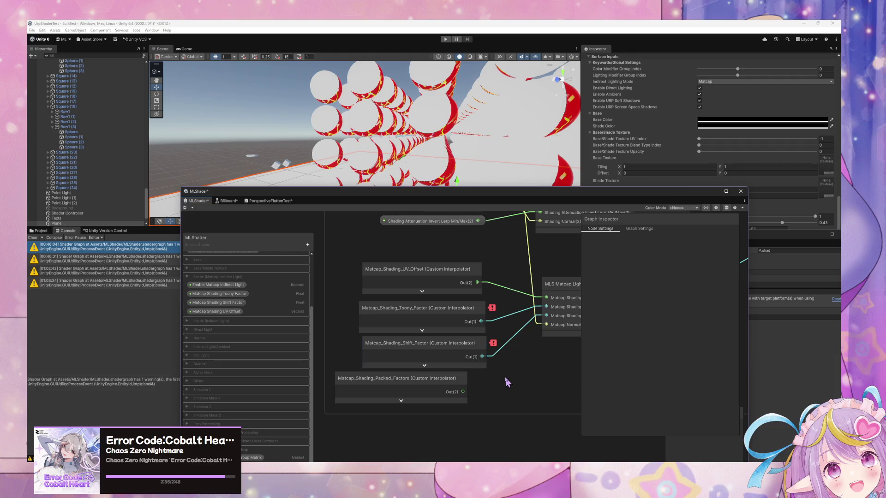
key(space)
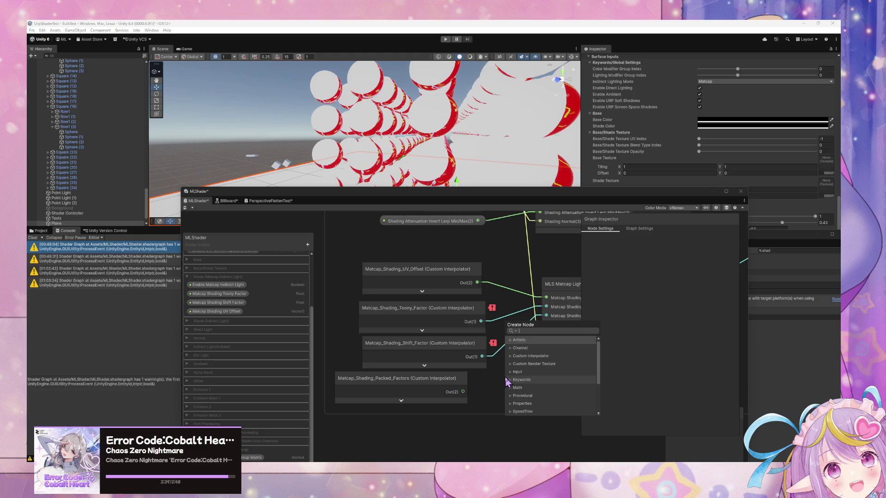
text(split)
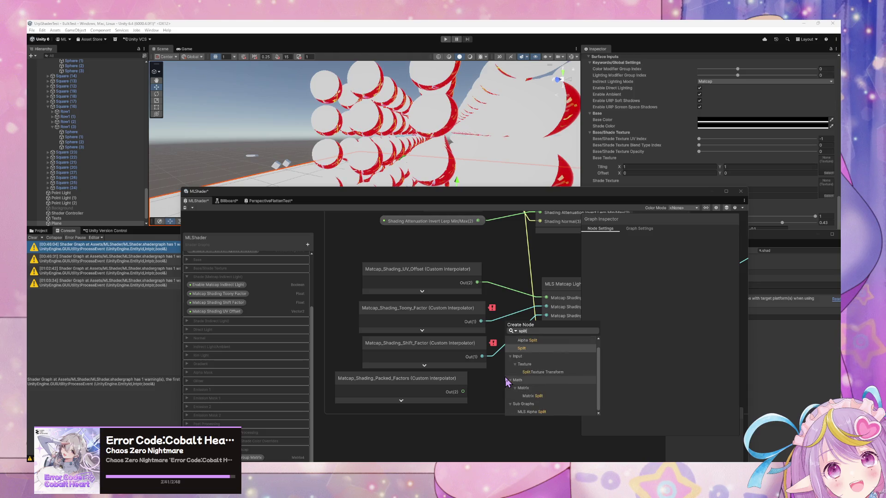
key(Return)
mouse_move(462, 392)
mouse_down()
mouse_move(510, 406)
mouse_move(547, 317)
mouse_up()
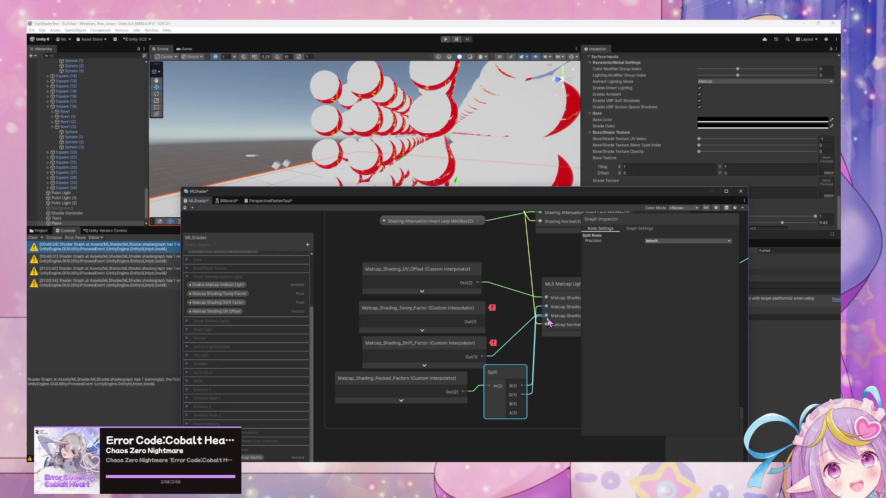
drag(540, 366, 460, 365)
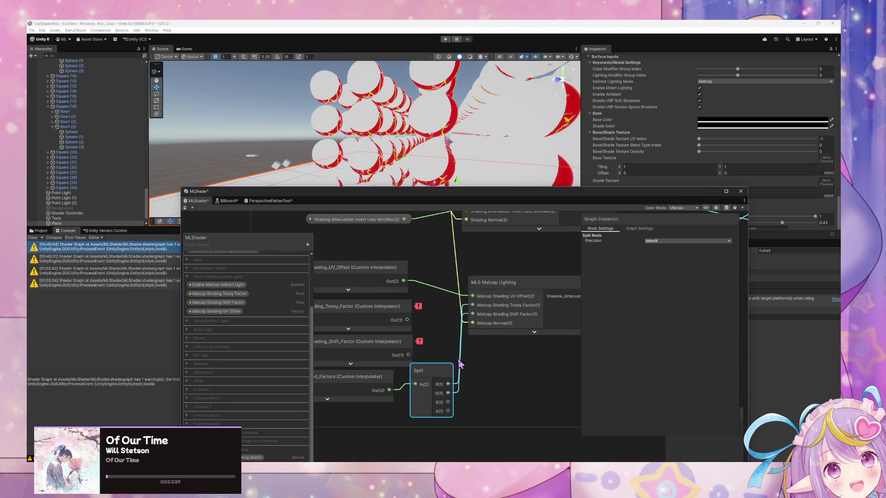
Step: Delete the old Toony_Factor and Shift_Factor nodes, move Split and packed factors into their place, and save
click(394, 345)
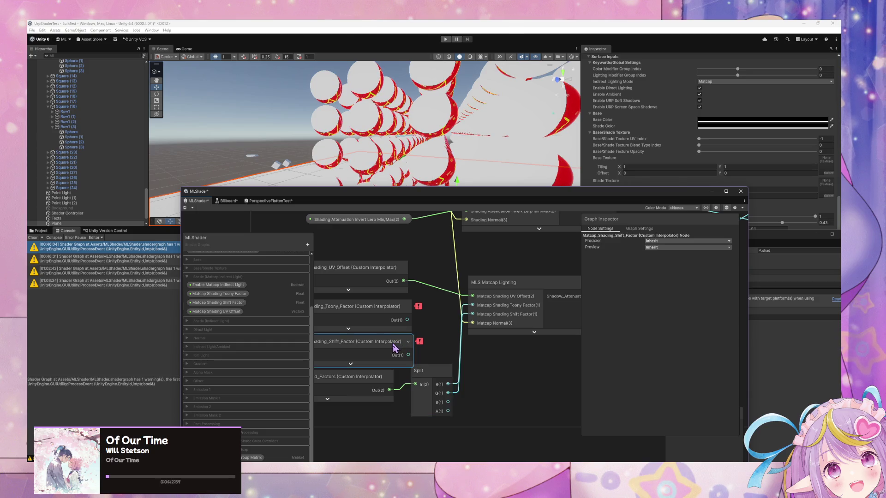
key(Delete)
click(378, 305)
key(Delete)
drag(435, 372, 418, 318)
mouse_move(375, 378)
mouse_down()
mouse_move(322, 328)
mouse_move(379, 311)
mouse_up()
scroll(462, 288, down, 3)
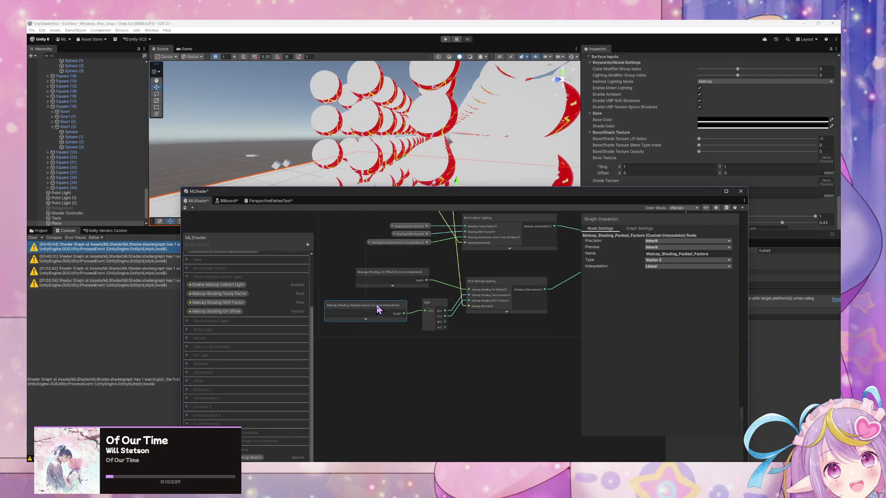
click(184, 208)
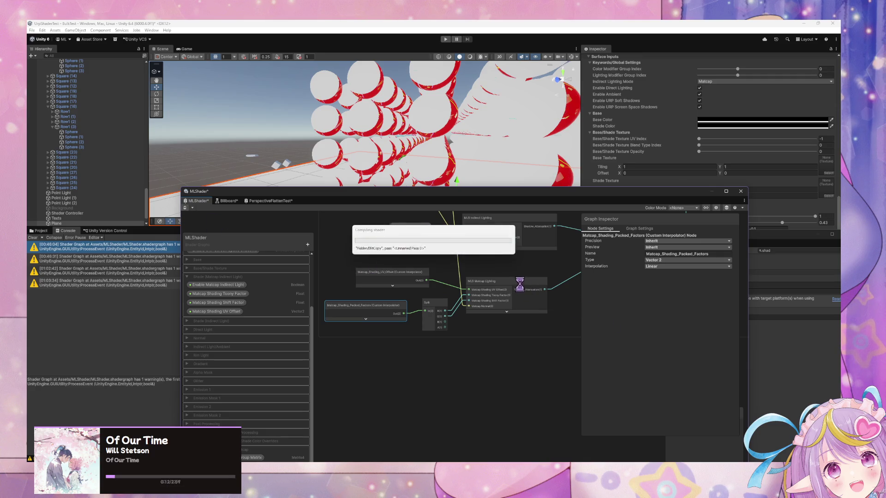
scroll(524, 304, down, 3)
scroll(416, 360, down, 5)
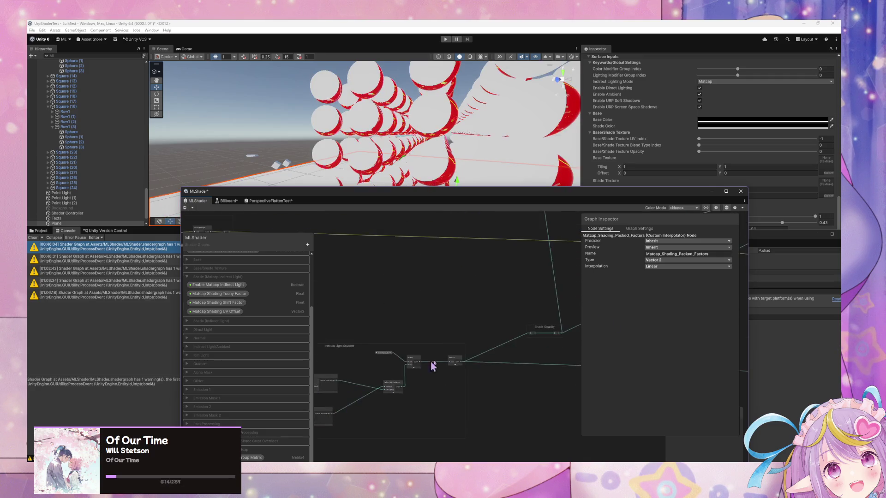
Step: Pan to the vertex stage's Vector 2, Float and Select nodes and check the channel-limit warning
mouse_move(335, 372)
mouse_down()
mouse_move(560, 341)
mouse_move(346, 386)
mouse_move(481, 355)
mouse_up()
scroll(481, 350, up, 6)
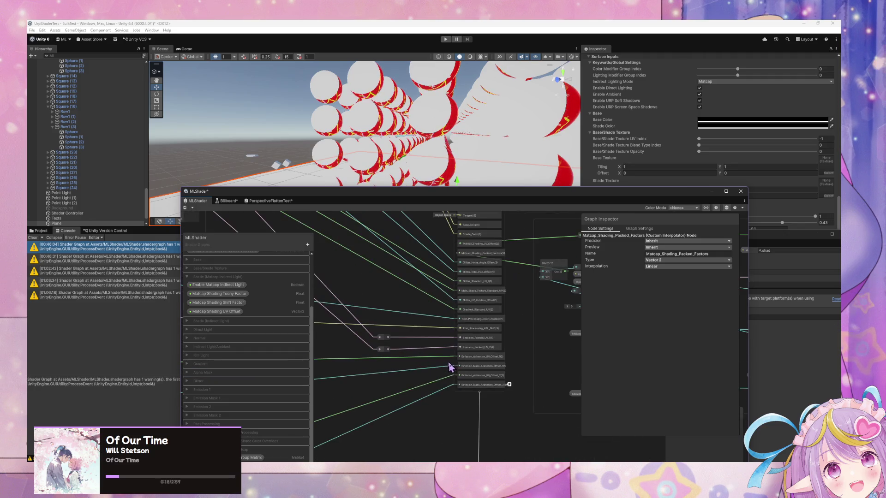
mouse_move(541, 331)
mouse_down()
mouse_move(415, 323)
mouse_move(481, 325)
mouse_move(445, 283)
mouse_up()
scroll(480, 351, down, 3)
mouse_move(466, 360)
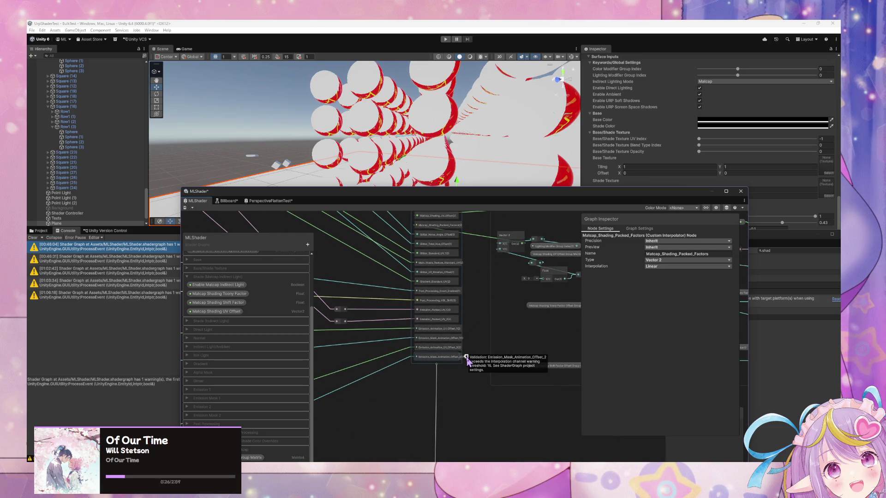
scroll(468, 326, up, 3)
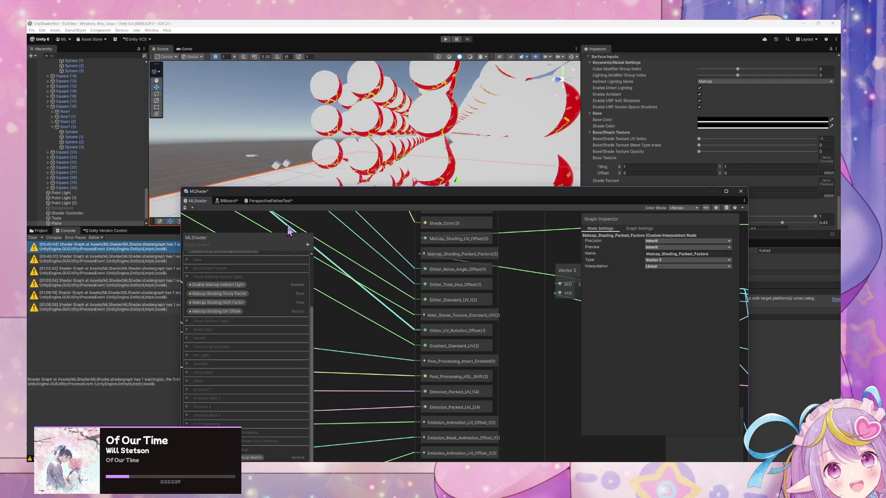
Step: Dock the Shader Graph window, clear the old Console messages, and reposition the graph view
mouse_move(311, 192)
mouse_down()
mouse_move(535, 216)
mouse_move(544, 224)
mouse_move(398, 283)
mouse_move(347, 291)
mouse_up()
click(35, 238)
drag(435, 289, 212, 138)
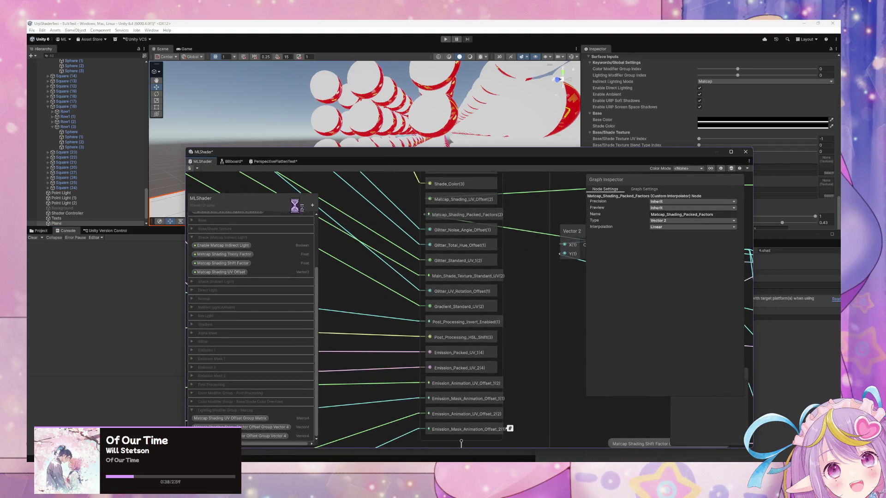
drag(508, 277, 494, 333)
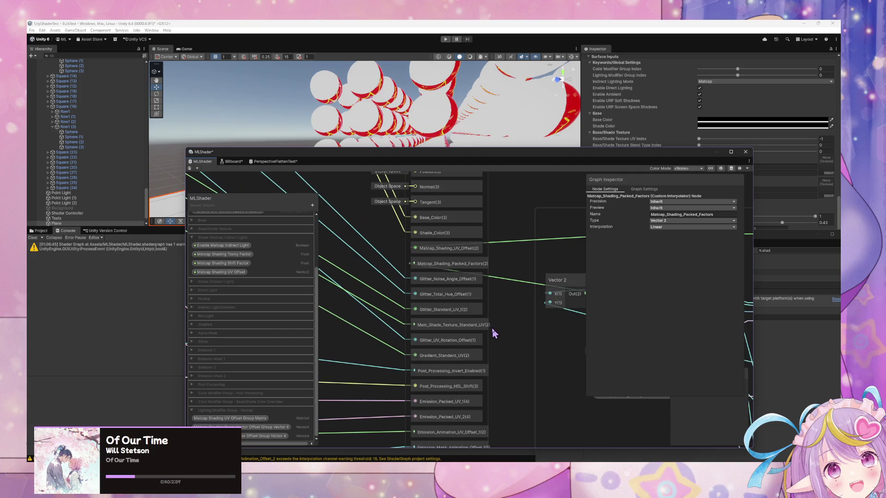
mouse_move(373, 160)
mouse_down()
mouse_move(609, 171)
mouse_move(536, 145)
mouse_move(407, 158)
mouse_up()
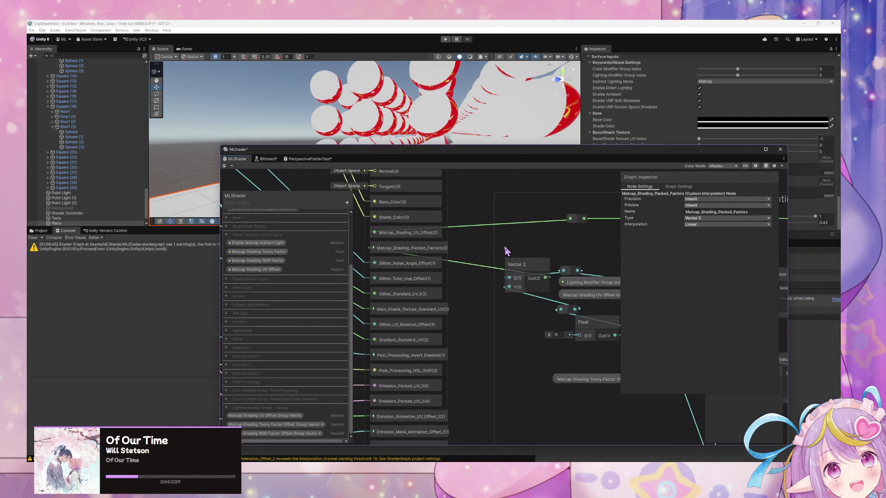
drag(507, 258, 489, 257)
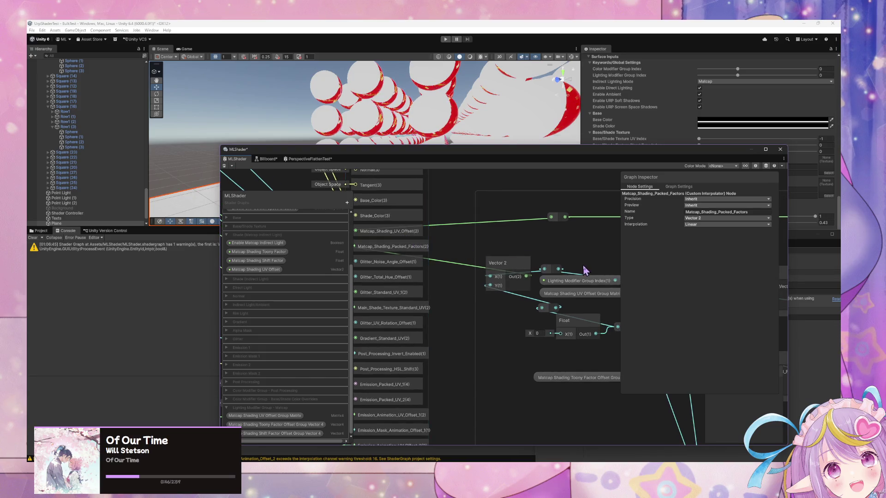
scroll(460, 257, down, 5)
Step: Drag the Vector 2 node from beside the Float node into the Matcap Lighting group
drag(369, 239, 563, 253)
click(511, 249)
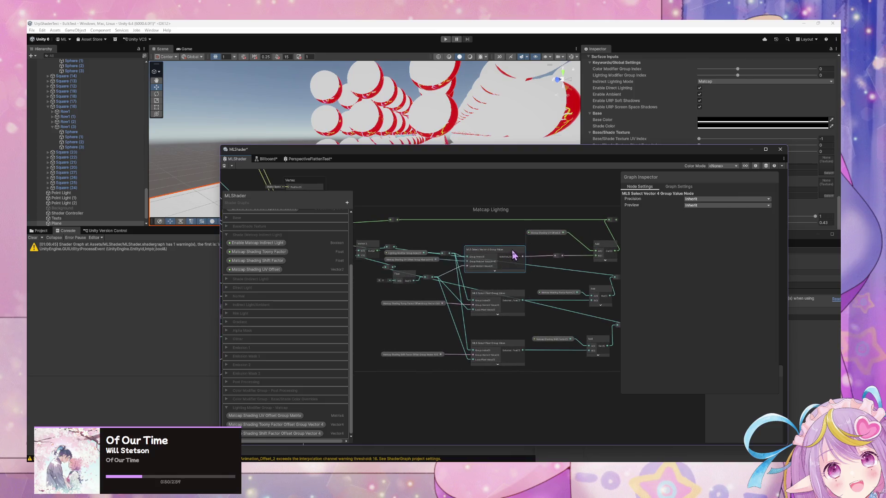
drag(468, 275, 534, 283)
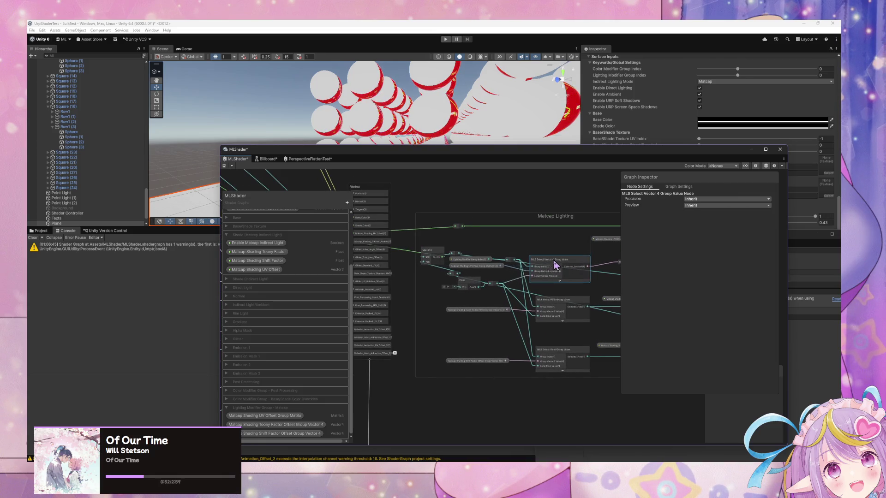
scroll(536, 315, up, 5)
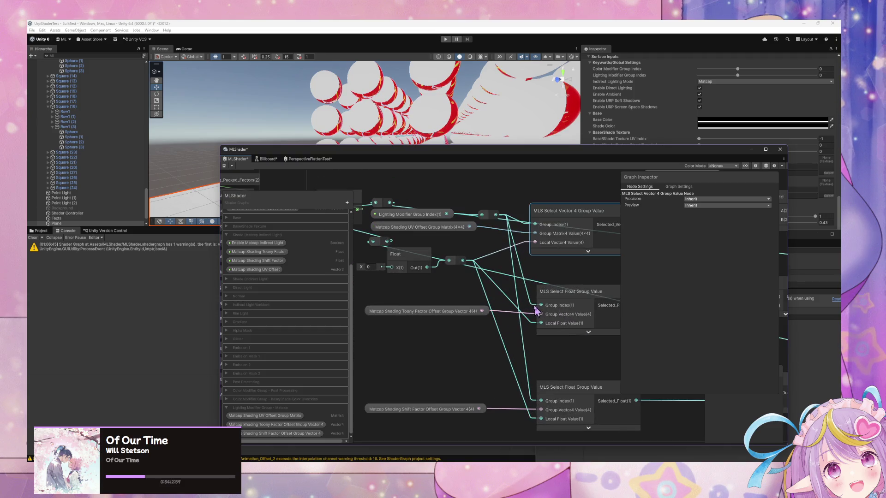
drag(404, 252, 525, 290)
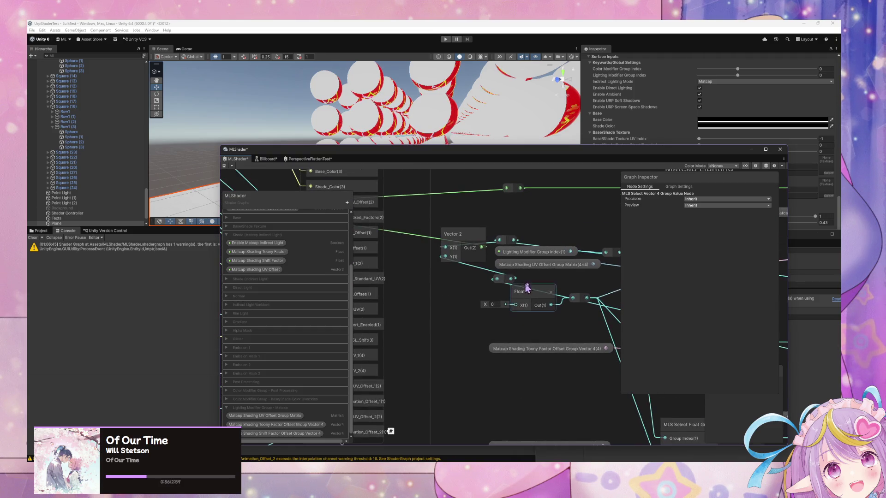
mouse_move(455, 238)
mouse_down()
mouse_move(464, 205)
mouse_move(446, 251)
mouse_move(450, 230)
mouse_move(456, 248)
mouse_up()
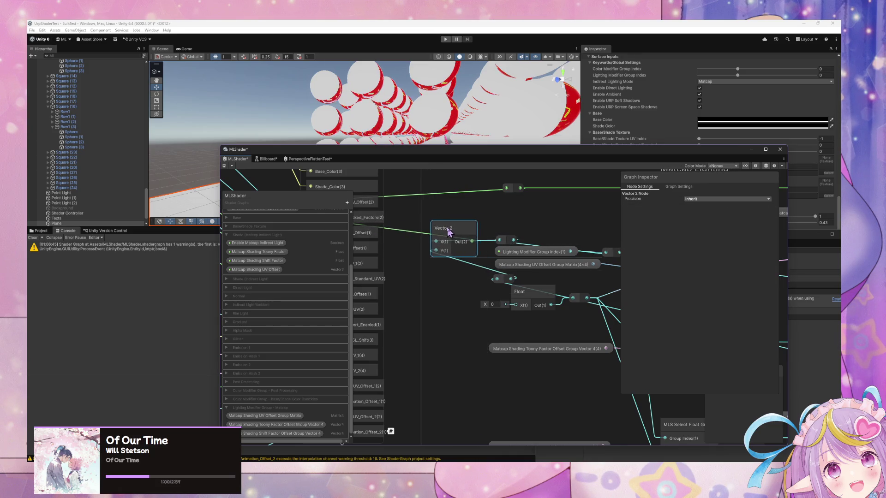
drag(541, 252, 470, 247)
scroll(460, 312, down, 2)
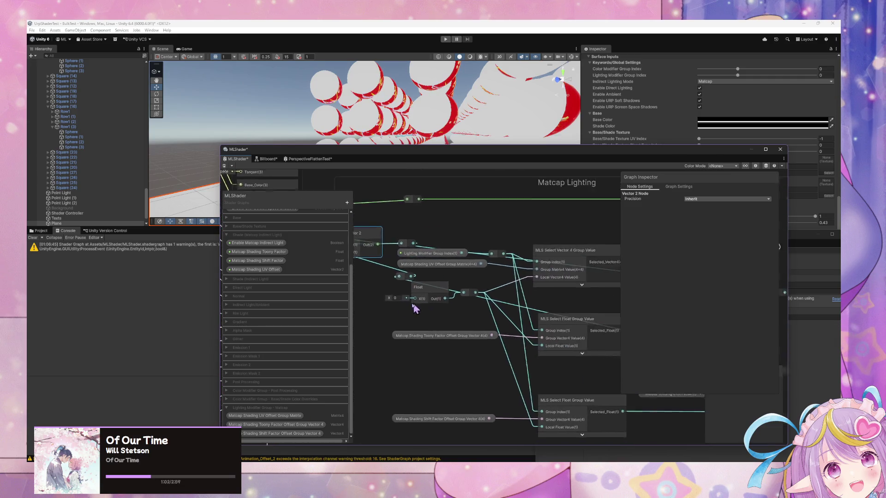
drag(460, 312, 469, 342)
mouse_move(402, 264)
mouse_down()
mouse_move(602, 250)
mouse_move(747, 267)
mouse_up()
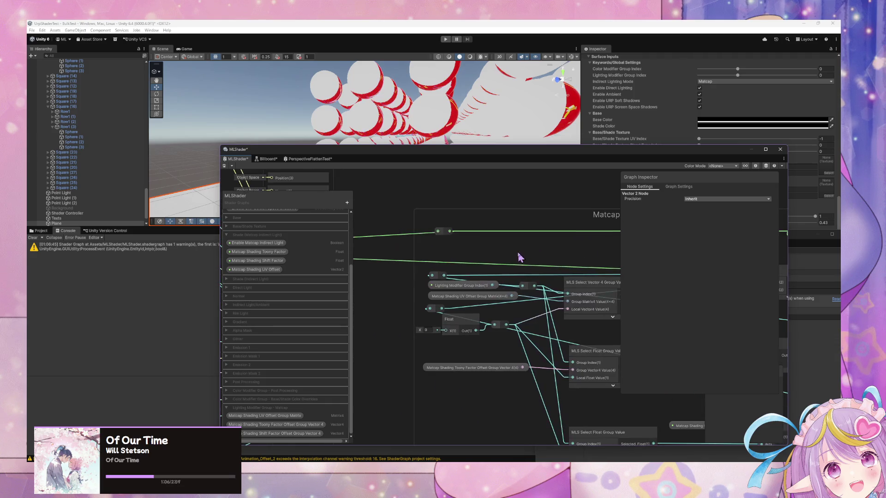
click(438, 276)
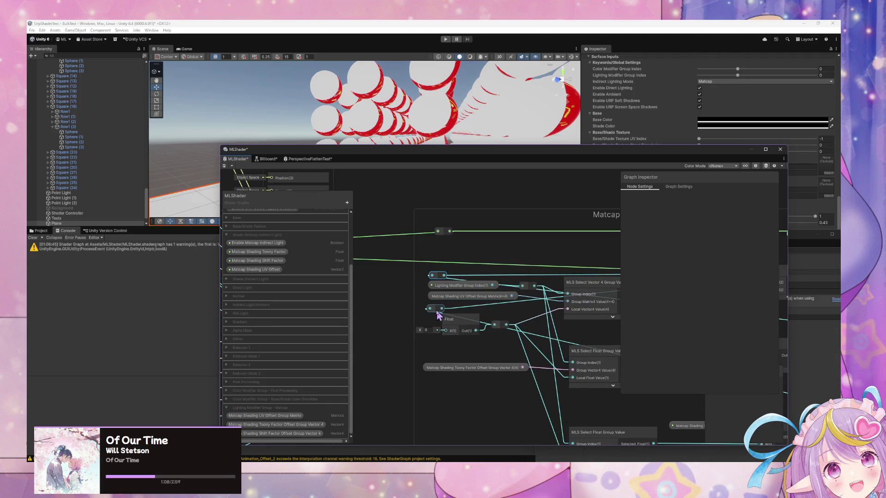
Step: Select the Matcap Lighting Add node, the Vector 2 node and its long outgoing edge
scroll(508, 276, right, 10)
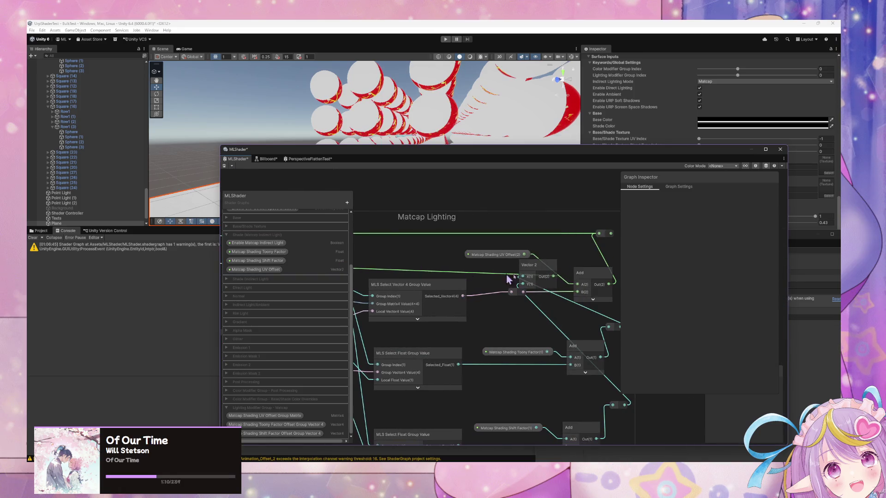
click(562, 265)
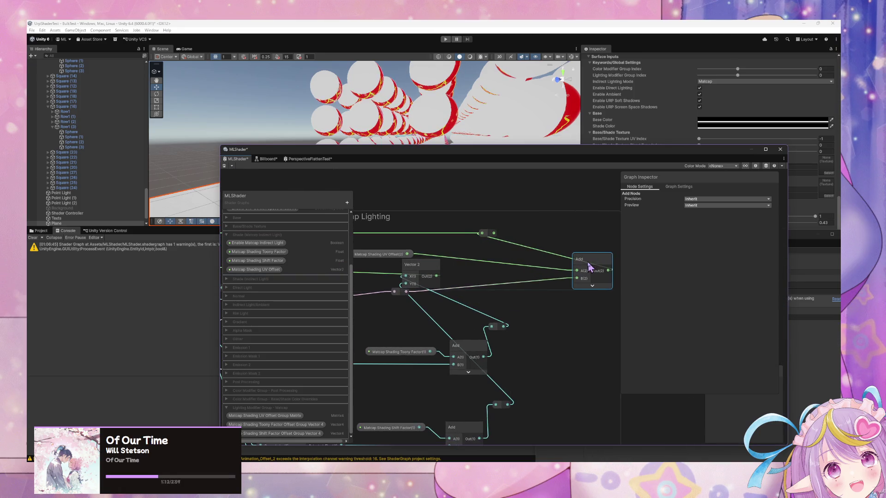
scroll(561, 277, left, 5)
click(572, 286)
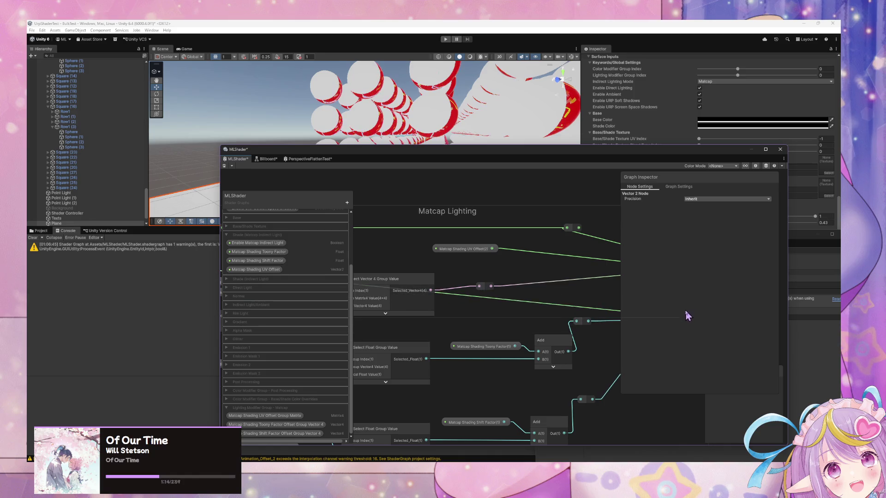
scroll(686, 313, down, 3)
click(590, 294)
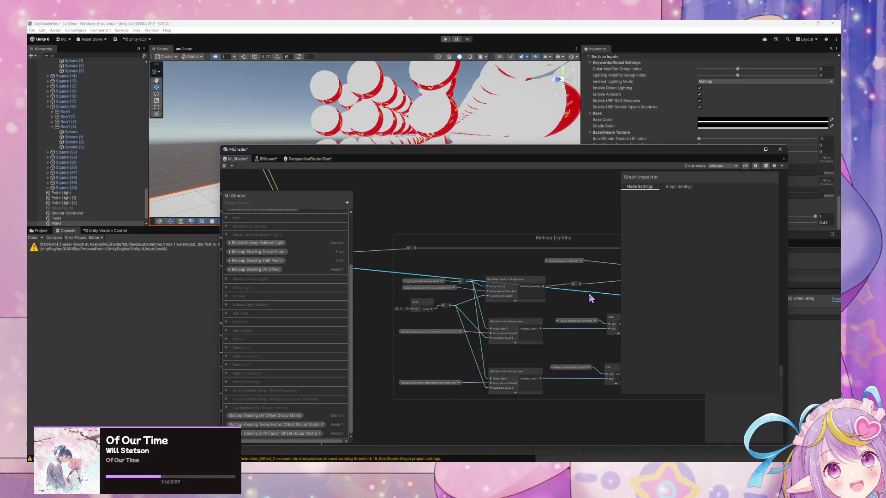
Step: Add redirect points on the Vector 2 edges and nudge the Matcap Shading UV Offset property node right
double_click(591, 295)
mouse_move(590, 294)
mouse_down()
mouse_move(607, 253)
mouse_move(492, 271)
mouse_up()
scroll(545, 263, up, 3)
click(524, 298)
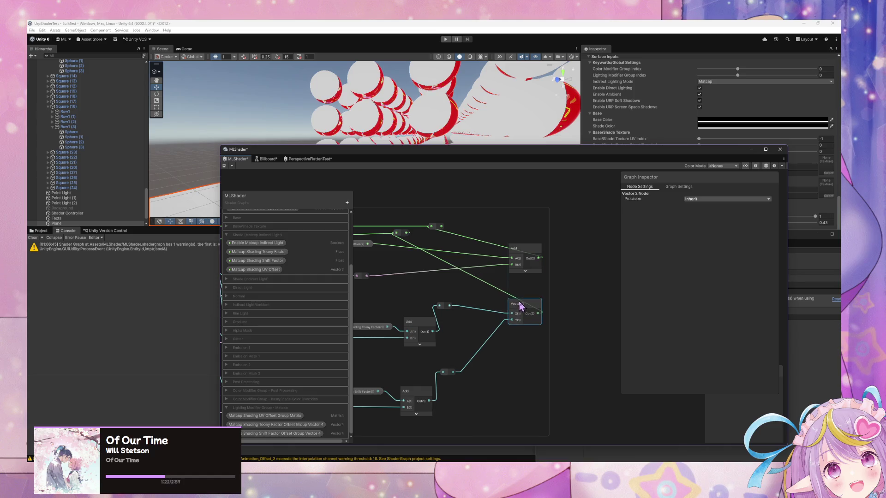
mouse_move(524, 298)
mouse_down()
mouse_move(633, 293)
mouse_move(506, 277)
mouse_up()
click(501, 278)
double_click(501, 278)
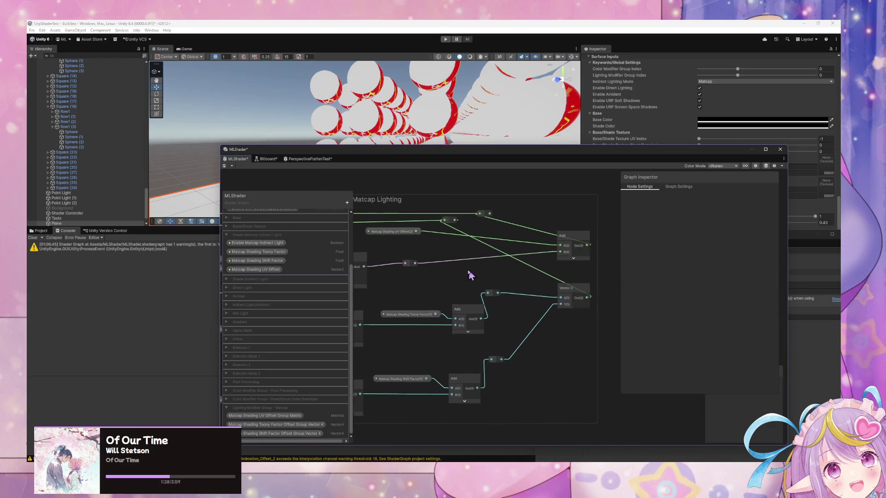
click(443, 246)
drag(440, 246, 451, 246)
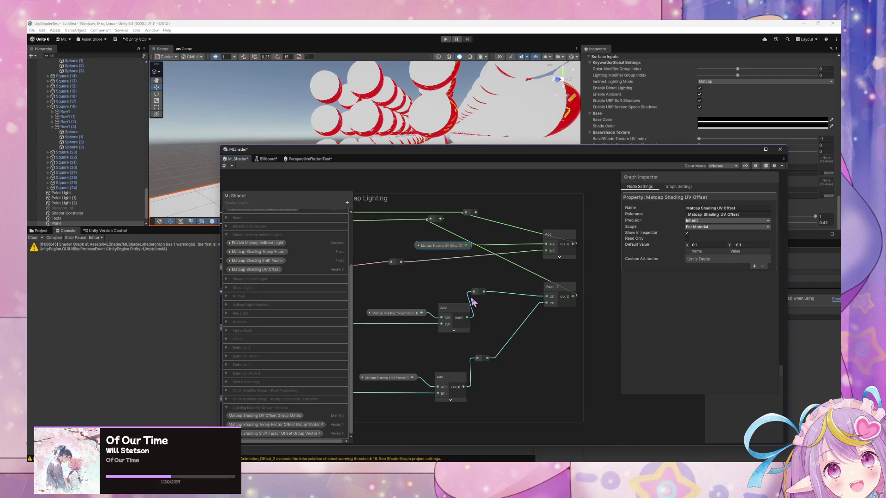
Step: Delete the reroute point so Add feeds Vector 2 directly, then return to the interpolator-limit search results
drag(480, 294, 498, 306)
key(Delete)
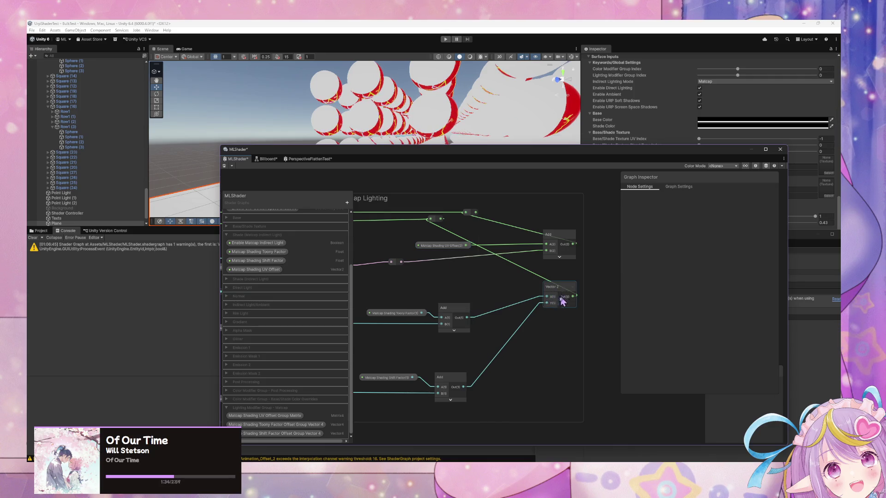
click(555, 298)
drag(530, 288, 478, 288)
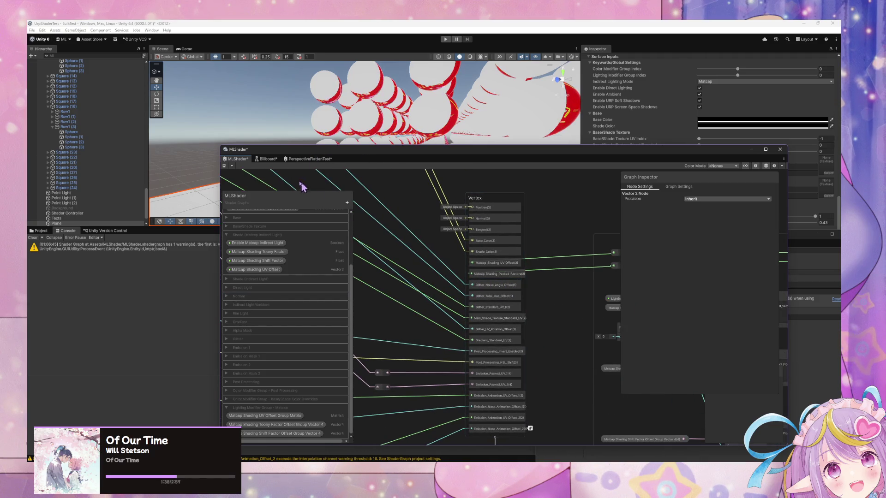
key(alt+Tab)
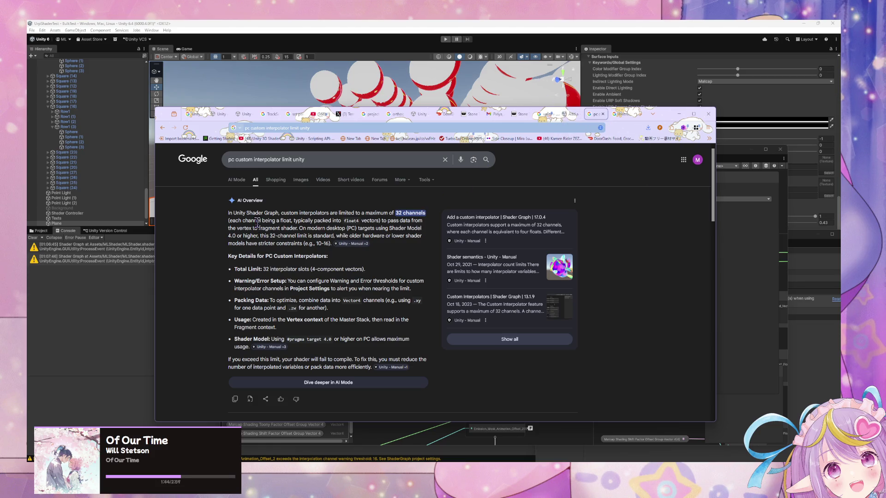
Step: Read the Channel limits section: the 32-channel maximum, one channel as four floats, and the warning/error thresholds
drag(257, 223, 370, 236)
click(371, 236)
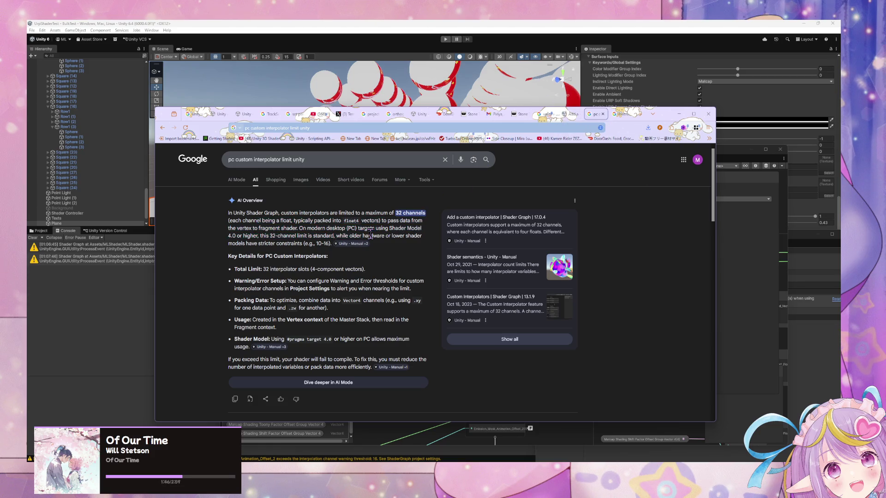
key(ctrl+shift+Tab)
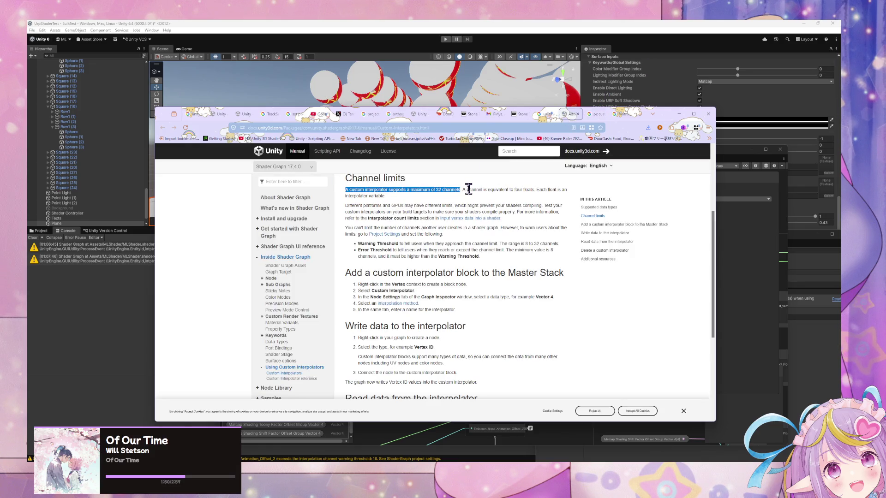
drag(468, 190, 521, 202)
click(518, 196)
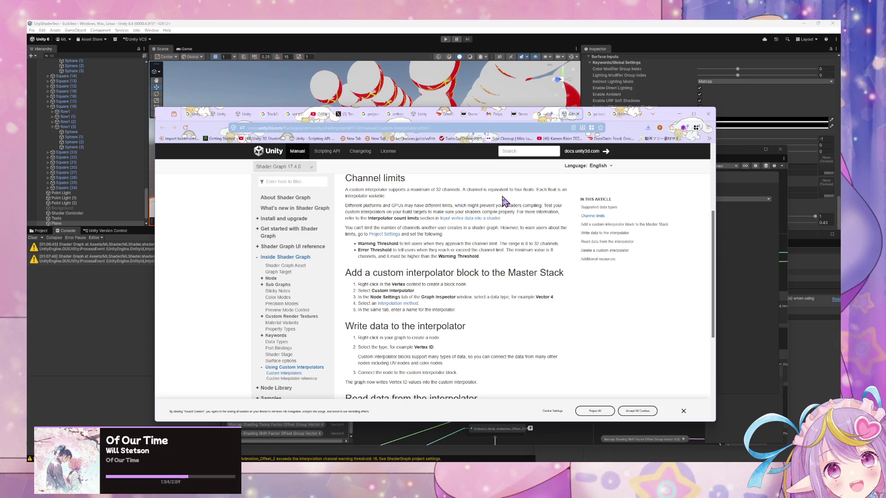
mouse_move(369, 244)
mouse_down()
mouse_move(473, 266)
mouse_move(474, 250)
mouse_up()
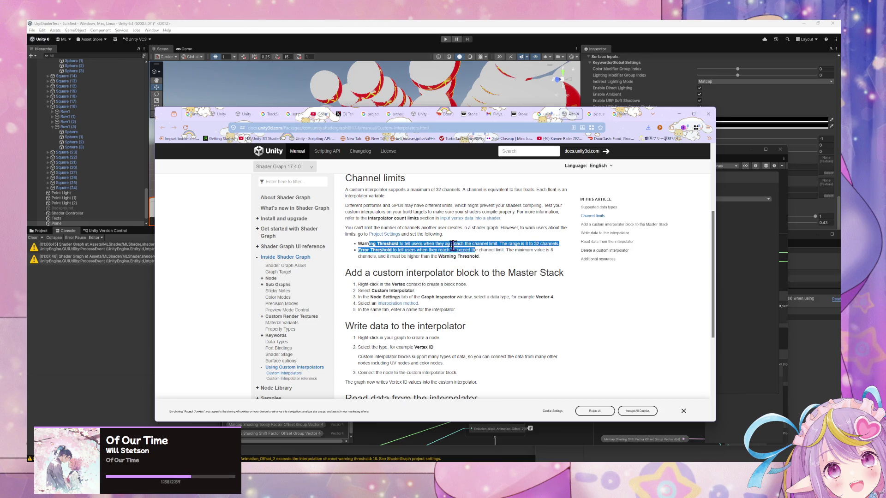
click(370, 244)
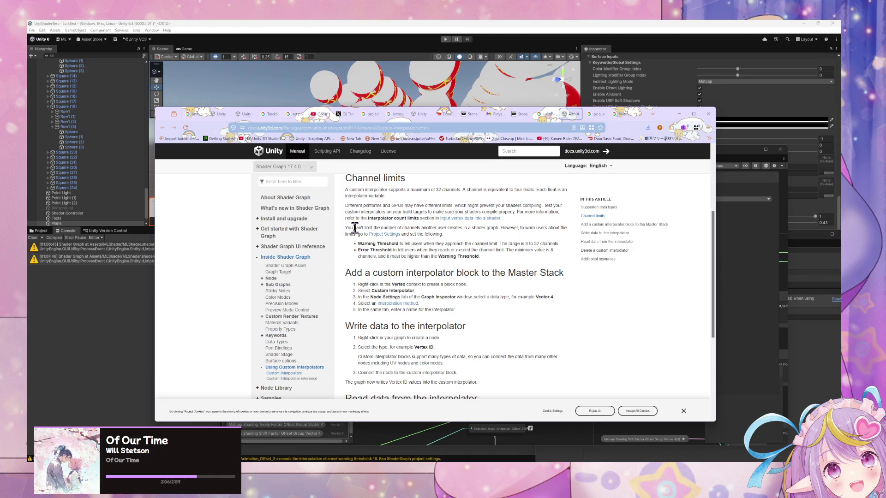
drag(353, 228, 381, 228)
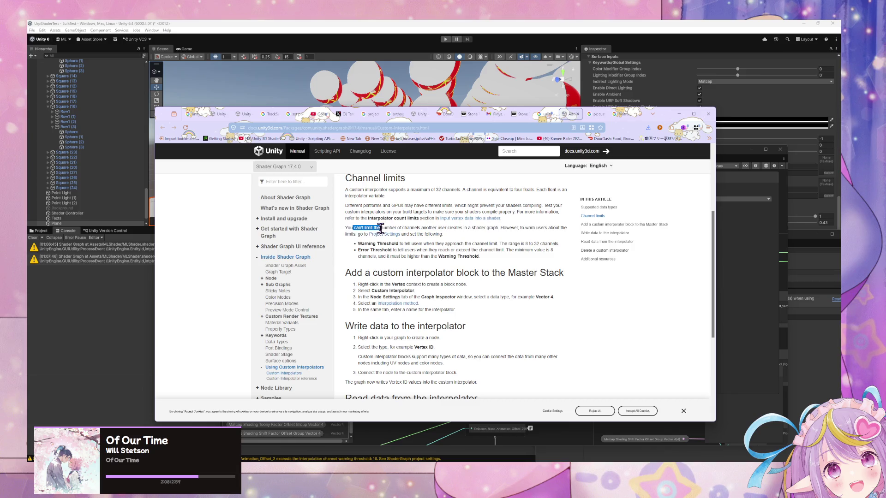
scroll(451, 242, down, 3)
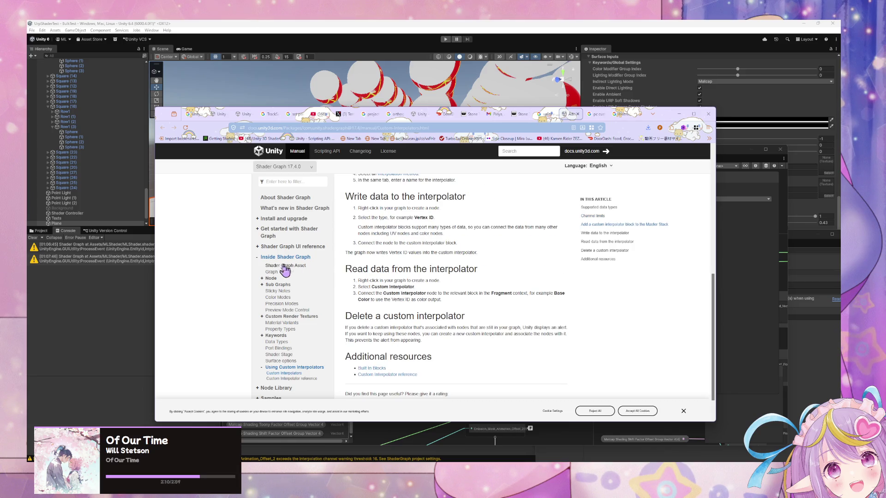
scroll(429, 217, up, 4)
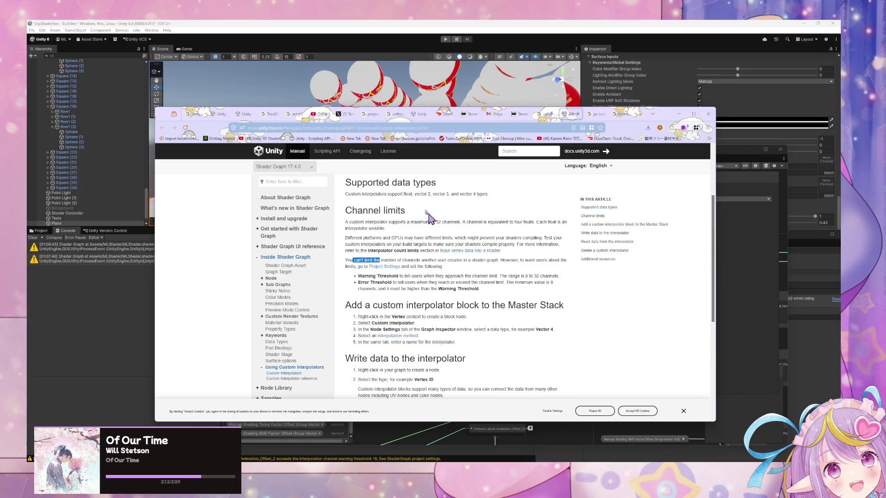
Step: Copy the heading words 'custom interpolator' for use in a search
click(408, 128)
scroll(425, 288, up, 2)
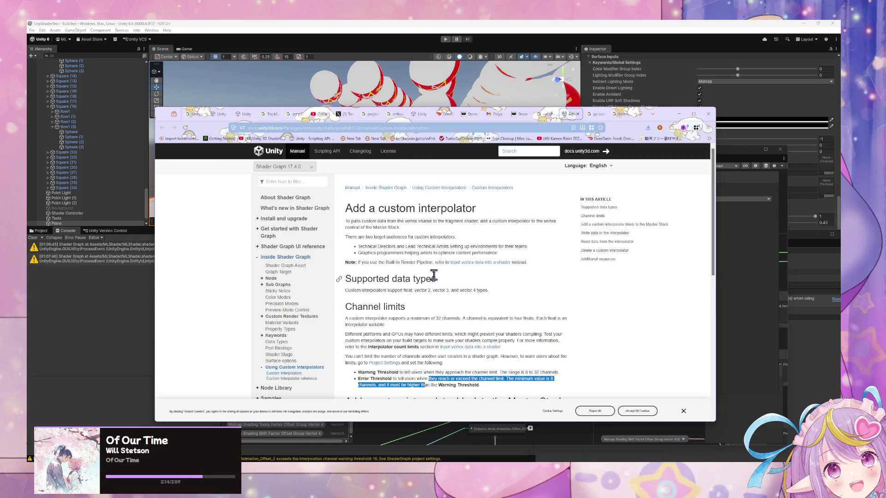
drag(380, 209, 492, 209)
key(ctrl+c)
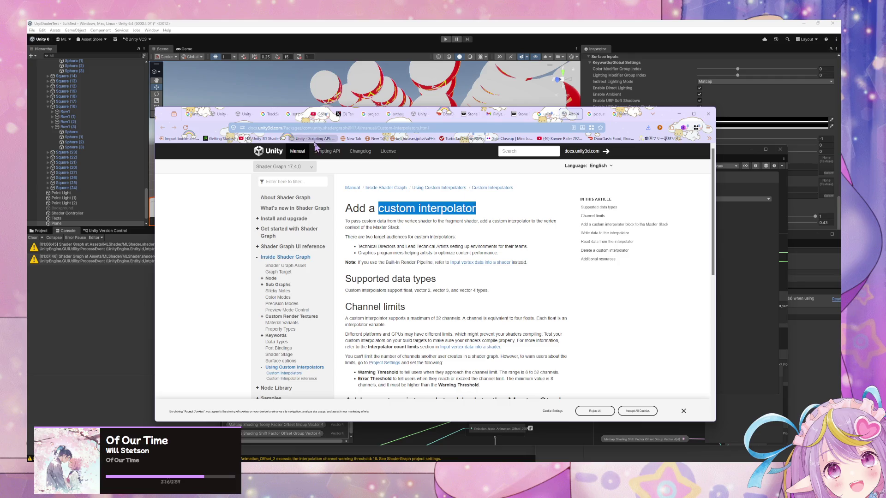
Step: Search Google for how custom interpolator channel count is calculated
click(326, 128)
key(ctrl+v)
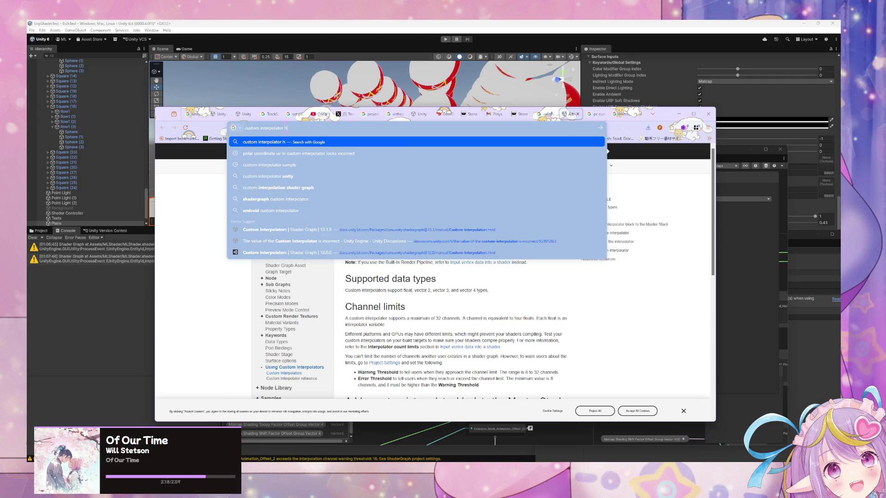
key(BackSpace)
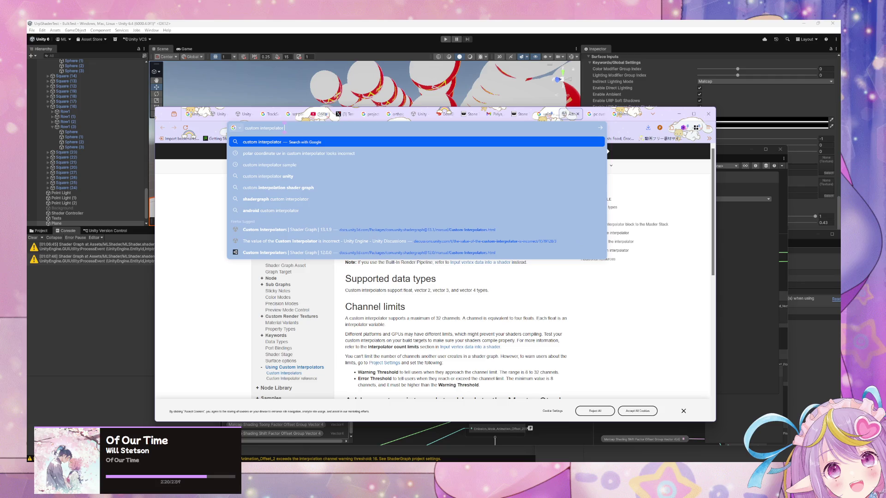
key(Home)
text(how is )
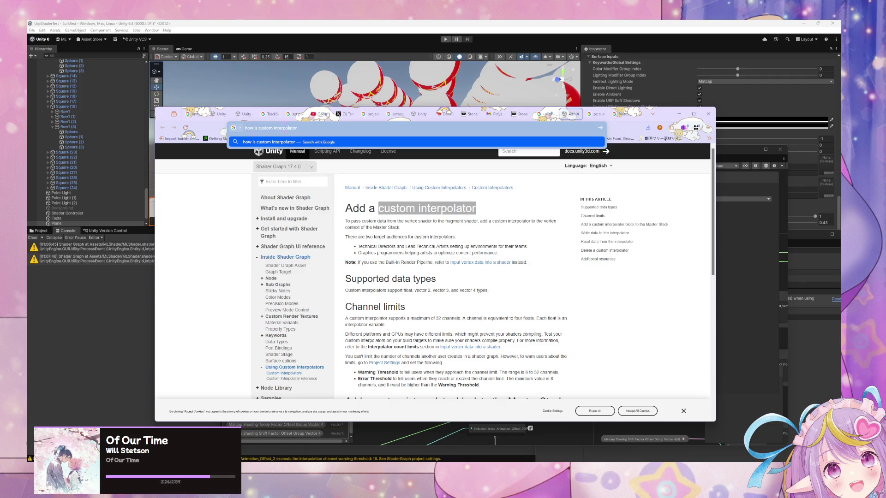
text(hannel count)
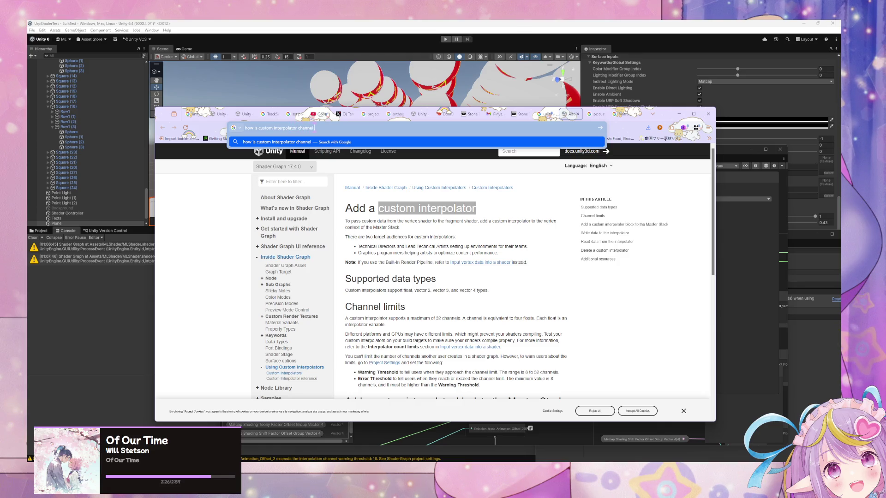
key(Return)
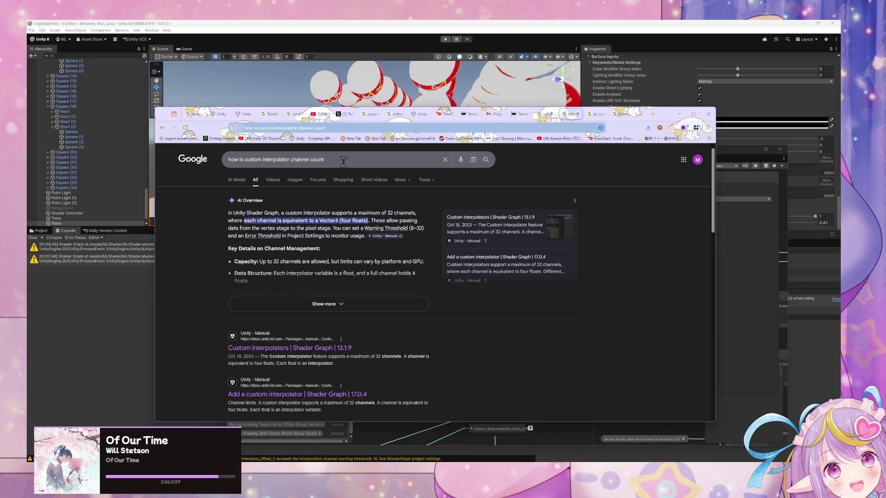
Step: Refine the search to ask whether a Vector4 counts as 1 channel vs 4 float channels
click(352, 161)
text(. doe)
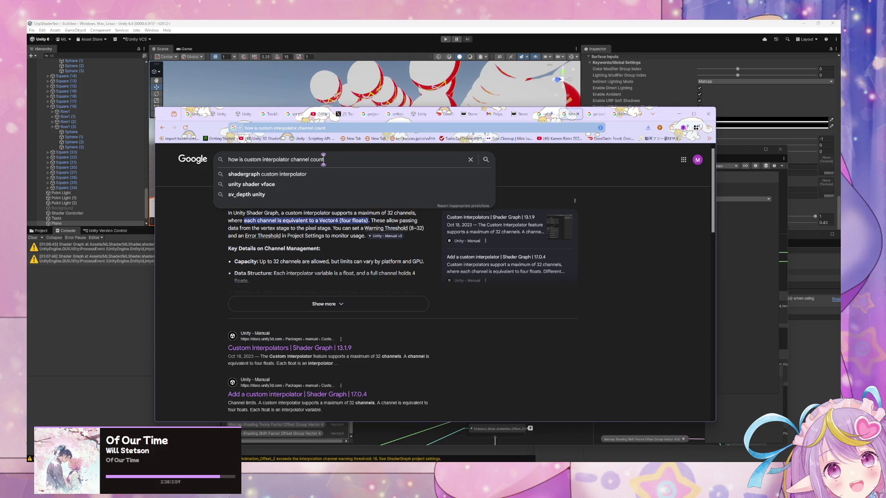
text(s)
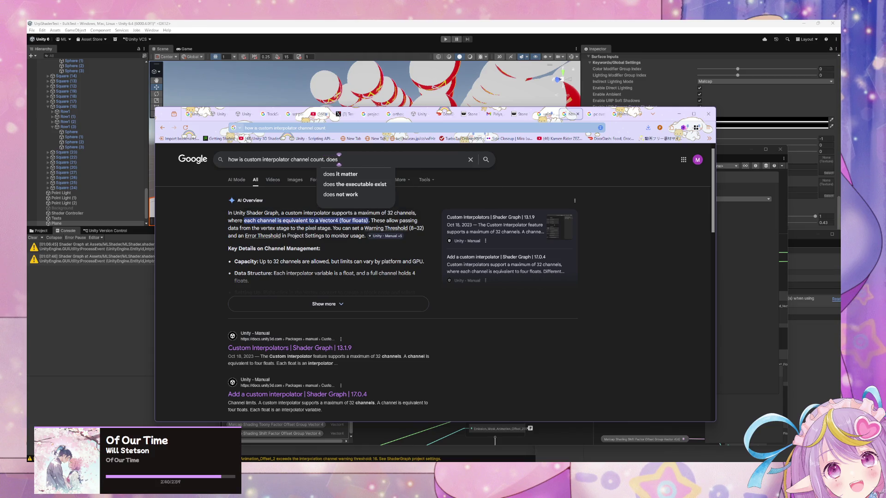
text( ve)
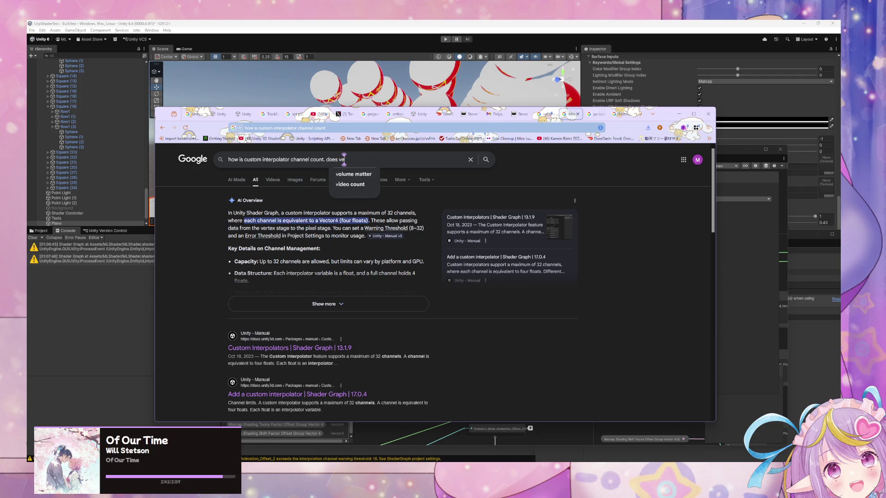
text(ctor4 count as 1 channel v)
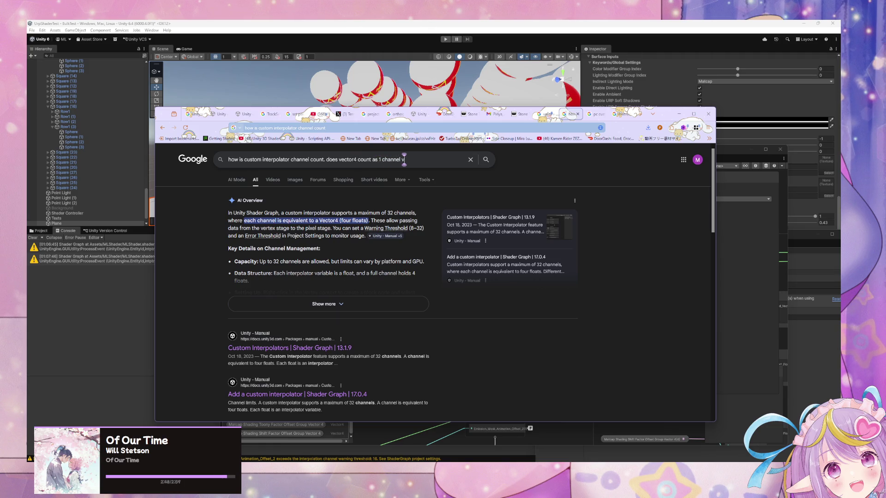
text(s 4 float)
key(BackSpace)
text(annels)
key(Return)
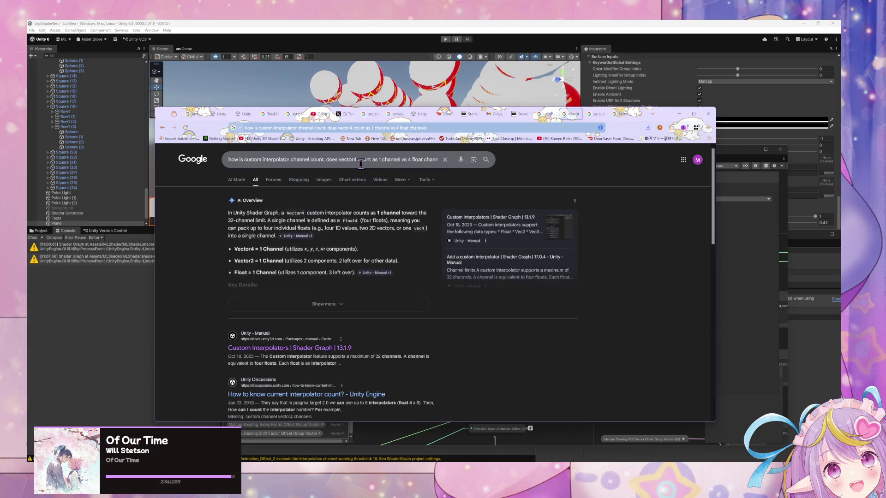
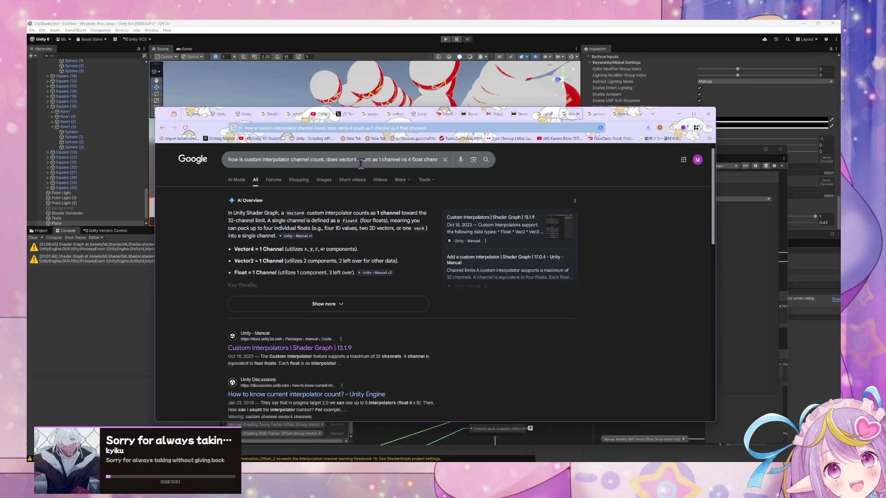
Step: Confirm in Unity's Custom Interpolator reference that a Vector4 uses one channel, then return to Unity
click(387, 273)
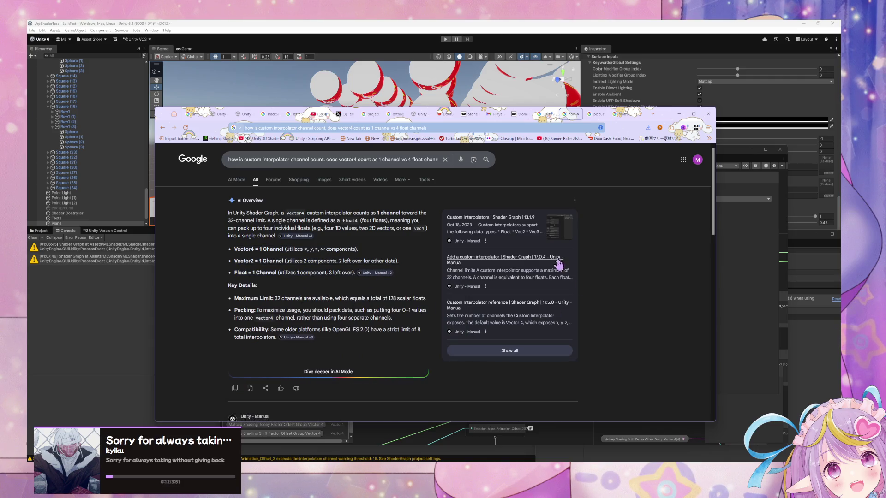
click(530, 306)
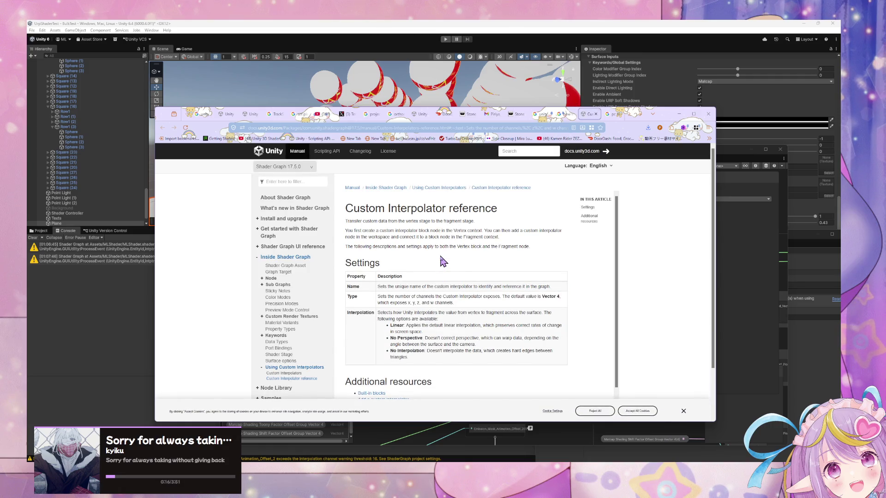
click(679, 114)
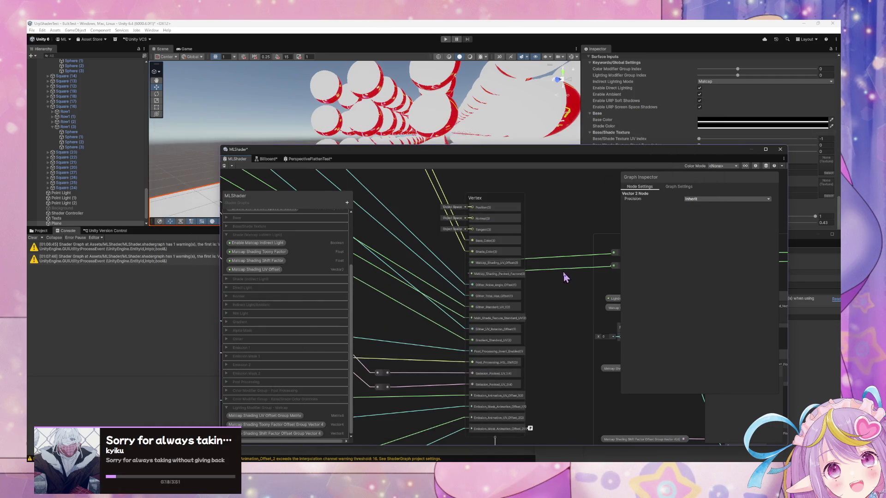
scroll(565, 276, down, 3)
scroll(569, 228, up, 3)
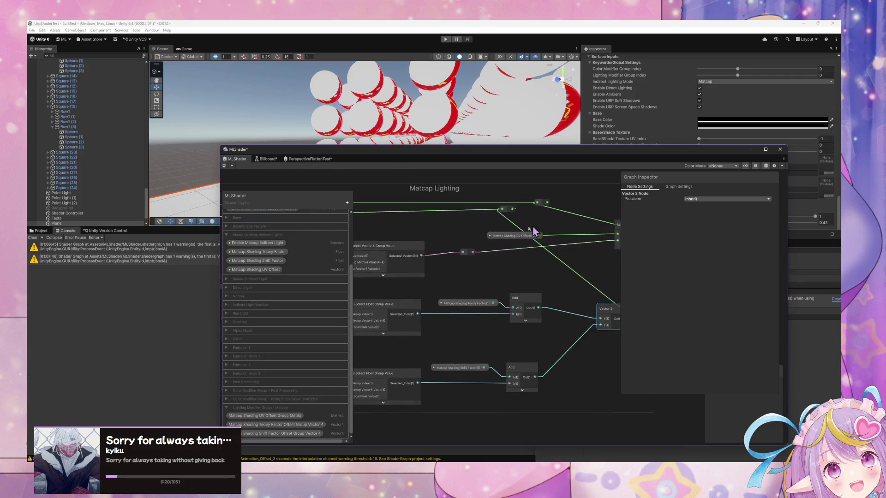
scroll(560, 226, down, 4)
scroll(522, 253, up, 3)
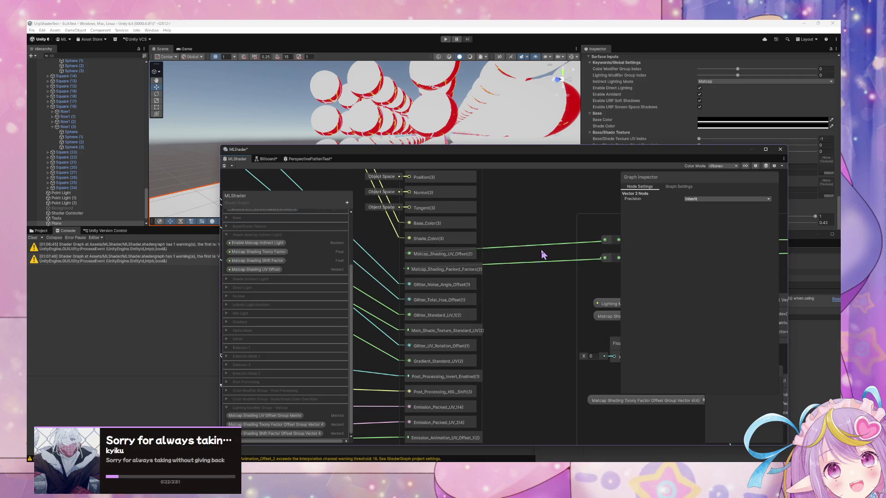
scroll(543, 255, down, 3)
scroll(623, 233, up, 3)
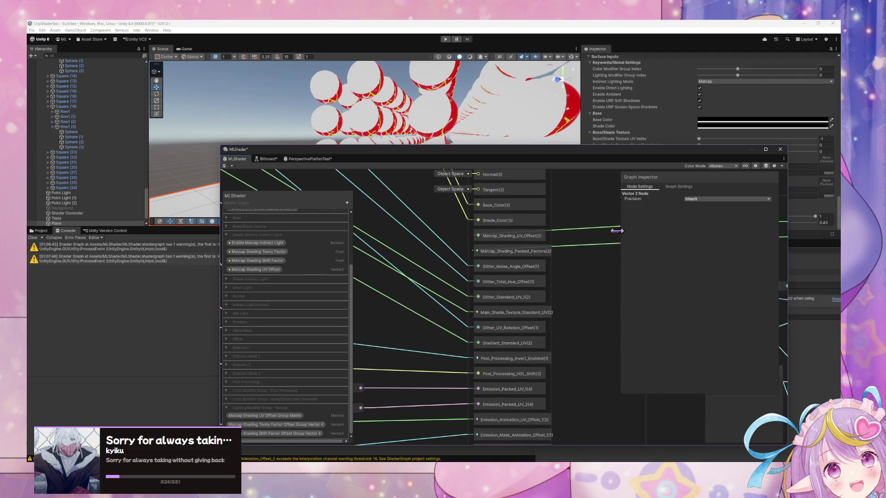
scroll(592, 271, down, 1)
scroll(591, 267, up, 1)
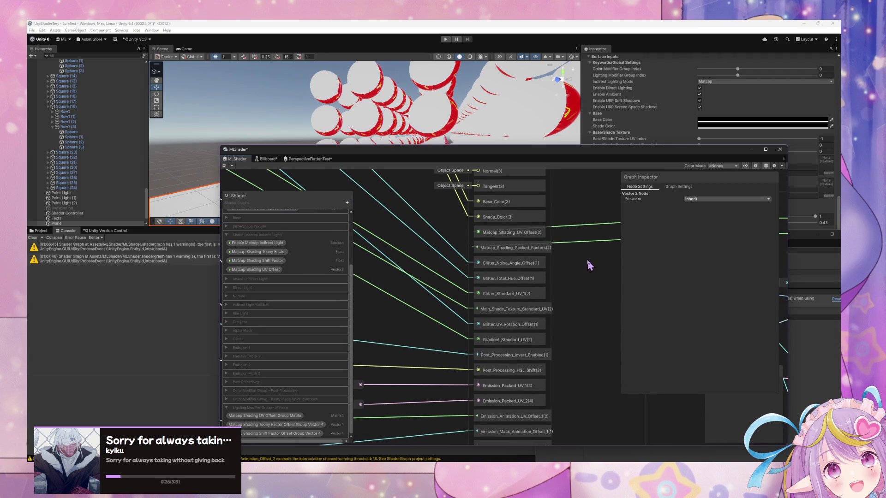
scroll(584, 261, down, 2)
scroll(580, 258, up, 2)
scroll(580, 258, down, 2)
scroll(567, 332, down, 2)
scroll(512, 340, up, 2)
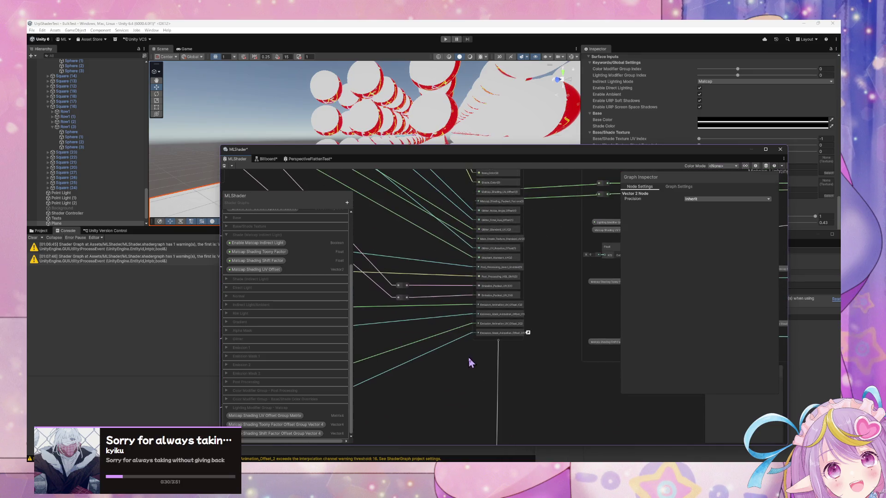
scroll(526, 295, up, 3)
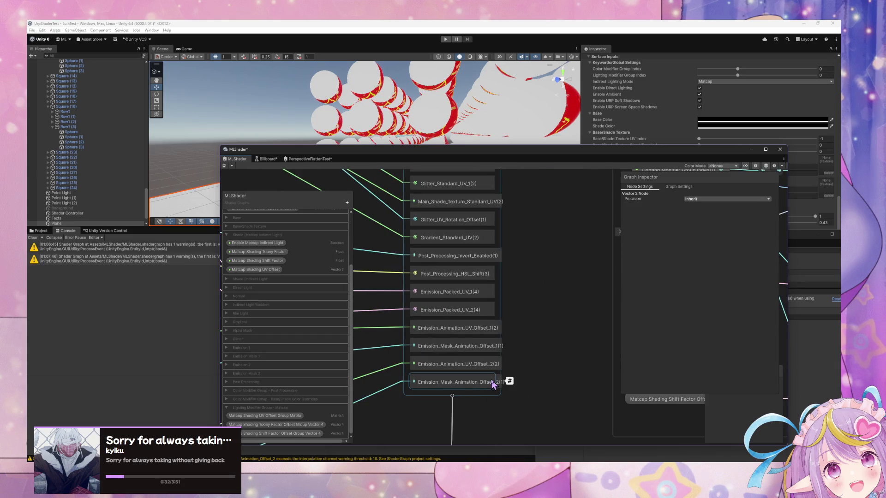
mouse_move(510, 383)
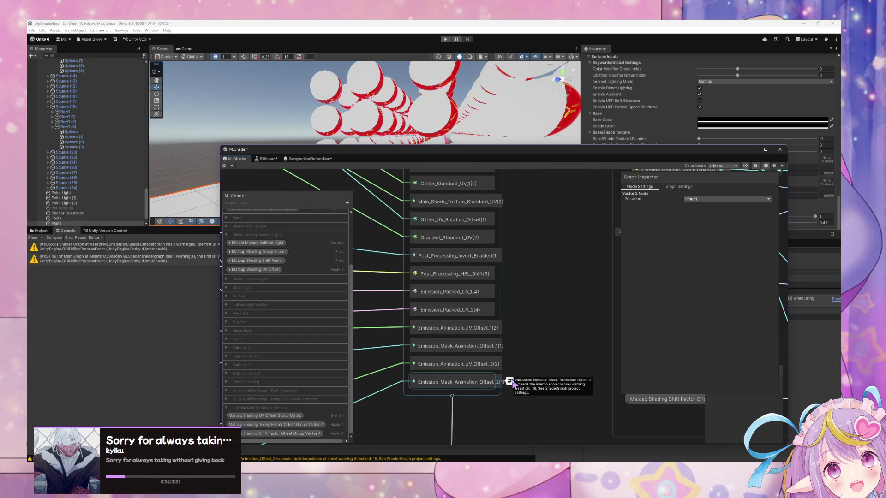
scroll(513, 376, down, 5)
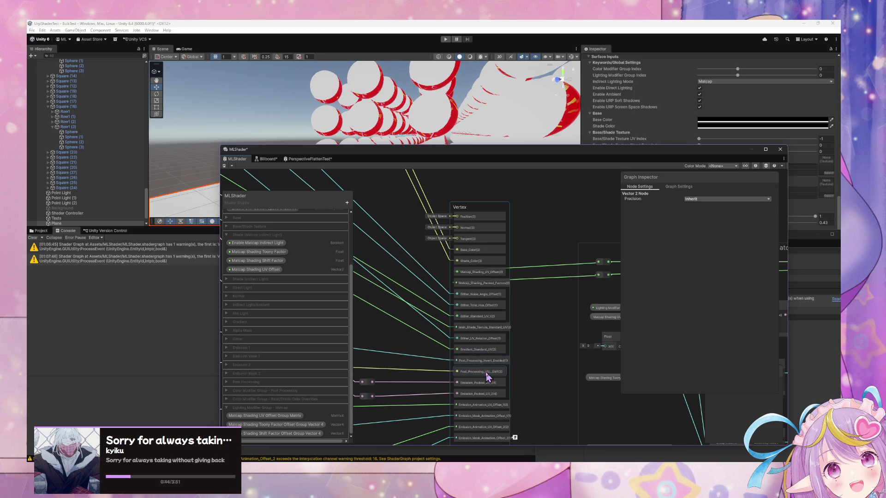
mouse_move(514, 405)
mouse_down()
mouse_move(575, 336)
mouse_move(585, 307)
mouse_up()
scroll(585, 307, up, 1)
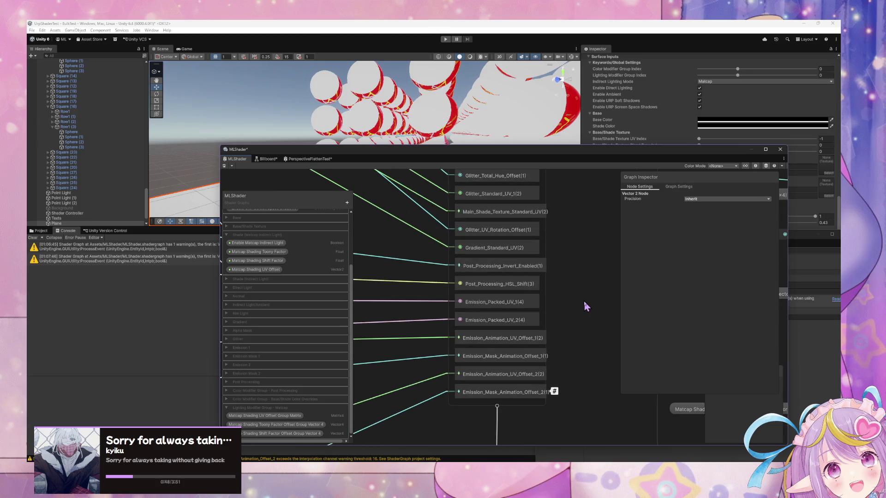
scroll(609, 311, up, 2)
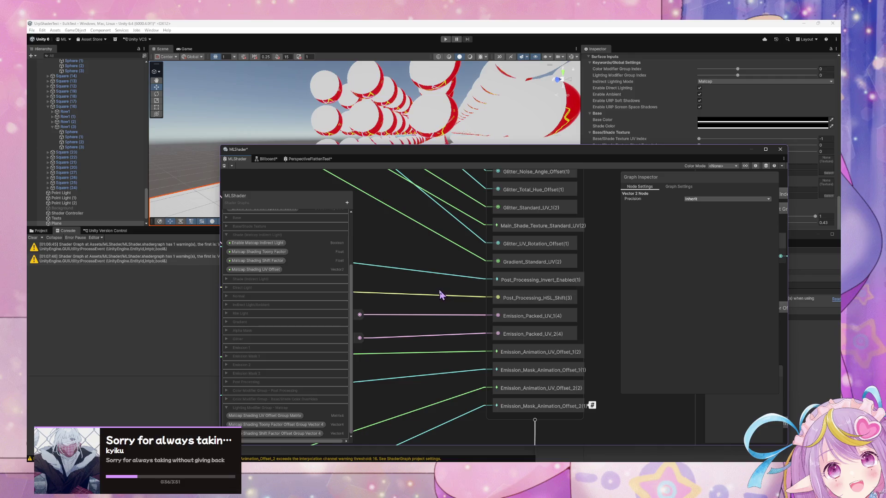
drag(421, 283, 402, 356)
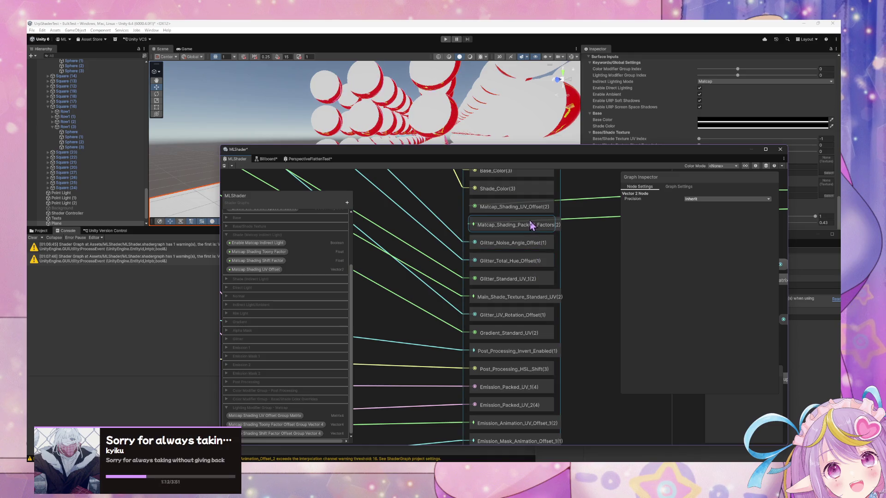
mouse_move(529, 226)
mouse_down()
mouse_move(515, 289)
mouse_move(515, 275)
mouse_move(497, 263)
mouse_move(429, 276)
mouse_up()
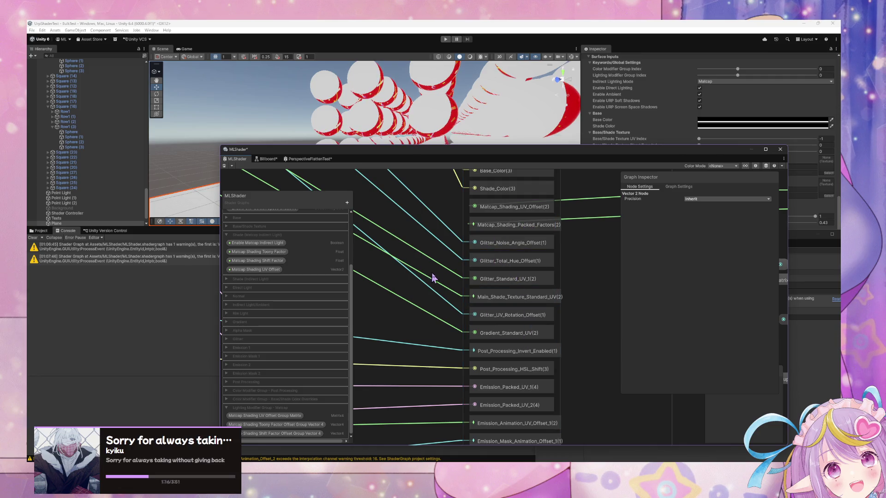
scroll(438, 281, down, 3)
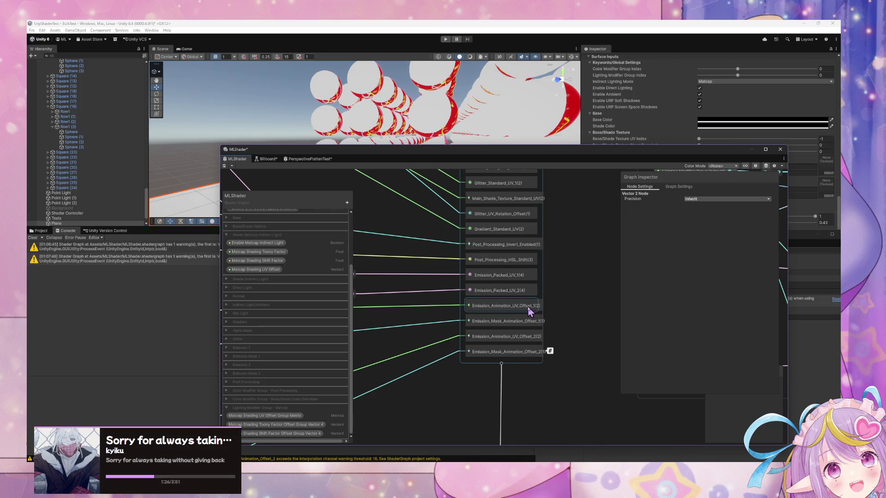
scroll(559, 319, up, 4)
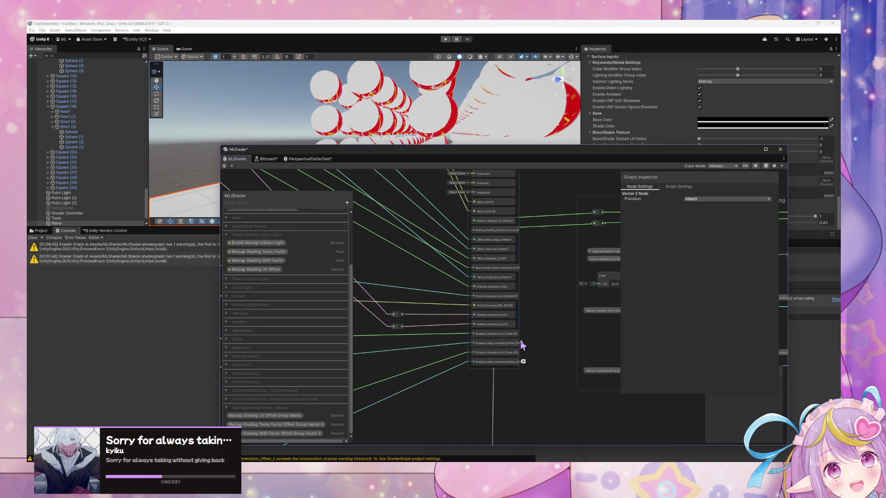
scroll(526, 342, up, 3)
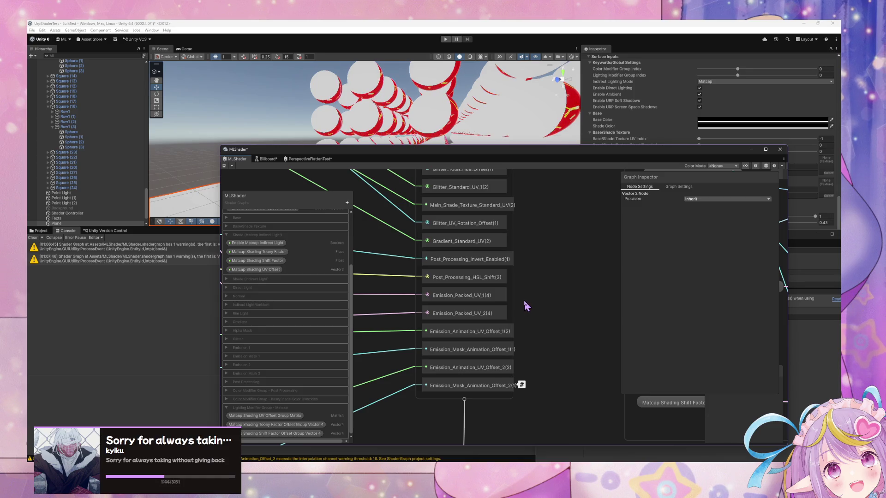
scroll(524, 300, down, 2)
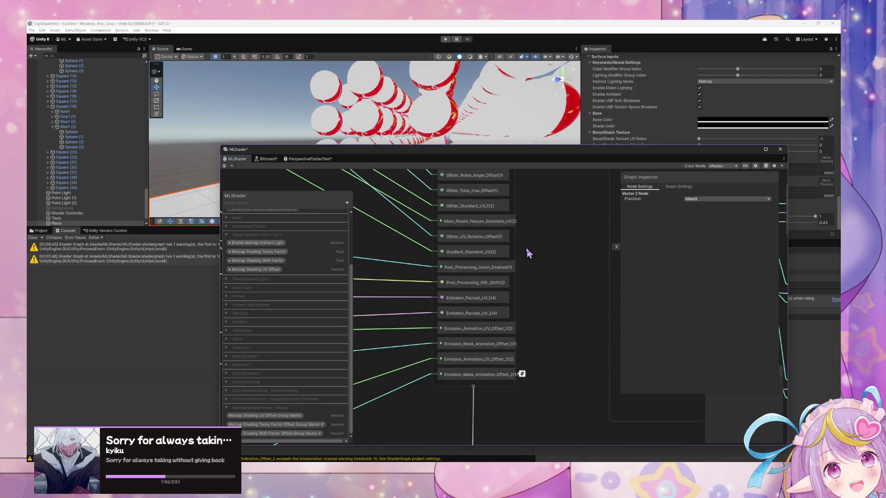
drag(529, 253, 565, 352)
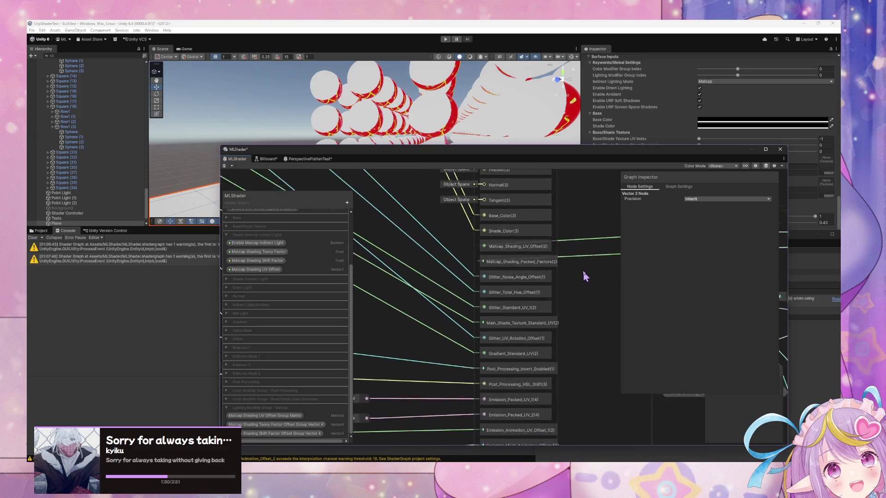
drag(583, 279, 583, 265)
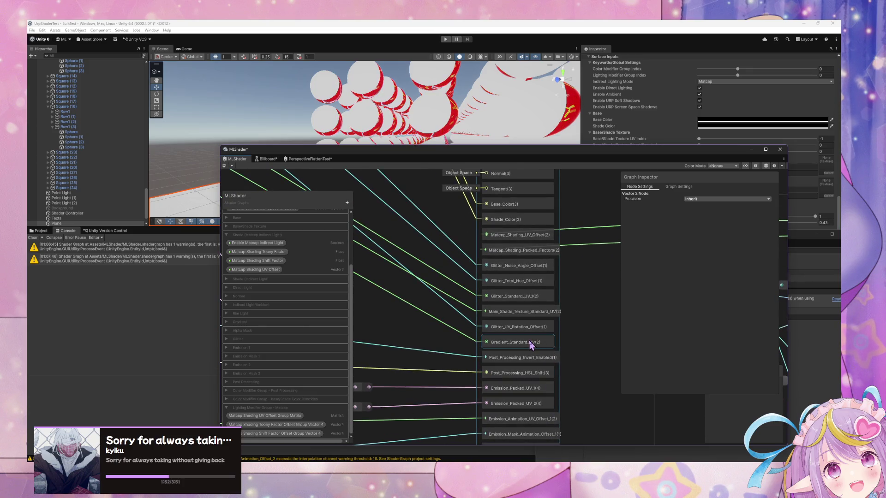
Step: Rename Emission_Packed_UV_1 to Emission_Packed_UVs_1 in the Graph Inspector
click(531, 389)
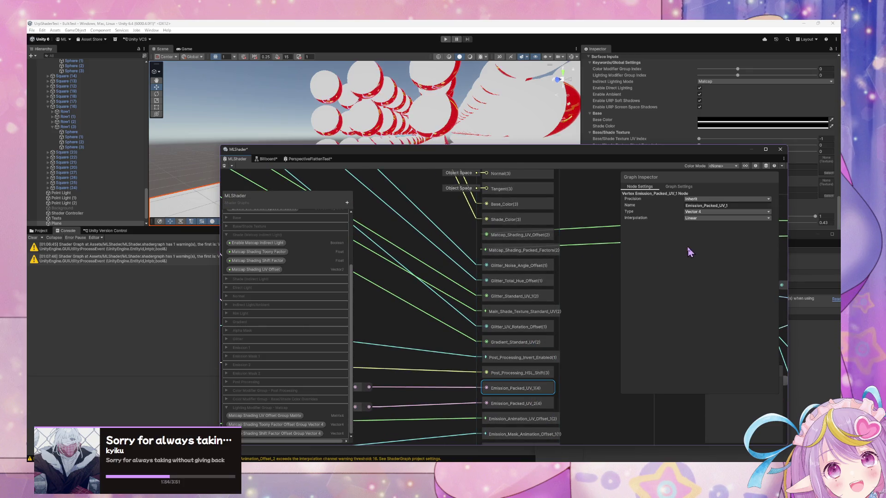
click(722, 208)
key(Left)
key(Right)
key(Right)
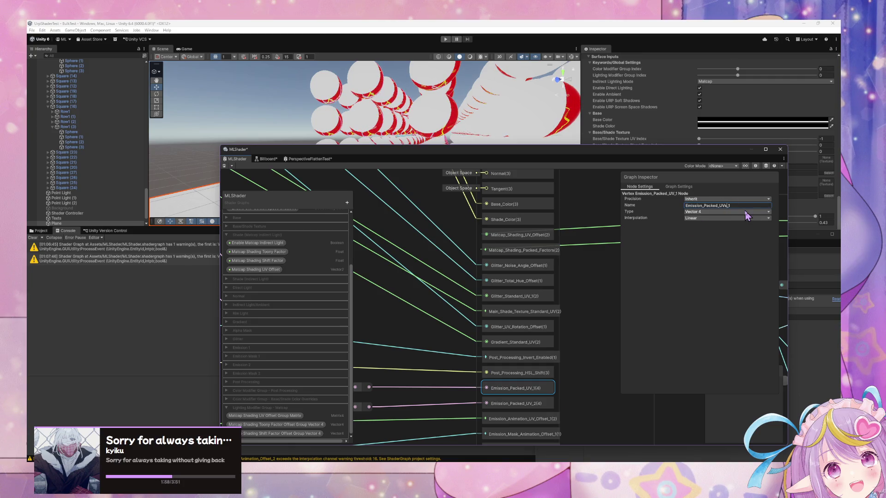
Step: Rename Emission_Packed_UV_2 to Emission_Packed_UVs_2
click(539, 404)
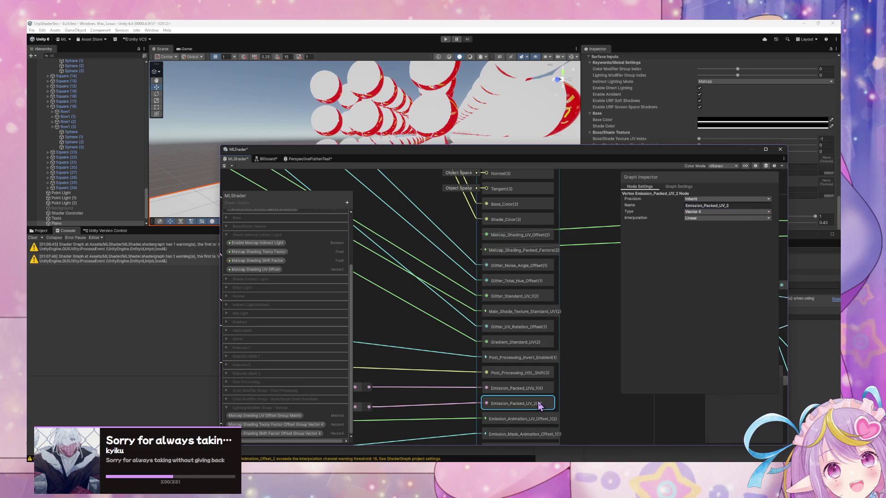
click(721, 207)
click(725, 206)
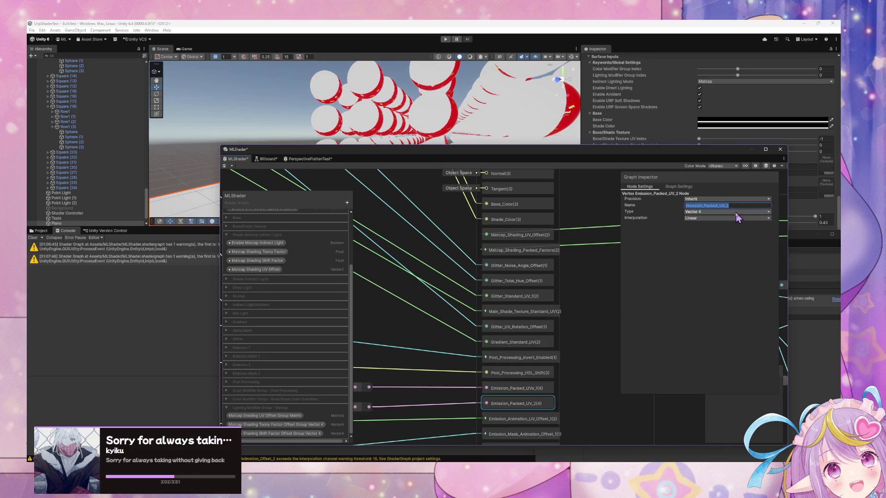
click(724, 206)
text(s)
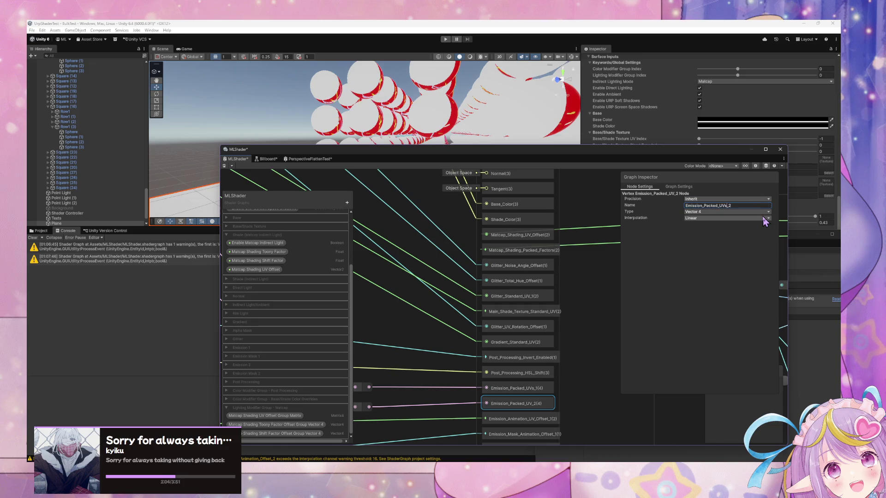
key(Return)
scroll(583, 309, down, 5)
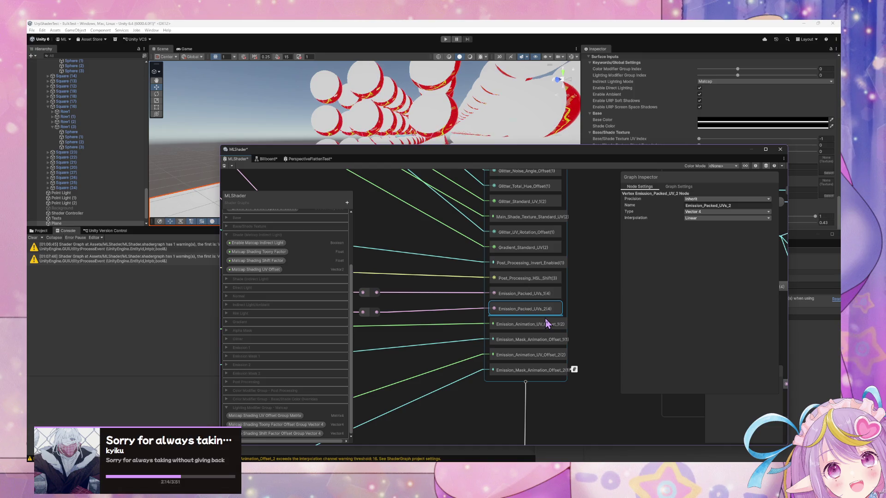
Step: Rename Emission_Animation_UV_Offset_1 to Emission_Packed_Animation_UV_Offsets_1
key(space)
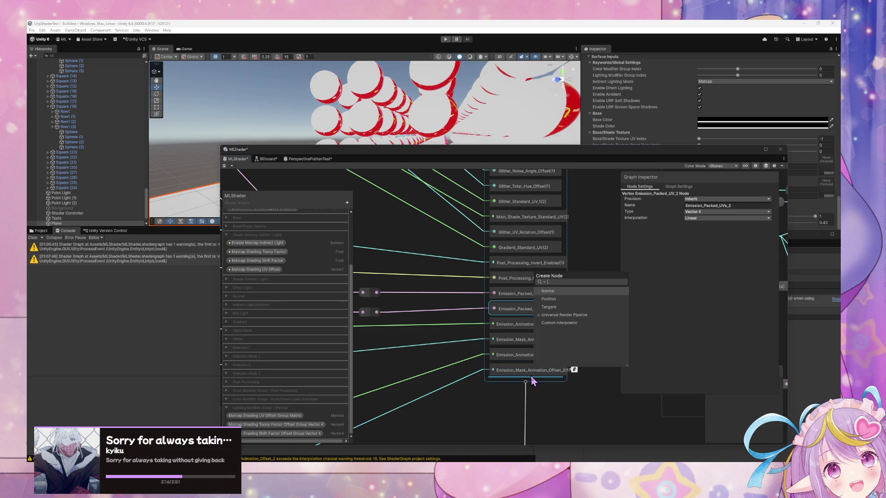
key(Escape)
click(520, 324)
click(745, 207)
double_click(748, 207)
click(733, 206)
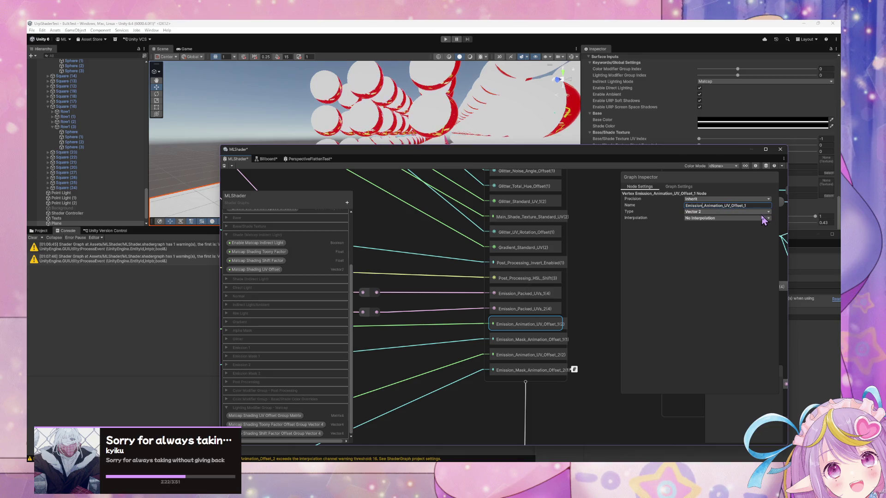
text(Packed)
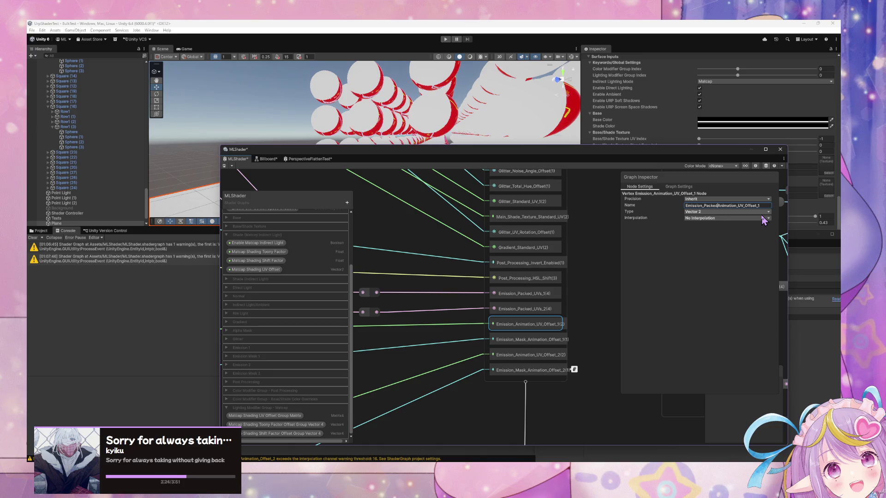
key(BackSpace)
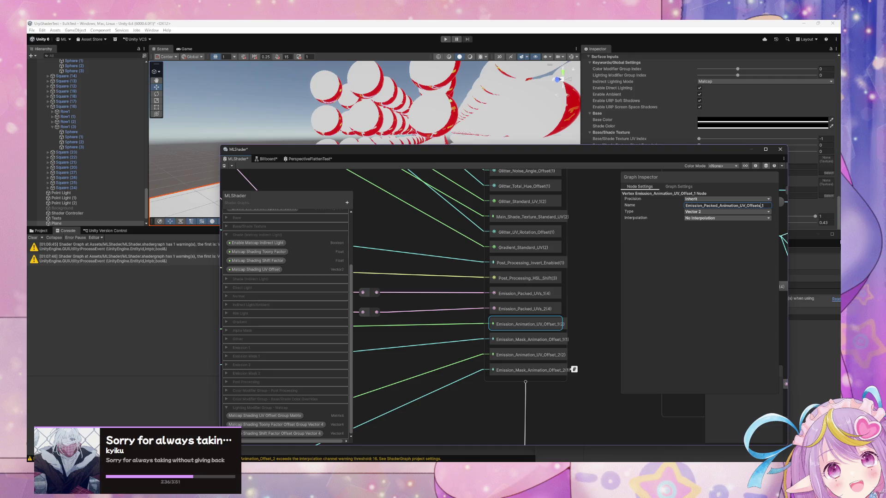
key(Return)
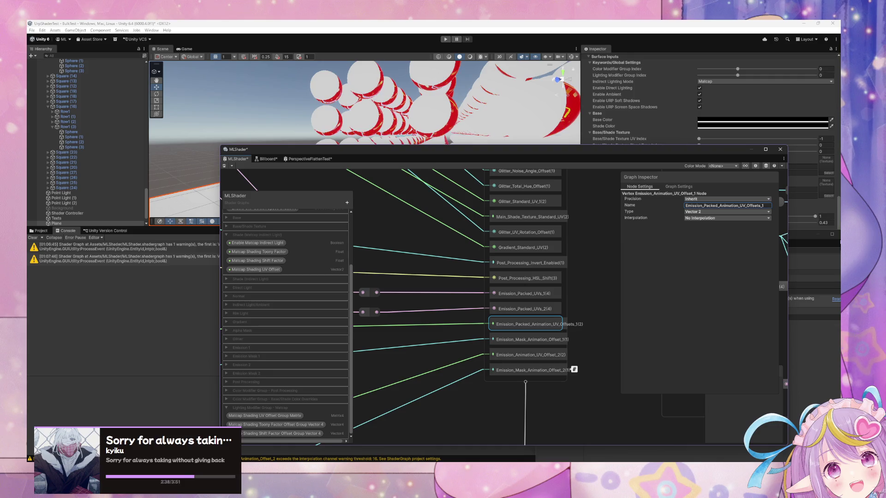
Step: Set both emission animation offset interpolators' Type to Vector 4
click(738, 218)
click(706, 233)
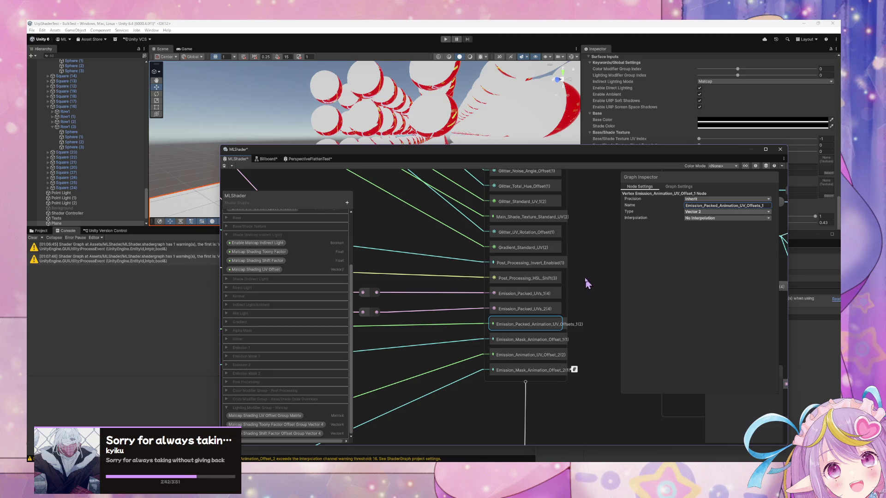
click(695, 213)
click(699, 226)
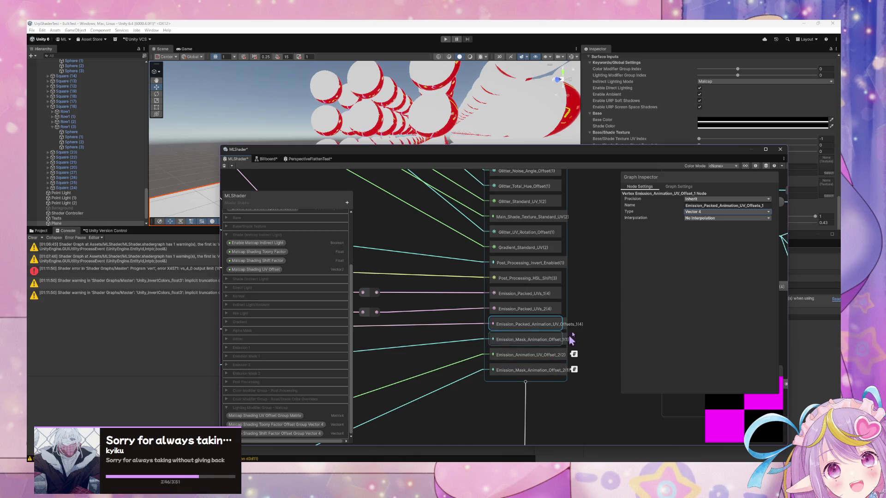
click(751, 206)
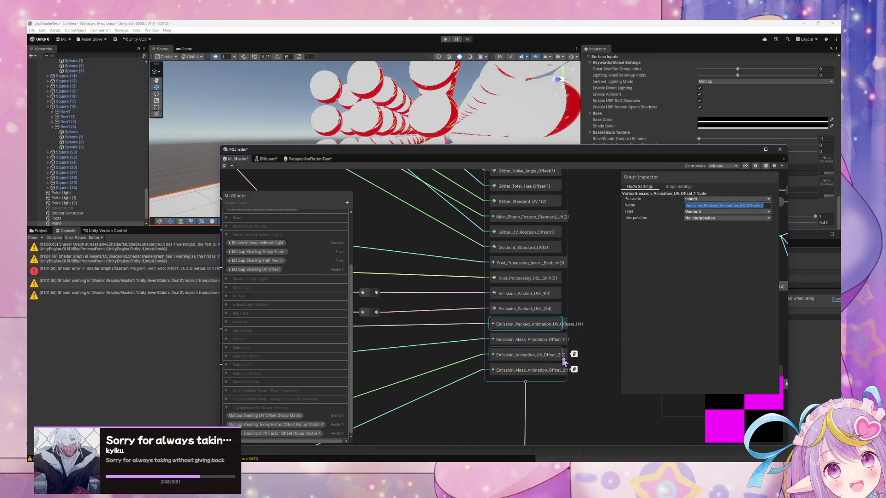
click(534, 356)
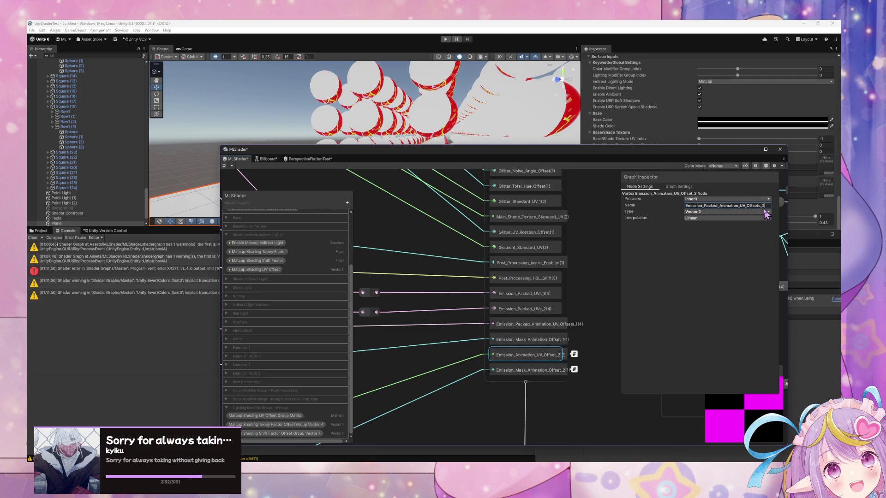
click(710, 212)
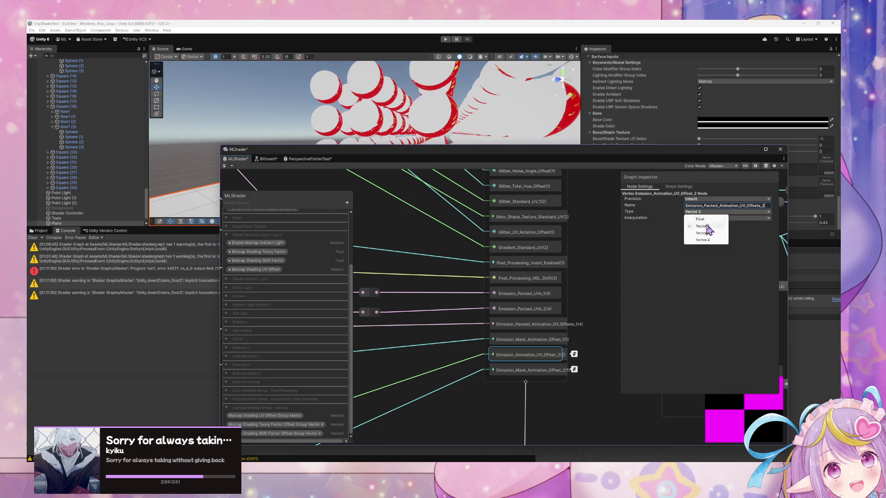
click(710, 244)
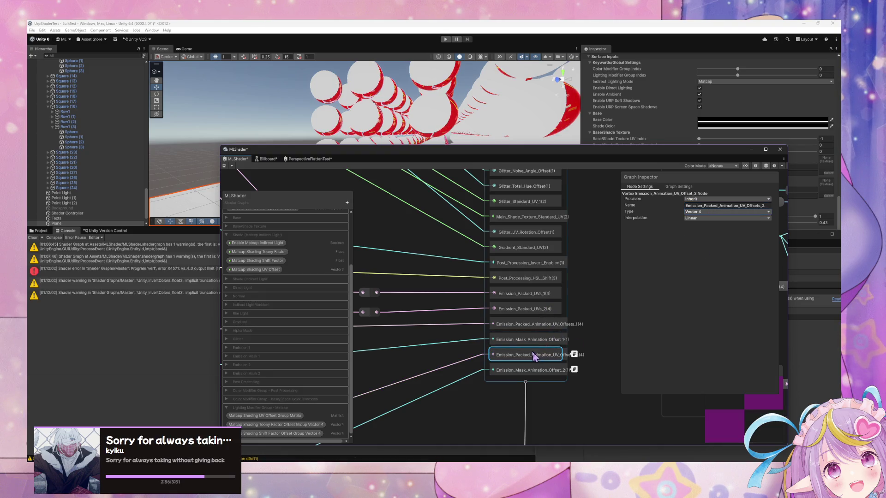
drag(405, 308, 555, 266)
scroll(555, 266, down, 3)
scroll(591, 260, up, 3)
scroll(556, 231, down, 5)
scroll(481, 275, up, 3)
mouse_move(536, 254)
mouse_down()
mouse_move(609, 326)
mouse_move(696, 316)
mouse_move(613, 293)
mouse_move(644, 296)
mouse_up()
scroll(574, 273, down, 3)
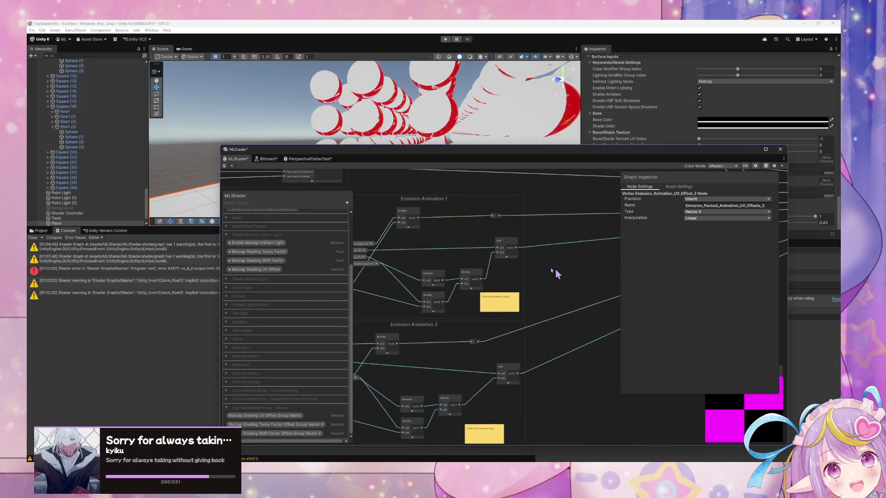
scroll(507, 252, down, 2)
scroll(506, 250, up, 3)
mouse_move(523, 250)
mouse_down()
mouse_move(412, 244)
mouse_move(382, 285)
mouse_move(366, 291)
mouse_up()
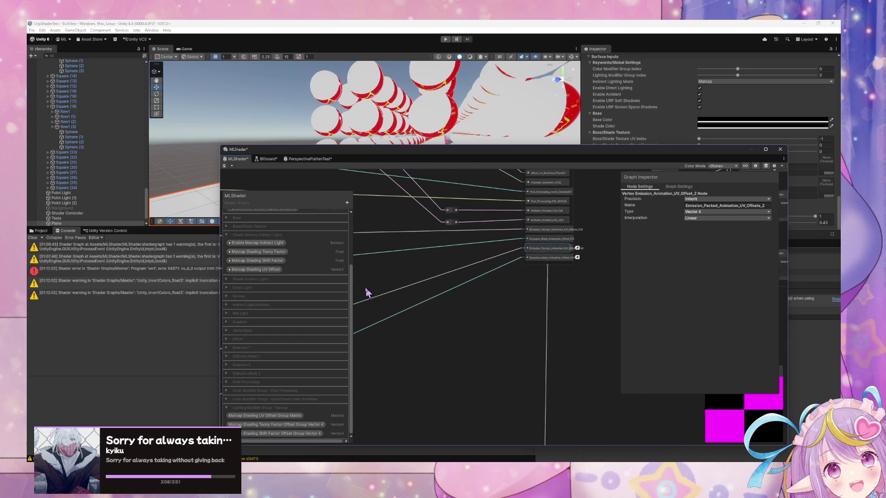
drag(437, 291, 656, 300)
mouse_move(594, 292)
mouse_down()
mouse_move(614, 286)
mouse_move(443, 263)
mouse_move(382, 278)
mouse_up()
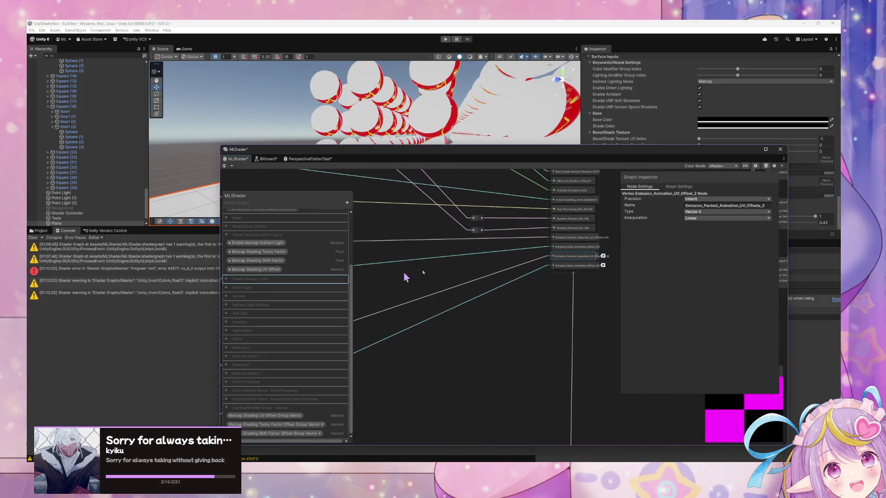
scroll(469, 267, up, 1)
drag(511, 251, 507, 256)
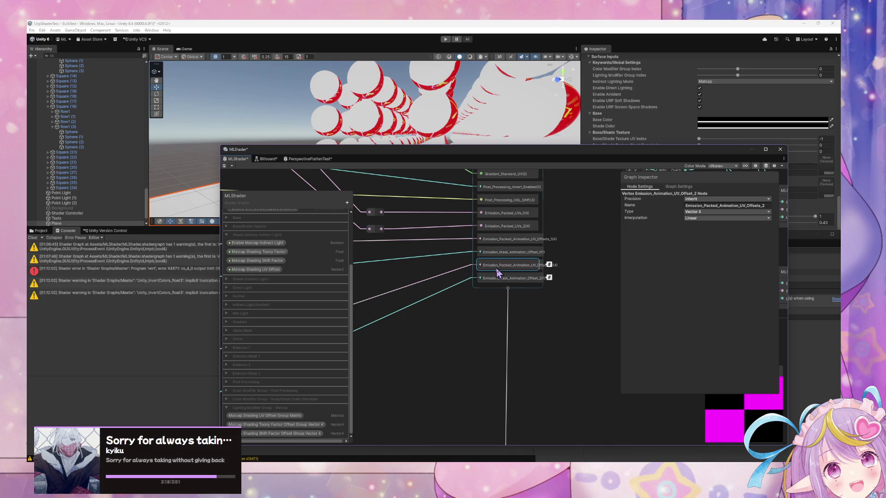
mouse_move(396, 263)
mouse_down()
mouse_move(450, 267)
mouse_move(402, 263)
mouse_move(547, 251)
mouse_move(526, 261)
mouse_up()
Step: Create a Vector 4 node beside the Add node and wire Add Out into its Z input
click(453, 280)
drag(450, 282, 453, 284)
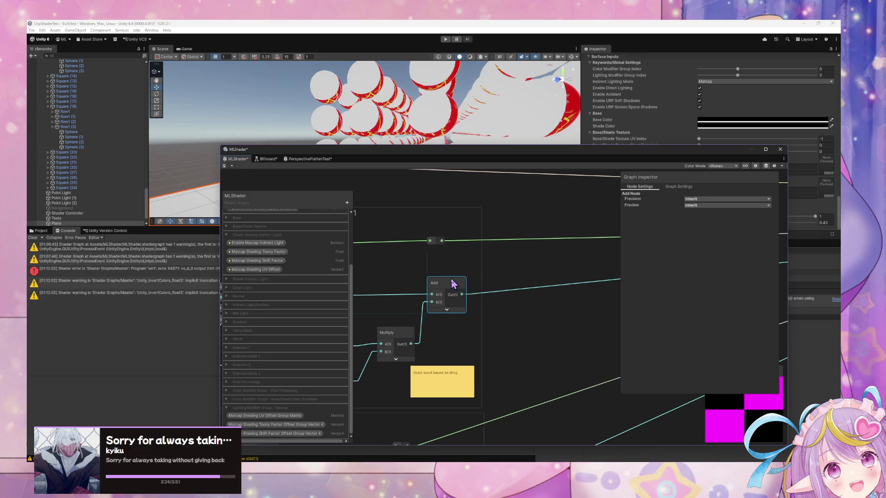
click(508, 267)
key(space)
text(vecto)
key(Up)
key(Up)
key(Up)
key(Return)
mouse_move(526, 281)
mouse_down()
mouse_move(468, 253)
mouse_move(520, 255)
mouse_up()
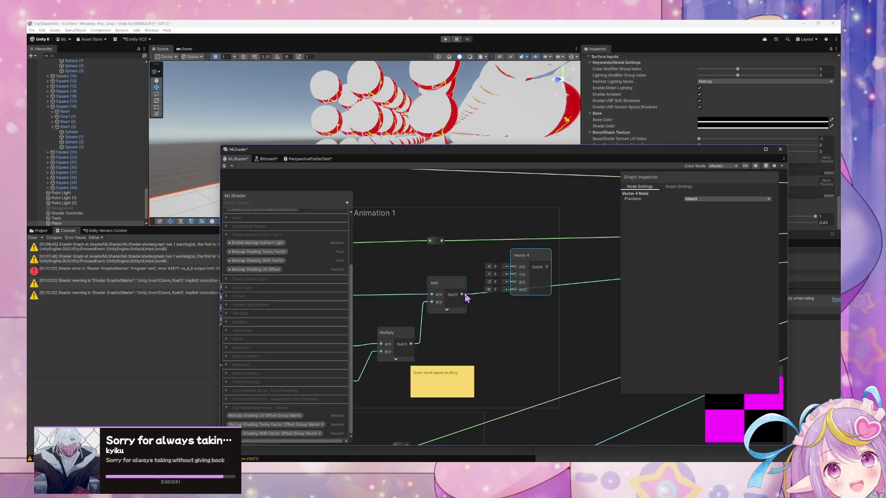
scroll(478, 276, down, 5)
scroll(482, 279, up, 5)
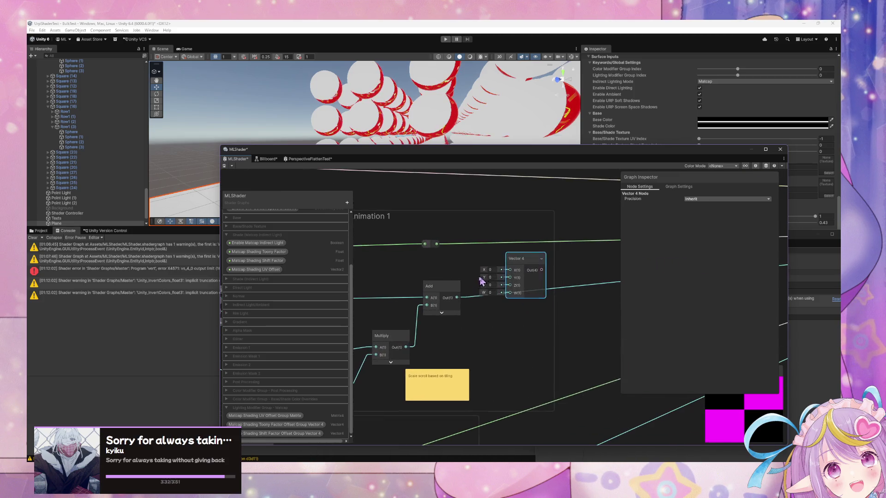
drag(473, 300, 510, 286)
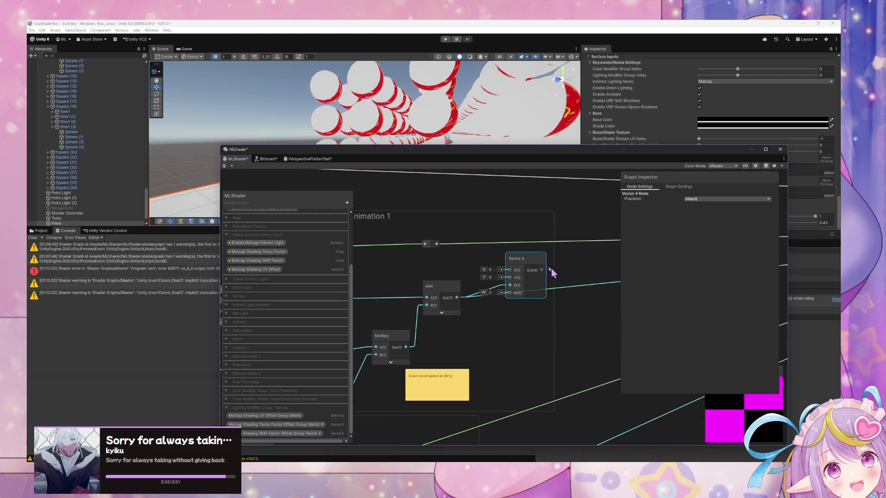
Step: Add a Split node and wire its channels into the Vector 4 X and Y inputs
key(space)
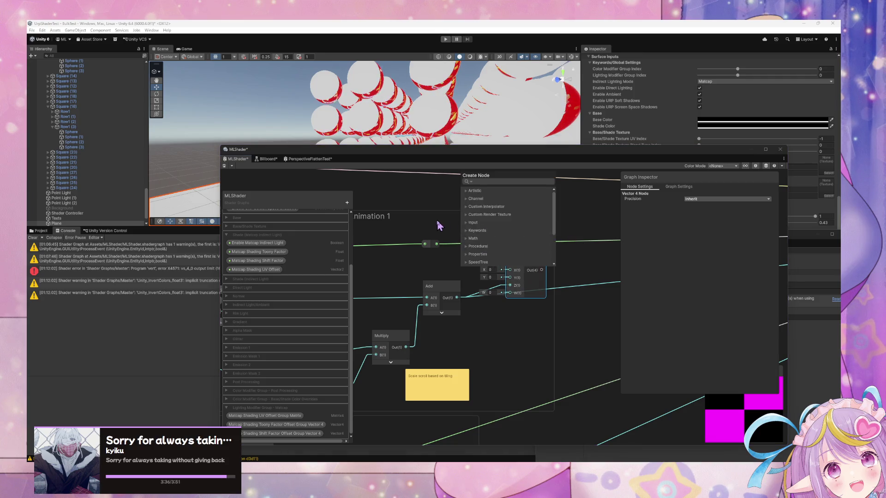
click(445, 199)
key(space)
text(split)
key(Return)
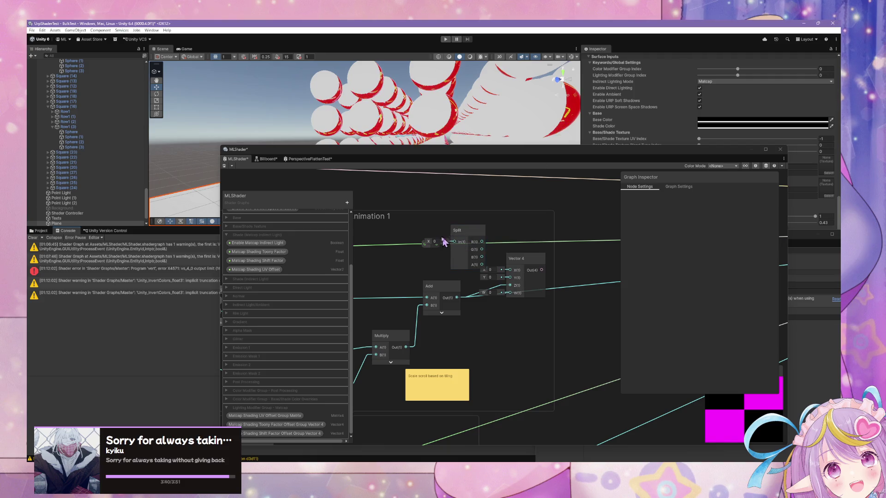
click(432, 247)
click(482, 249)
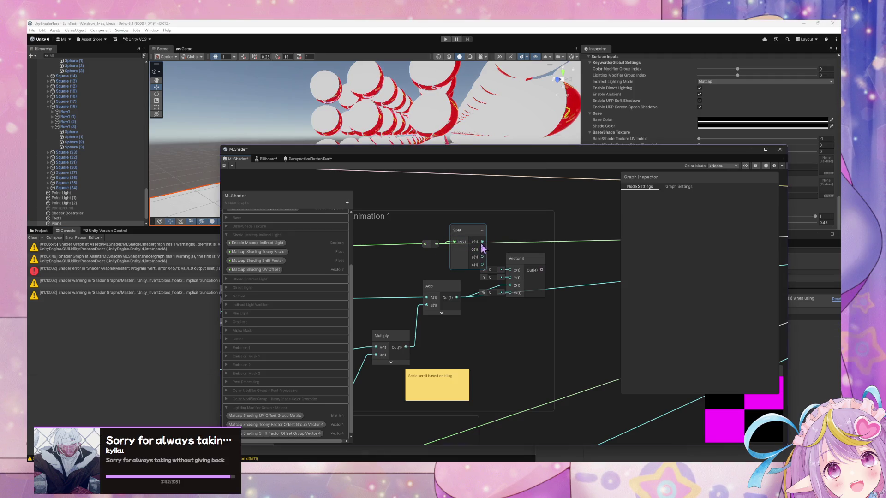
mouse_move(482, 242)
mouse_down()
mouse_move(510, 270)
mouse_move(510, 285)
mouse_up()
scroll(499, 296, down, 5)
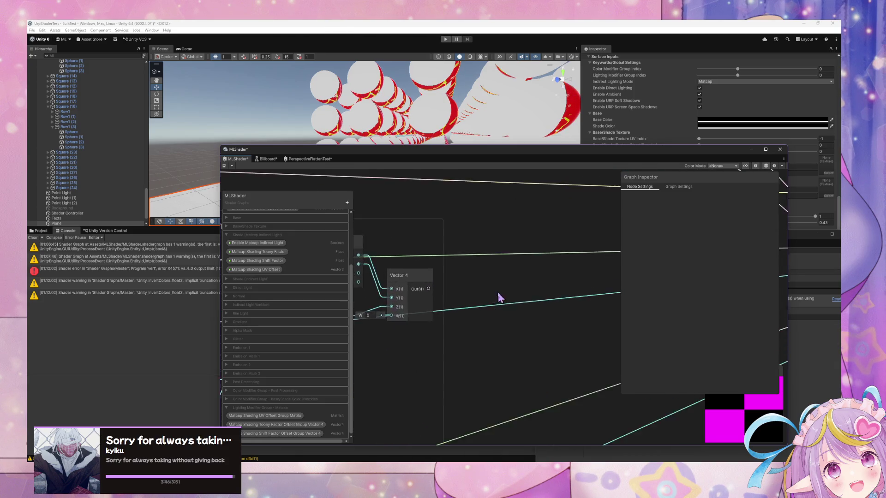
Step: Connect the Vector 4 output to the master stack's packed offsets input
drag(485, 291, 388, 304)
scroll(508, 303, down, 3)
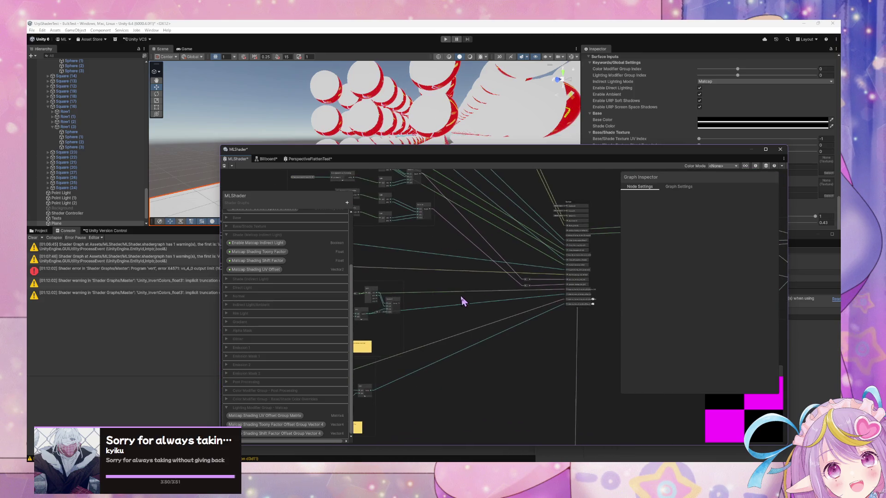
drag(400, 308, 569, 296)
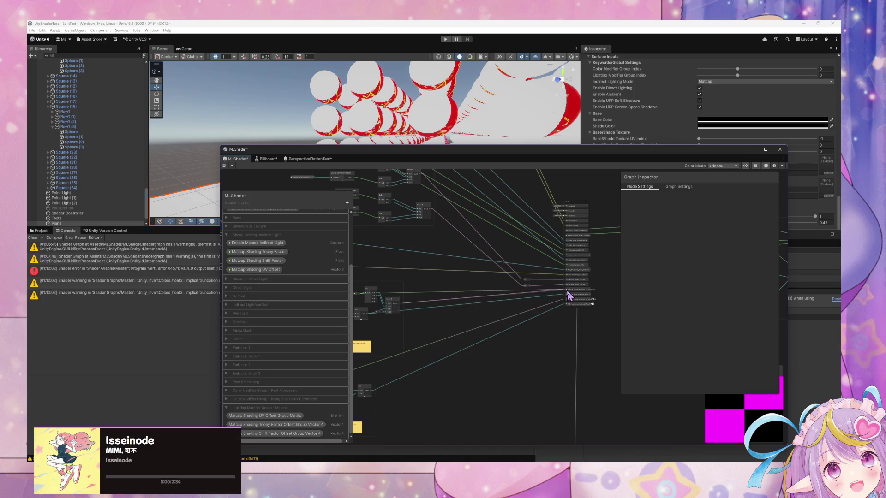
scroll(612, 303, up, 8)
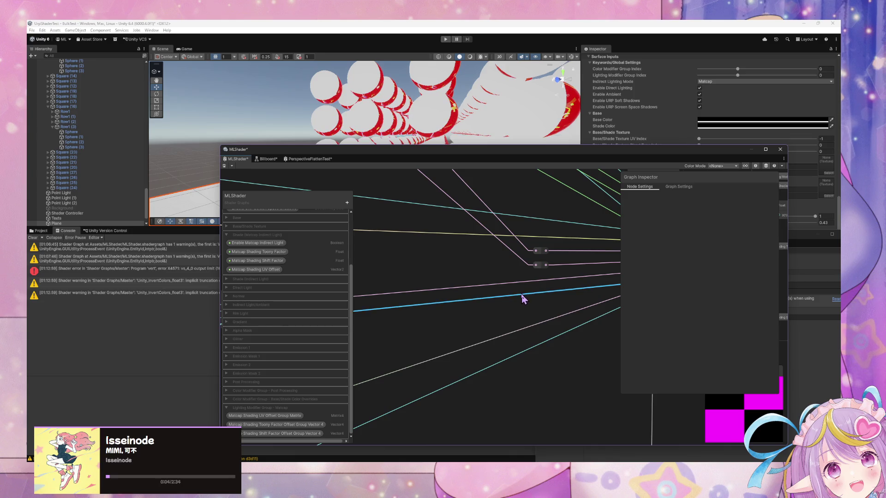
Step: Delete the Emission_Mask_Animation_Offset_1 block from the Vertex stack
scroll(512, 277, down, 5)
scroll(512, 278, down, 3)
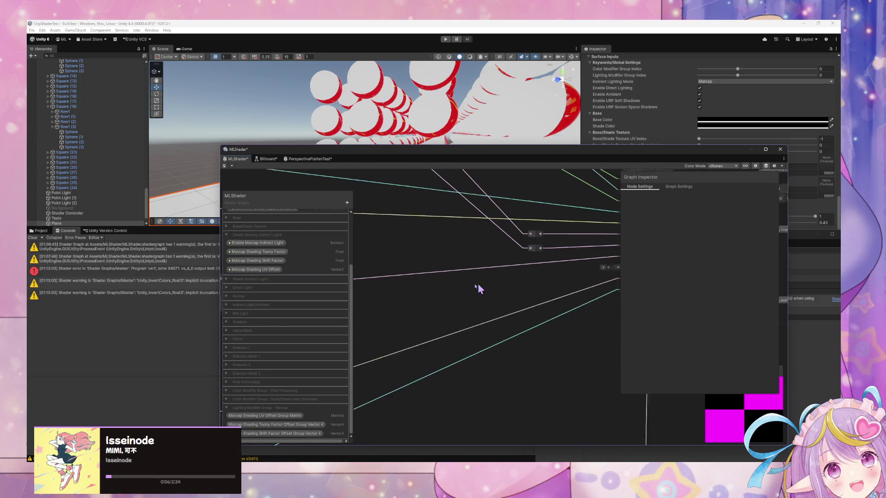
scroll(579, 293, up, 3)
right_click(555, 280)
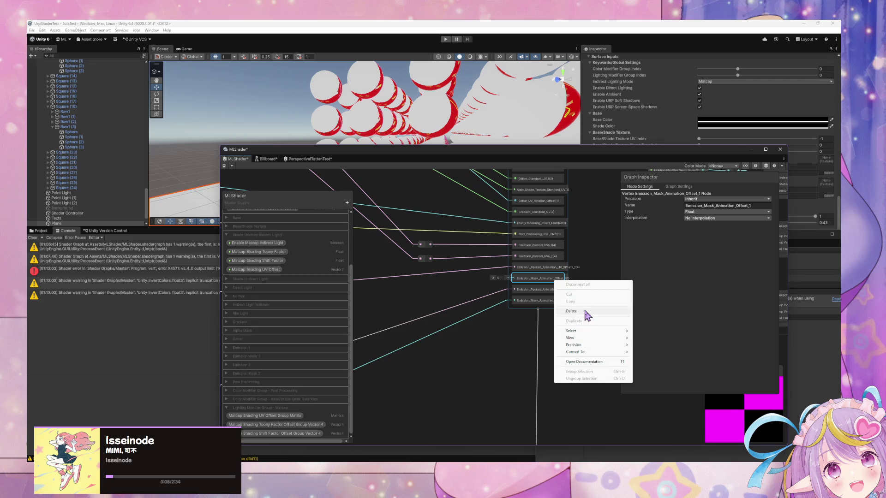
click(575, 312)
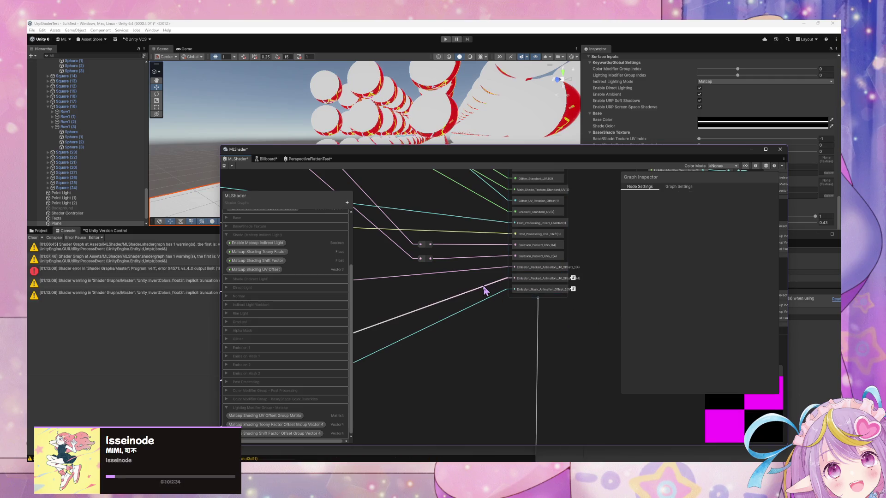
mouse_move(576, 280)
mouse_move(576, 295)
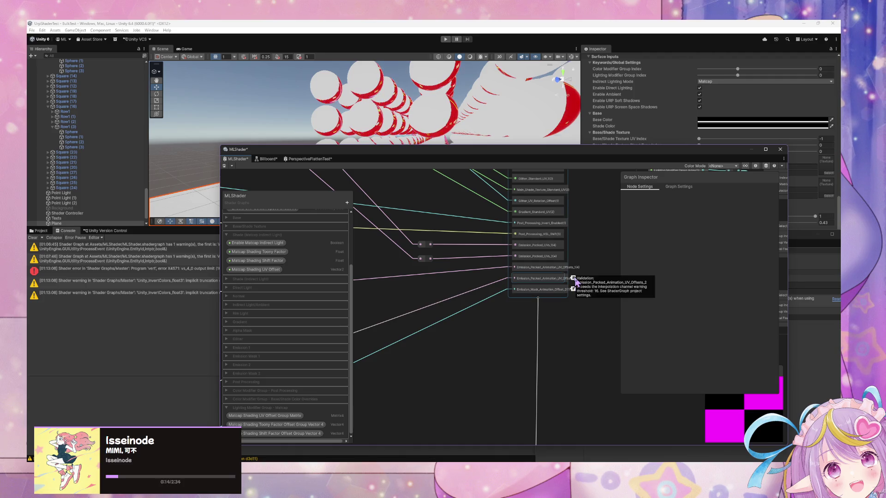
Step: Duplicate the Vector 4 node into the Emission Animation 2 group
key(a)
scroll(481, 272, up, 3)
scroll(559, 259, down, 4)
scroll(505, 275, up, 3)
scroll(549, 261, down, 3)
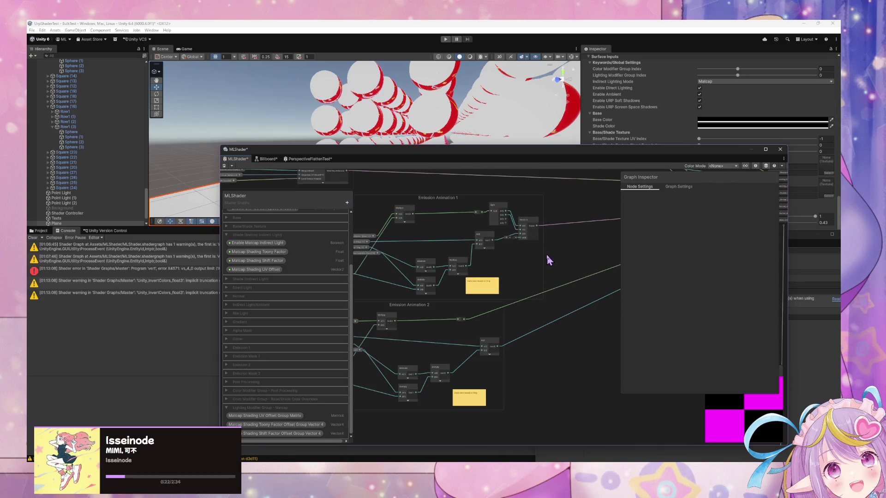
scroll(548, 260, up, 3)
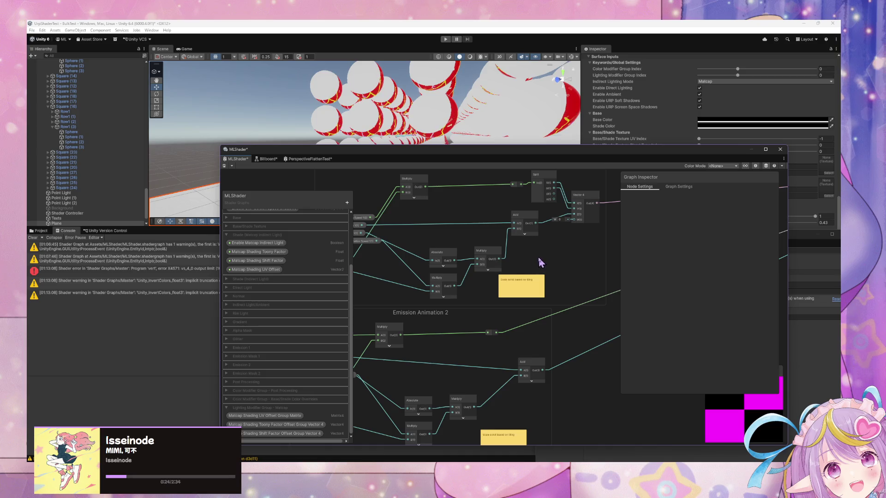
scroll(541, 262, down, 2)
scroll(549, 221, up, 2)
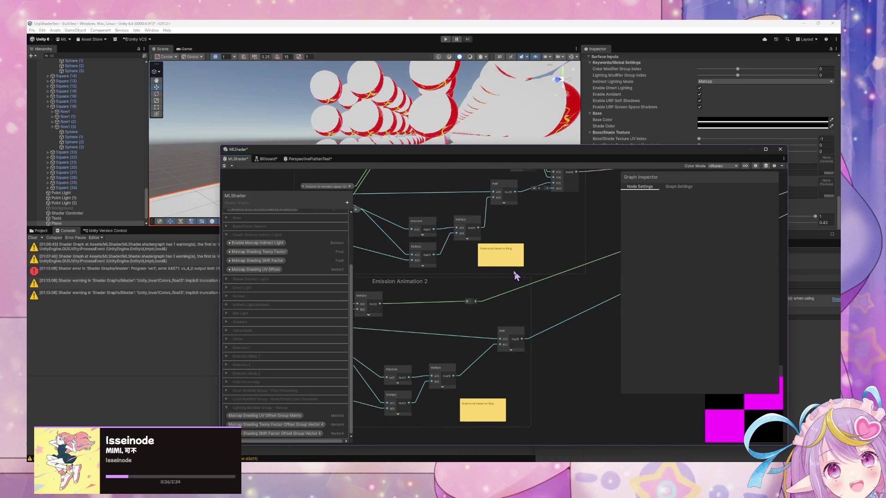
scroll(552, 269, down, 1)
scroll(538, 257, up, 1)
click(531, 198)
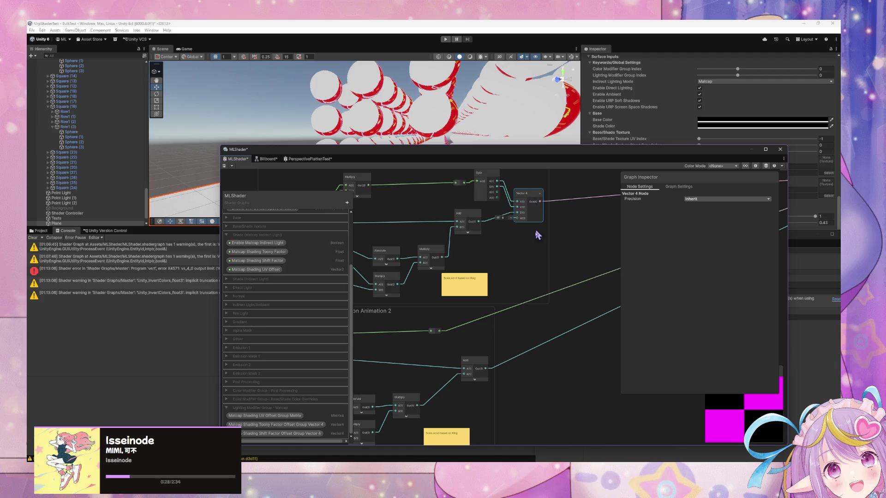
key(ctrl+d)
mouse_move(556, 340)
mouse_down()
mouse_move(487, 363)
mouse_move(548, 355)
mouse_up()
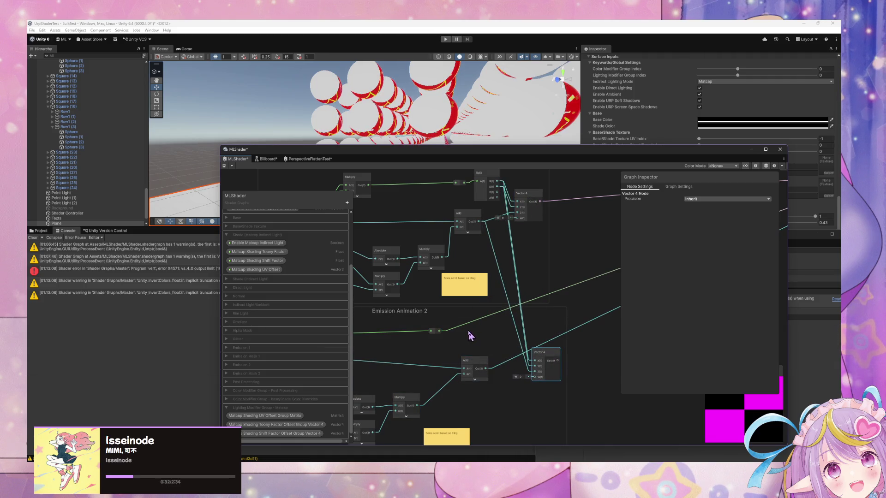
Step: Add a Split node in Emission Animation 2 and wire R to X, G to Y
key(space)
text(split)
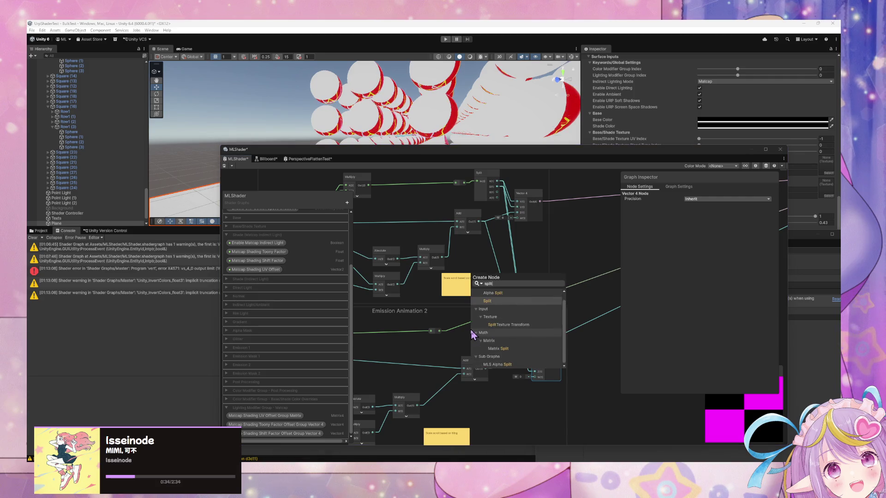
key(Return)
drag(518, 178, 506, 214)
click(485, 212)
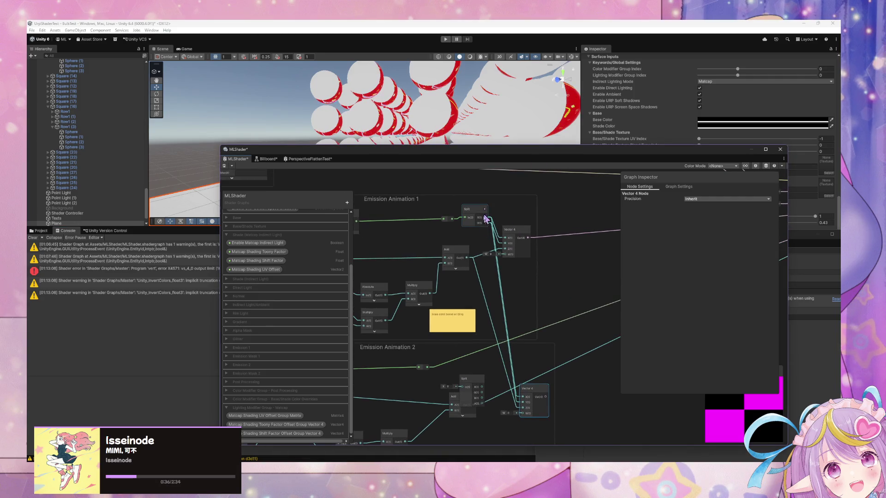
mouse_move(466, 390)
mouse_down()
mouse_move(470, 371)
mouse_move(459, 367)
mouse_move(523, 400)
mouse_up()
drag(482, 372, 525, 406)
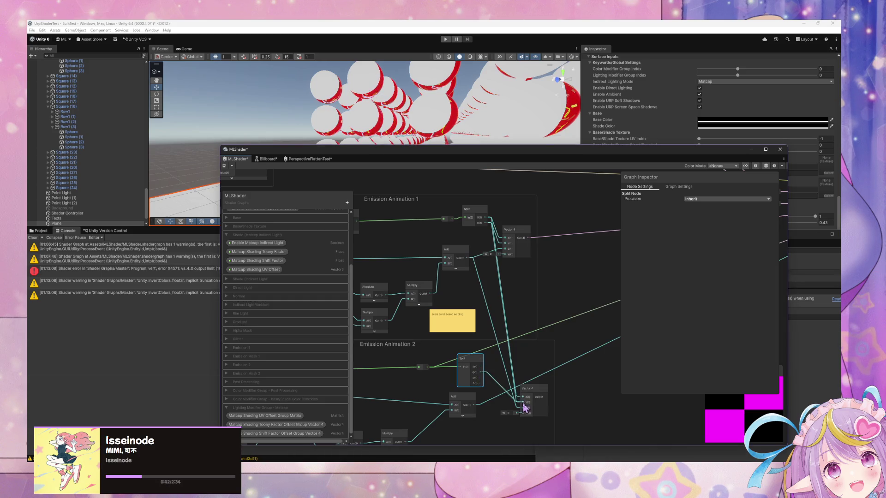
mouse_move(481, 367)
mouse_down()
mouse_move(520, 395)
mouse_move(519, 414)
mouse_move(525, 406)
mouse_up()
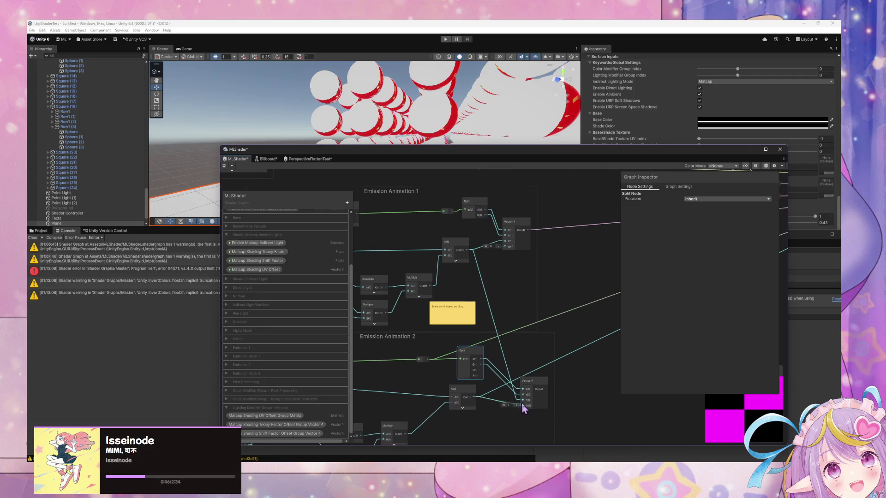
scroll(507, 340, down, 5)
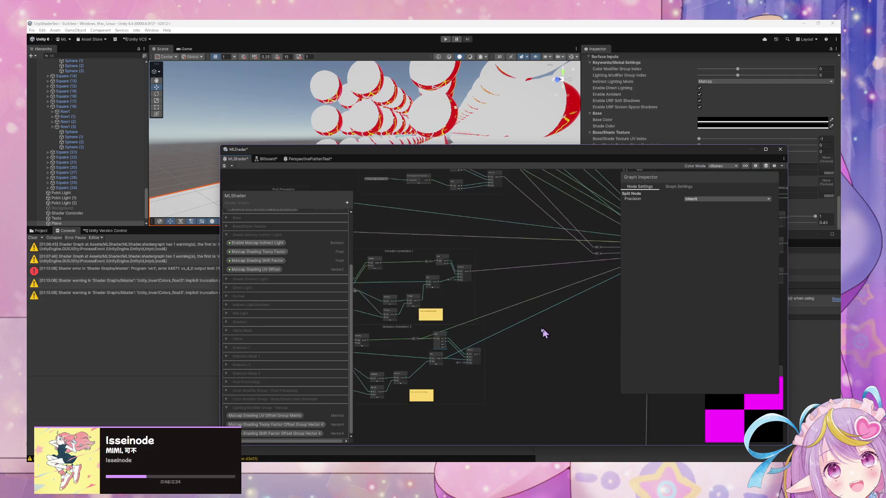
Step: Wire the Emission Animation 2 Vector 4 output to its target and hide unused Split/Vector 4 ports
drag(440, 346, 469, 338)
drag(402, 366, 560, 270)
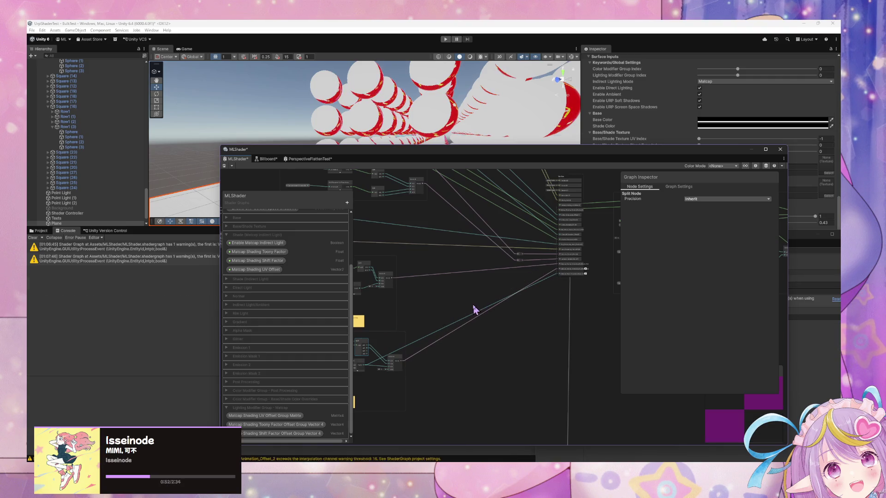
scroll(562, 273, up, 5)
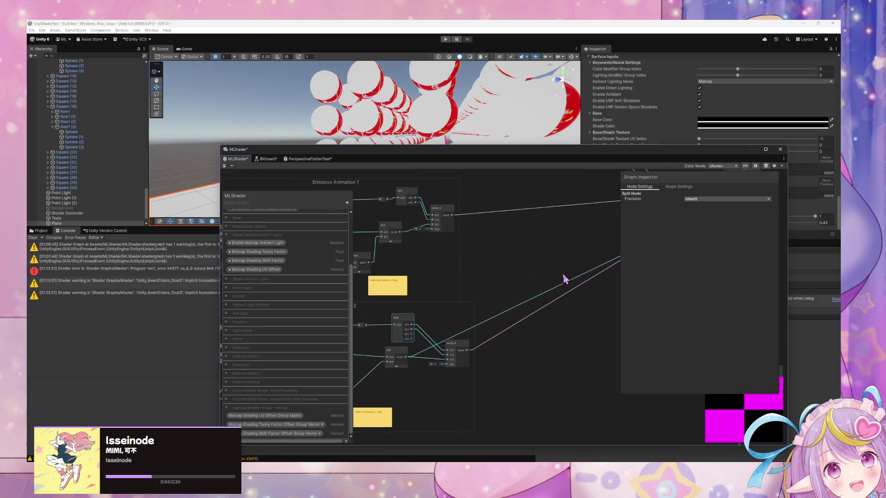
click(467, 344)
click(412, 318)
click(453, 209)
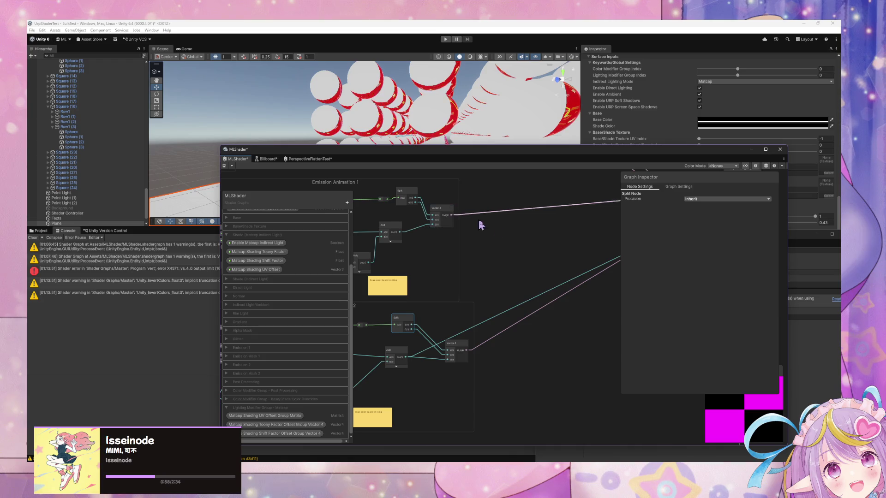
Step: Delete the Emission_Mask_Animation_Offset_2 interpolator node
mouse_move(573, 252)
mouse_down()
mouse_move(524, 245)
mouse_move(510, 285)
mouse_move(524, 283)
mouse_up()
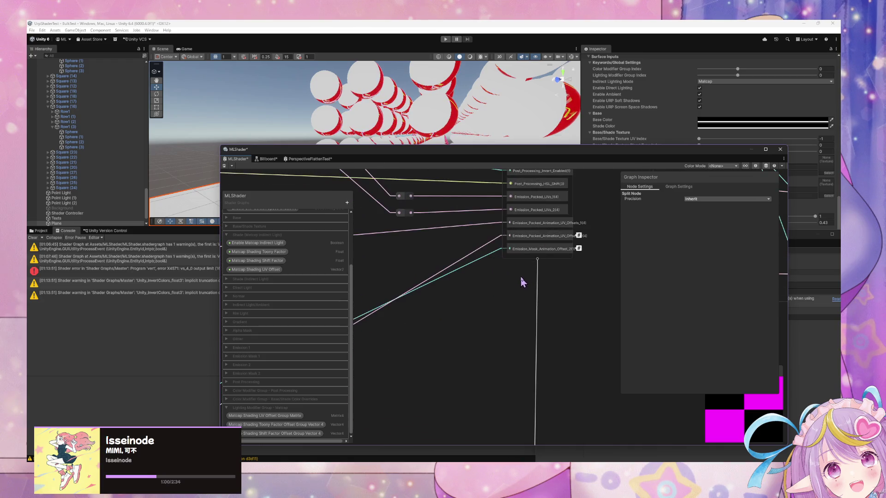
click(561, 249)
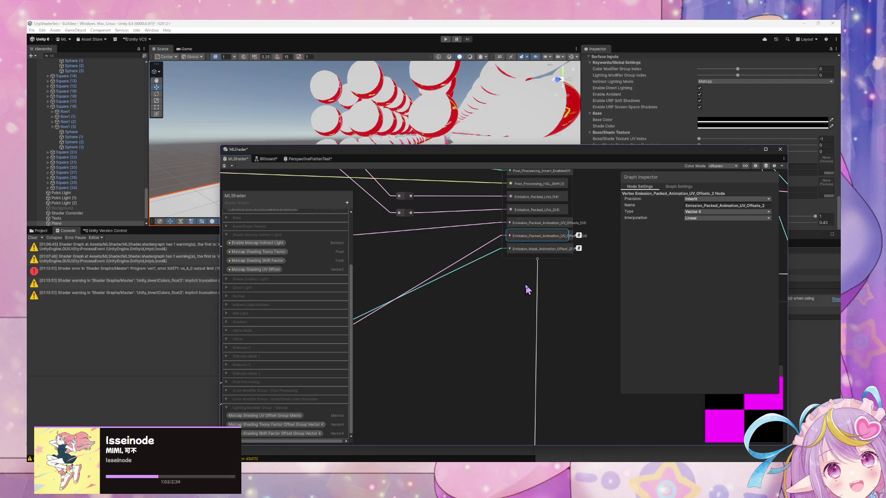
right_click(541, 254)
click(567, 281)
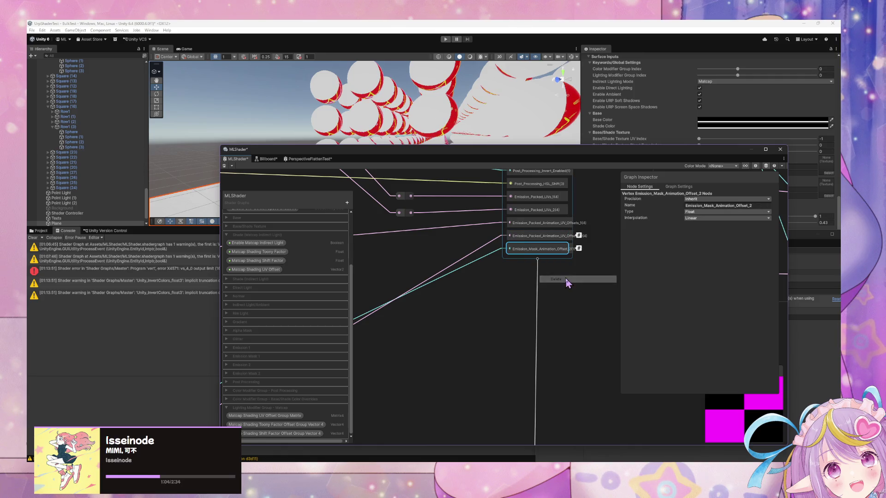
mouse_move(579, 238)
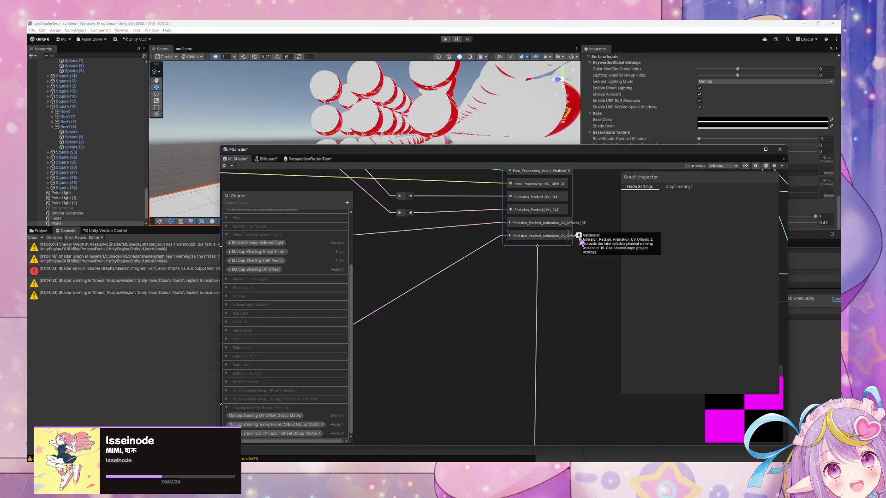
drag(509, 282, 489, 289)
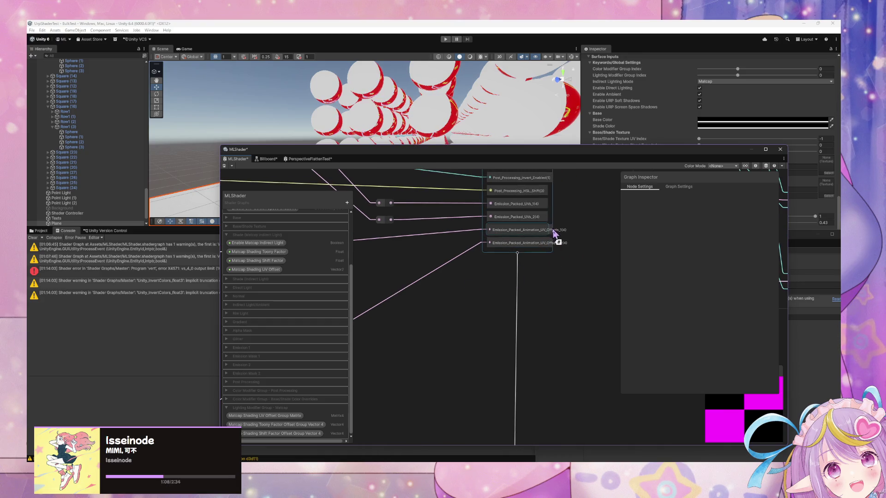
mouse_move(536, 231)
mouse_down()
mouse_move(514, 290)
mouse_move(500, 267)
mouse_up()
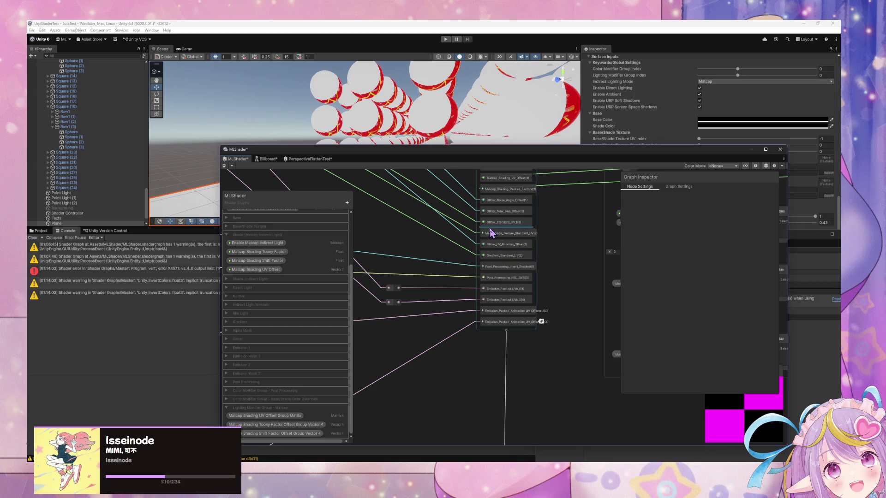
Step: Move Emission_Packed_Animation_UV_Offsets_1 left and add a Split node beside it
drag(491, 233, 495, 306)
scroll(491, 311, down, 5)
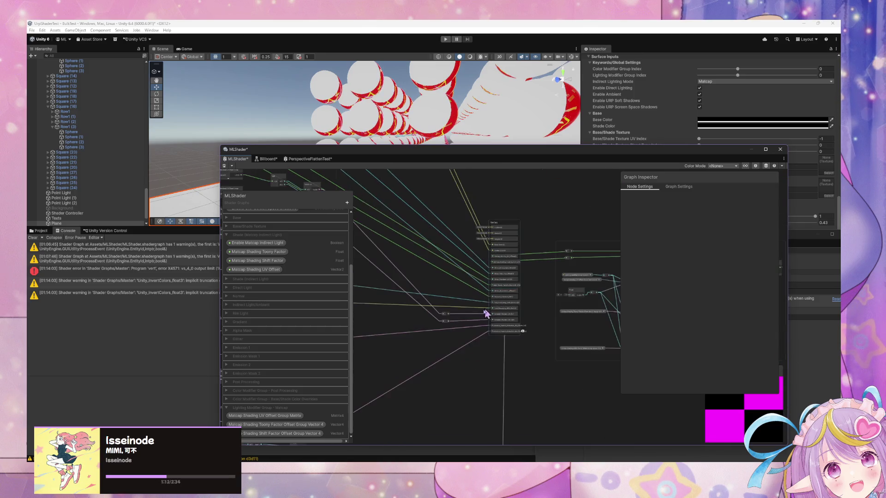
mouse_move(453, 366)
mouse_down()
mouse_move(451, 337)
mouse_move(536, 281)
mouse_move(439, 336)
mouse_move(472, 371)
mouse_up()
mouse_move(425, 304)
mouse_down()
mouse_move(530, 230)
mouse_move(439, 344)
mouse_move(406, 277)
mouse_move(452, 265)
mouse_move(569, 202)
mouse_move(517, 302)
mouse_move(476, 323)
mouse_move(583, 248)
mouse_move(533, 273)
mouse_move(540, 372)
mouse_move(505, 380)
mouse_move(505, 390)
mouse_move(530, 386)
mouse_up()
scroll(531, 280, up, 3)
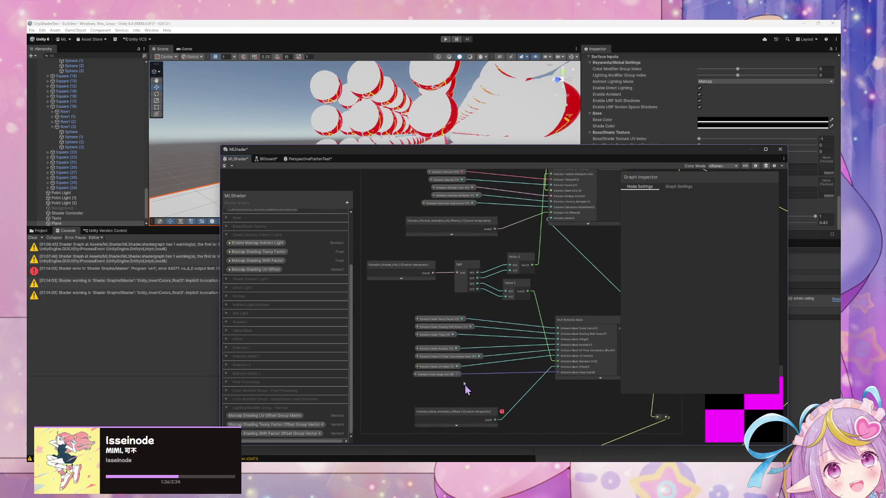
drag(452, 231, 411, 236)
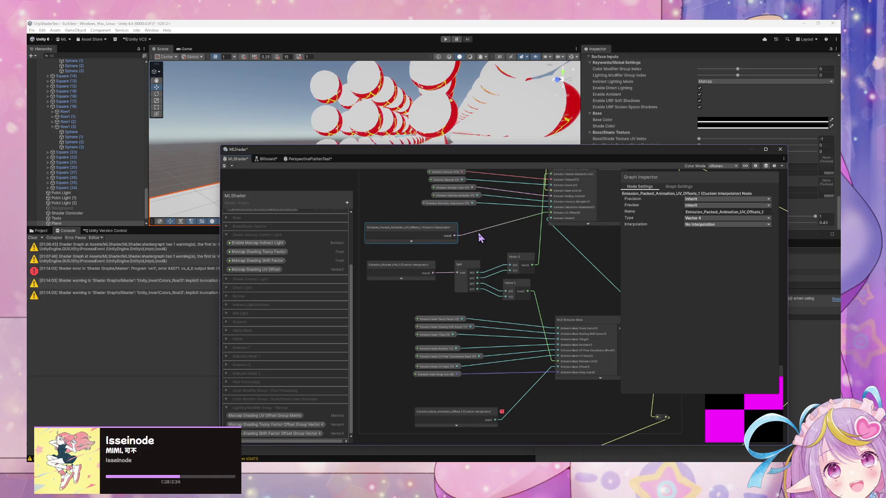
key(space)
text(split)
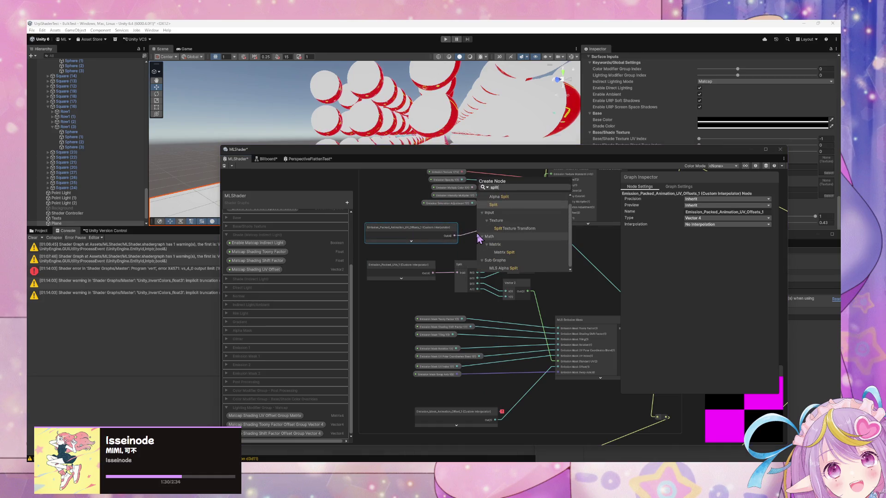
key(Return)
mouse_move(496, 249)
mouse_down()
mouse_move(491, 231)
mouse_move(427, 237)
mouse_move(475, 241)
mouse_move(483, 231)
mouse_up()
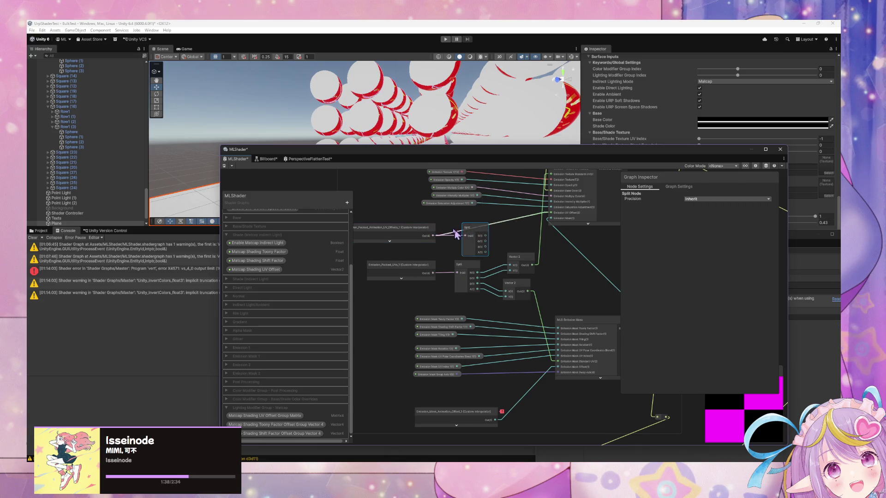
Step: Add a Vector 2 node next to the new Split node
key(space)
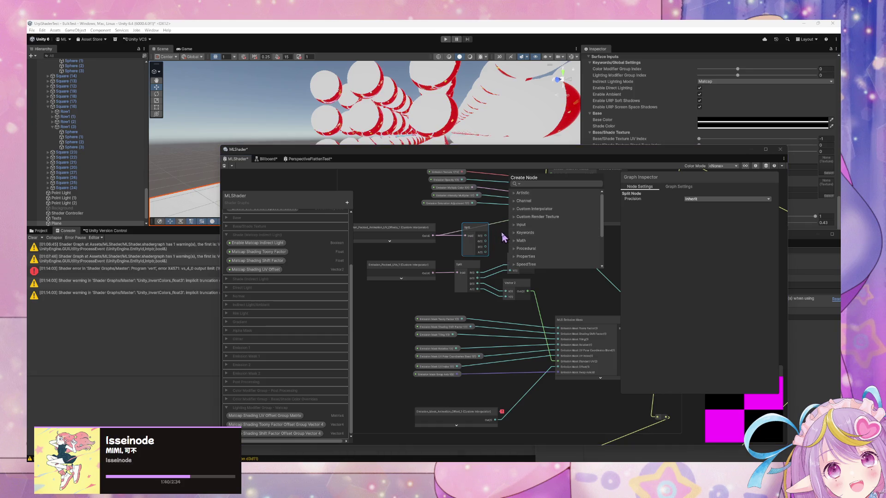
click(500, 240)
key(space)
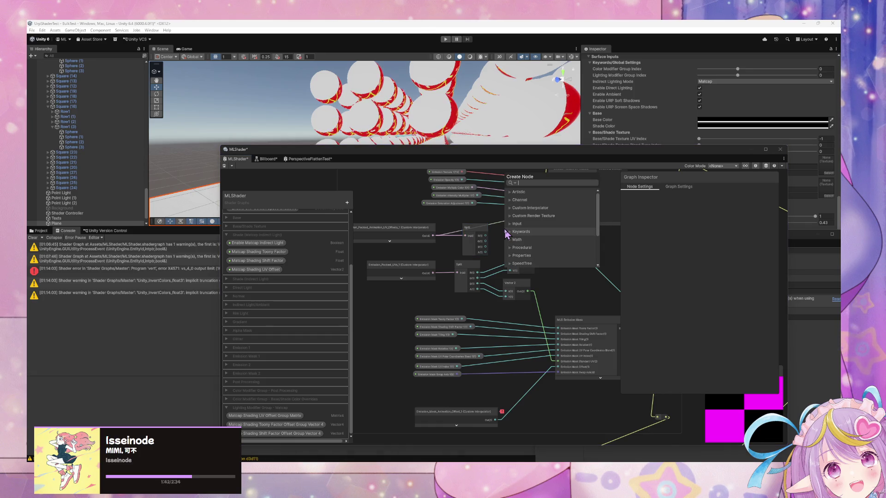
text(splut)
key(BackSpace)
key(BackSpace)
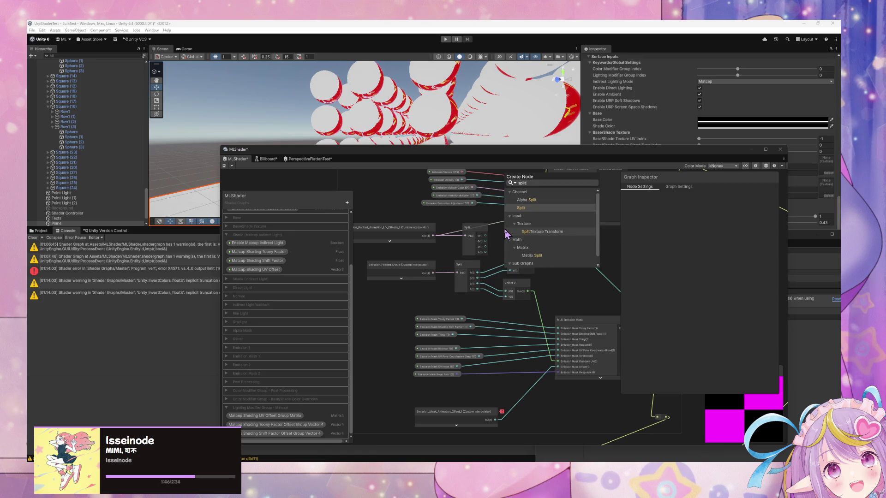
key(BackSpace)
key(BackSpace)
key(BackSpace)
text(vector)
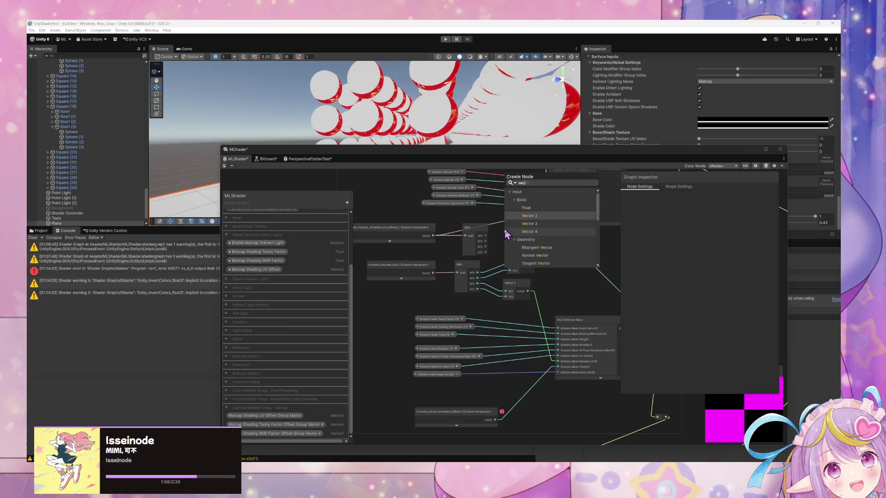
key(Up)
key(Up)
key(Up)
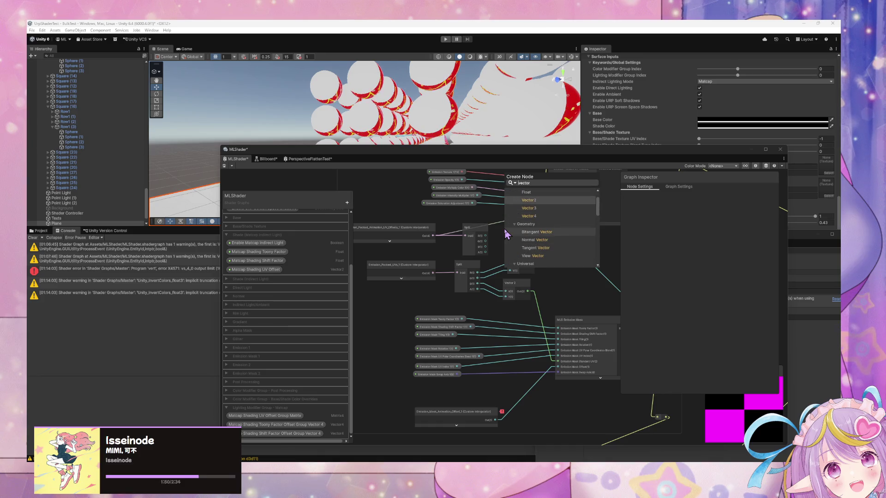
key(Return)
mouse_move(525, 245)
mouse_down()
mouse_move(523, 226)
mouse_move(486, 246)
mouse_move(534, 231)
mouse_move(529, 239)
mouse_up()
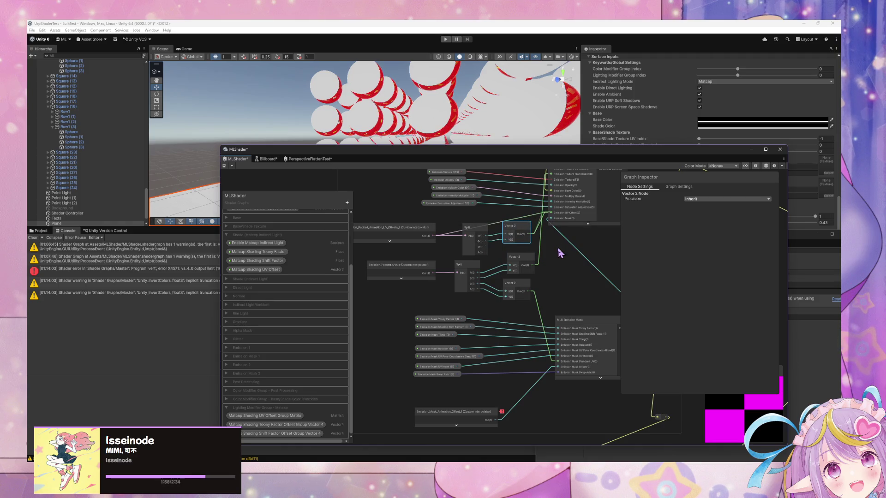
Step: Wire the split values into the Emission Mask inputs and delete the old Emission_Mask_Animation_Offset node
drag(562, 353, 563, 373)
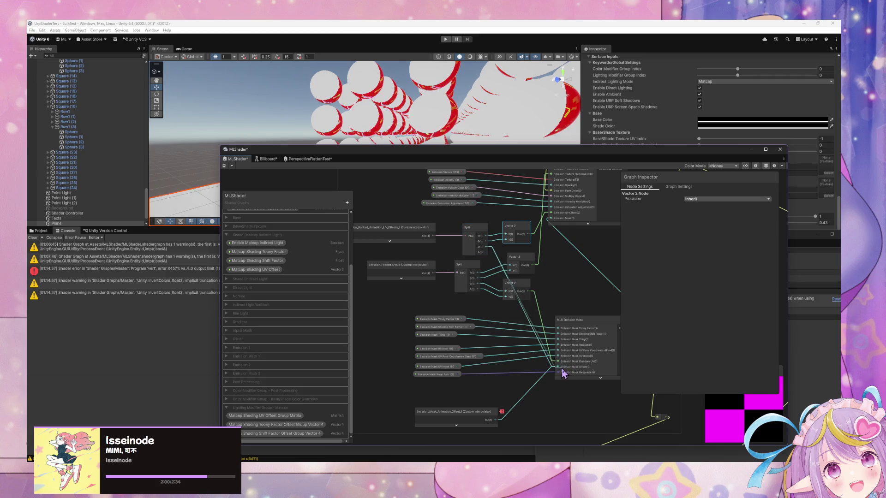
click(465, 411)
key(Delete)
Step: Nudge the Split and Vector 2 nodes into alignment and save MLShader
drag(477, 233, 472, 234)
scroll(425, 207, up, 2)
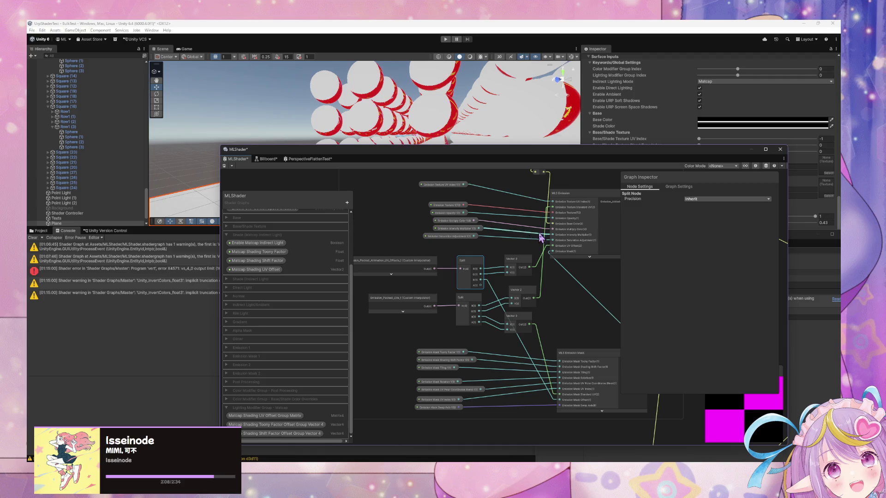
click(512, 262)
drag(514, 293, 511, 292)
click(512, 263)
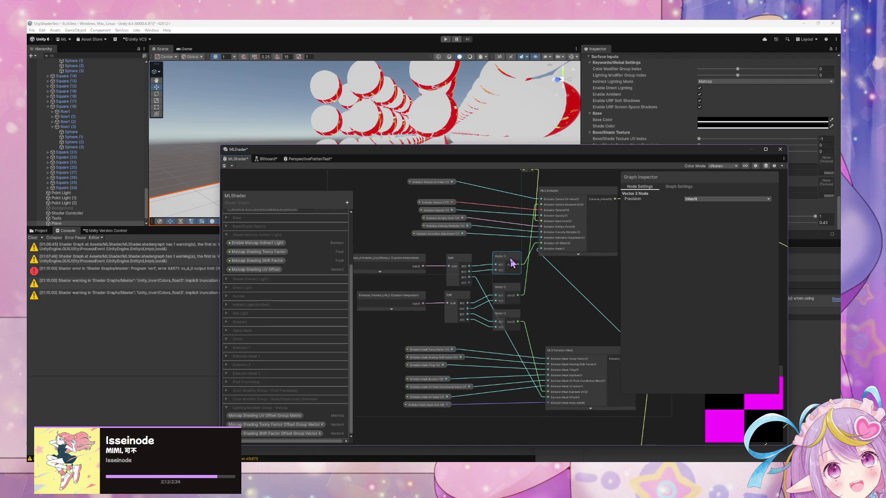
click(224, 168)
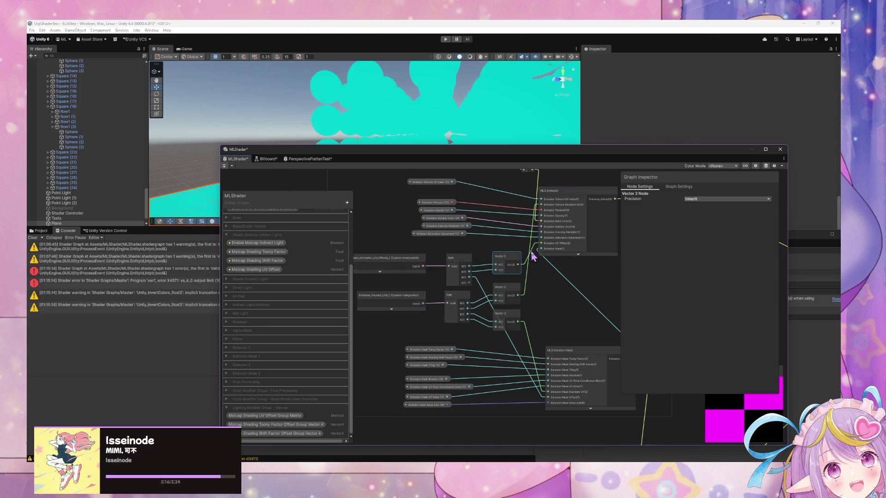
Step: Box-select the offsets interpolator, Split and Vector 2 nodes, then select Emission_Mask_Animation_Offset_2
drag(518, 191, 541, 241)
drag(428, 294, 539, 325)
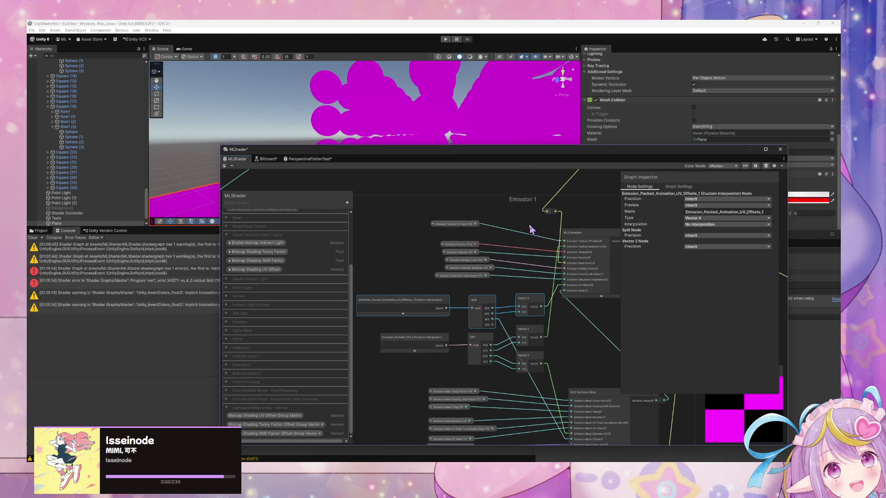
scroll(532, 229, up, 2)
mouse_move(450, 353)
mouse_down()
mouse_move(481, 372)
mouse_move(461, 263)
mouse_move(510, 262)
mouse_move(526, 278)
mouse_move(393, 267)
mouse_up()
mouse_move(473, 282)
mouse_down()
mouse_move(489, 326)
mouse_move(463, 303)
mouse_move(429, 305)
mouse_move(443, 254)
mouse_move(465, 277)
mouse_move(460, 241)
mouse_move(473, 222)
mouse_up()
click(484, 423)
Step: Move the packed offsets interpolator down and feed its output into a new Split node
click(421, 301)
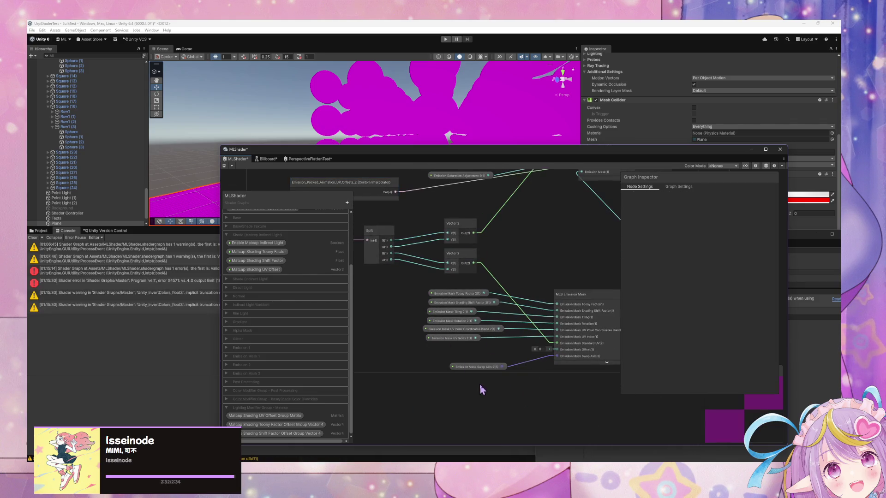
drag(480, 389, 455, 377)
click(413, 280)
mouse_move(413, 280)
mouse_down()
mouse_move(407, 296)
mouse_move(491, 299)
mouse_up()
key(space)
text(split)
key(Return)
mouse_move(501, 308)
mouse_down()
mouse_move(492, 277)
mouse_move(486, 288)
mouse_up()
Step: Create a new Vector 2 node from the Split and wire Split R to its X input
drag(543, 282, 545, 289)
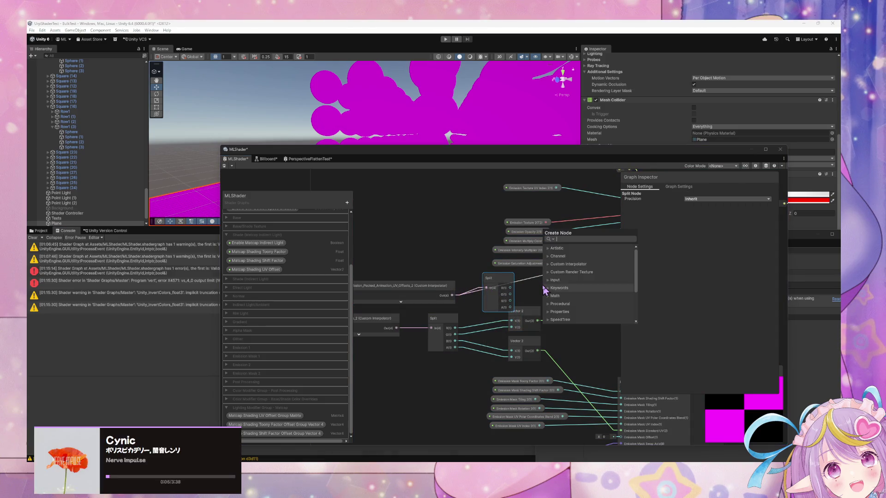
text(vecto)
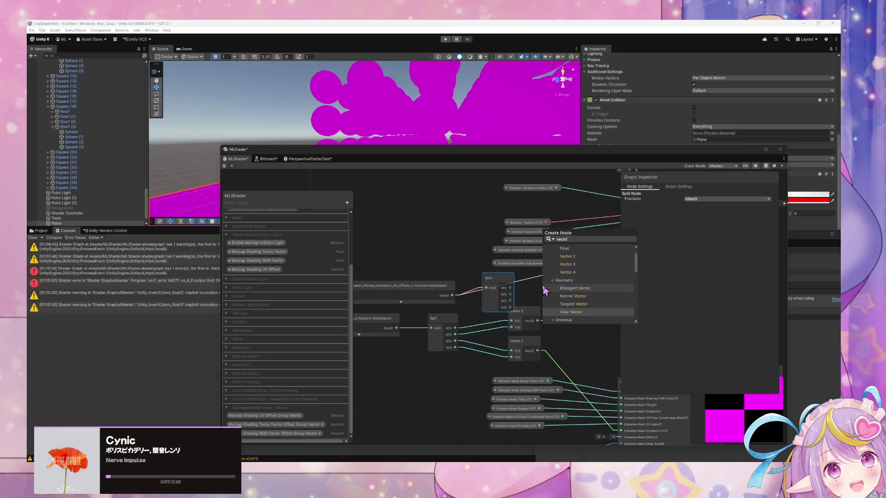
key(Up)
key(Up)
key(Up)
key(Return)
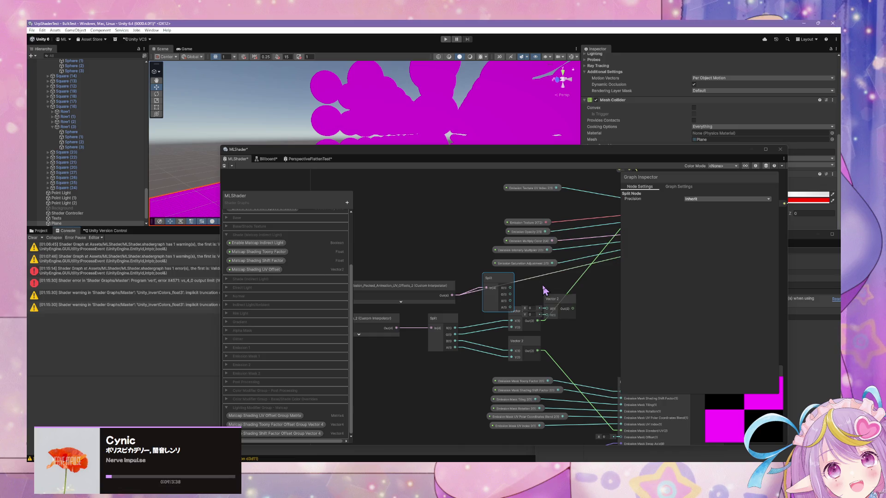
mouse_move(552, 299)
mouse_down()
mouse_move(538, 278)
mouse_move(464, 271)
mouse_up()
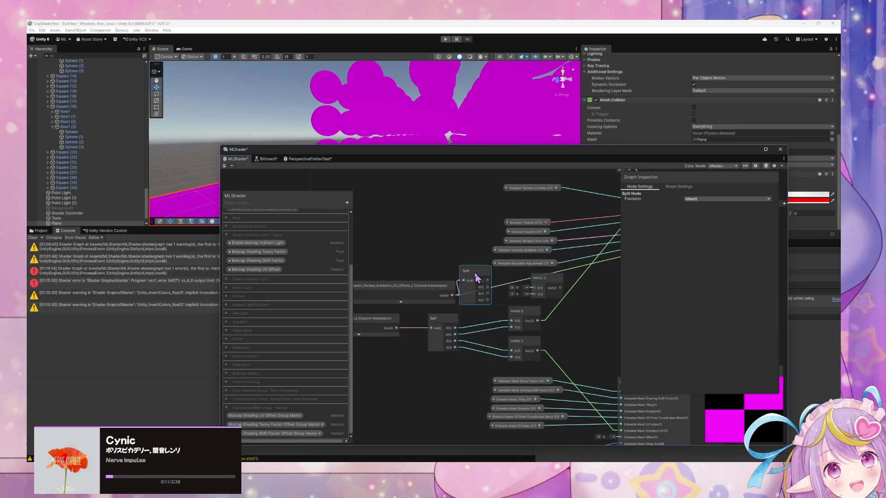
drag(516, 290, 535, 294)
Step: Route the other Split channel, line up the Split and Vector 2 nodes, and connect Vector 2 to Emission UV Offset
scroll(530, 309, down, 2)
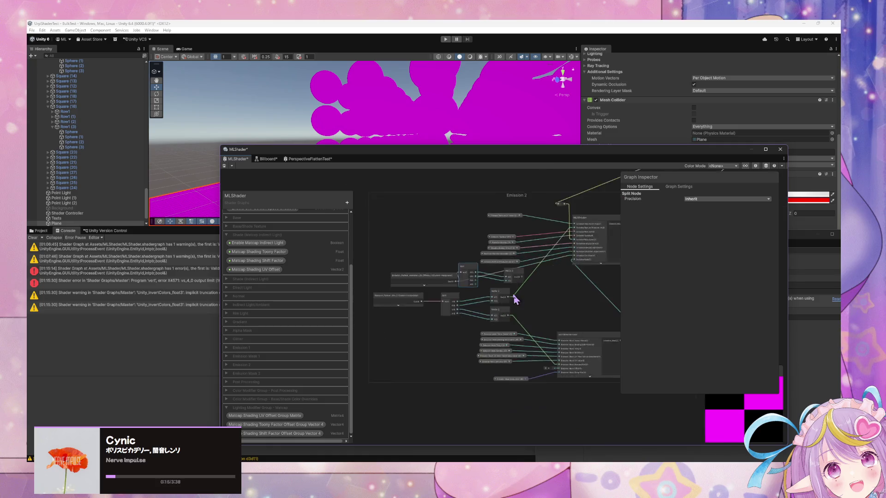
drag(521, 355, 573, 400)
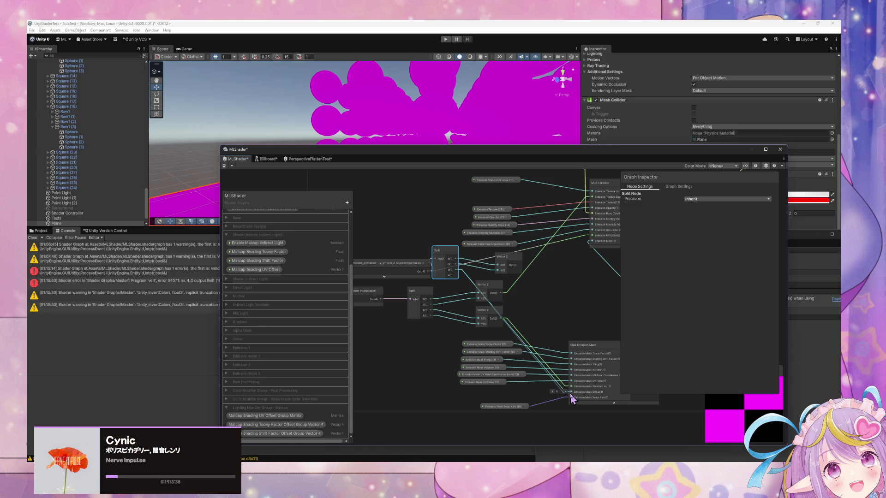
click(425, 264)
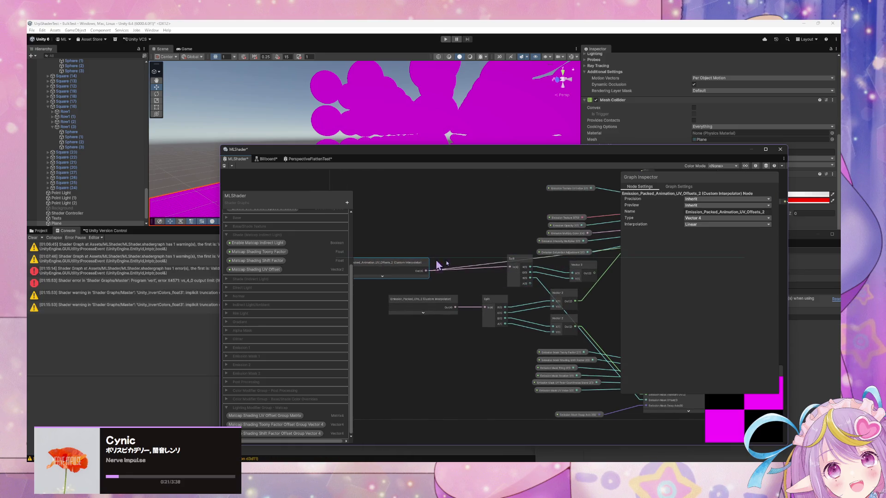
drag(511, 267, 480, 267)
drag(556, 268, 442, 266)
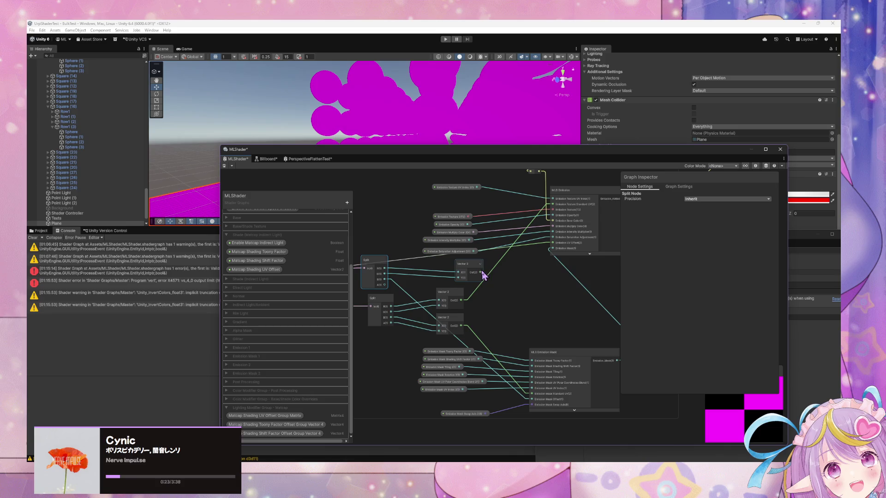
drag(546, 248, 554, 248)
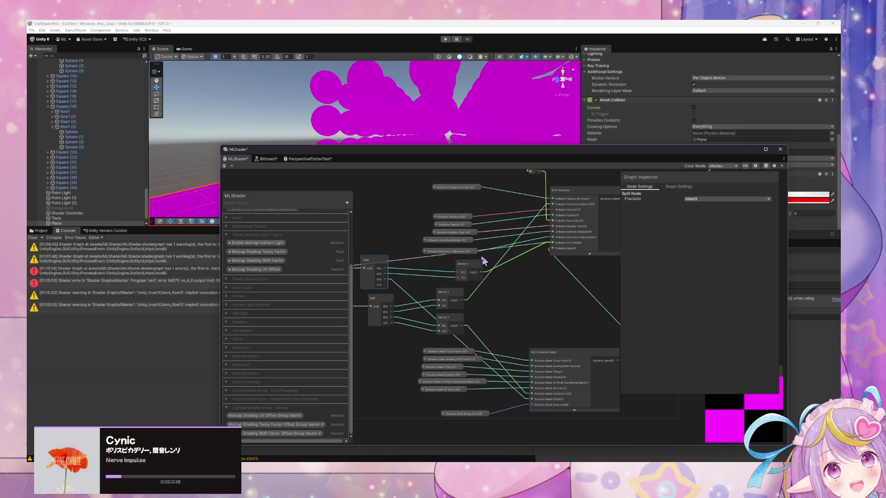
drag(469, 267, 440, 265)
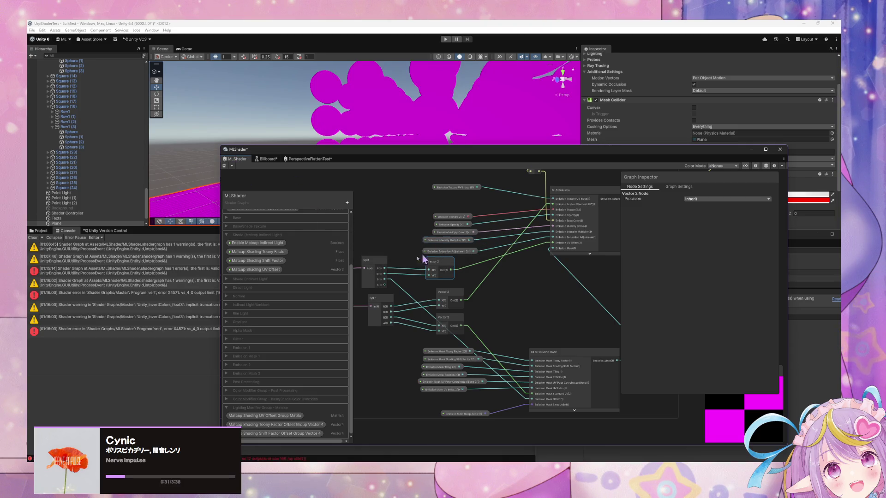
mouse_move(341, 159)
mouse_down()
mouse_move(488, 159)
mouse_move(541, 148)
mouse_move(452, 147)
mouse_move(462, 146)
mouse_up()
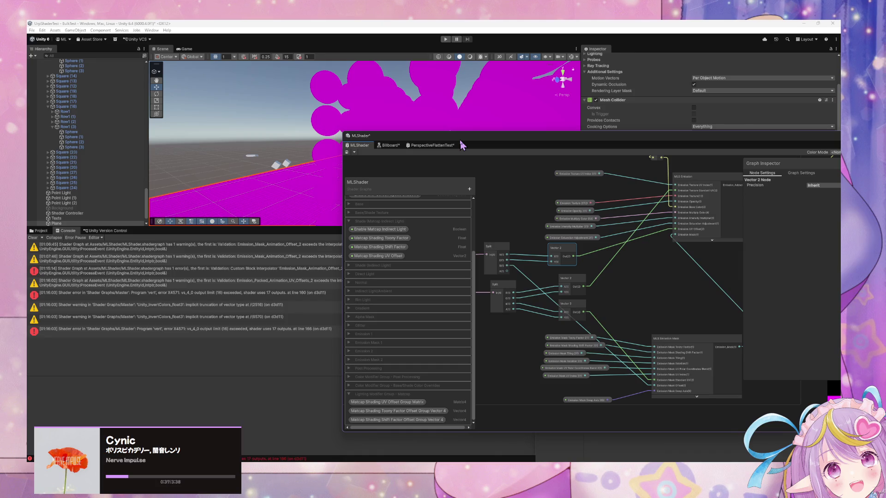
mouse_move(461, 146)
mouse_down()
mouse_move(430, 384)
mouse_move(271, 134)
mouse_move(212, 255)
mouse_move(105, 253)
mouse_move(389, 118)
mouse_up()
drag(477, 249, 598, 240)
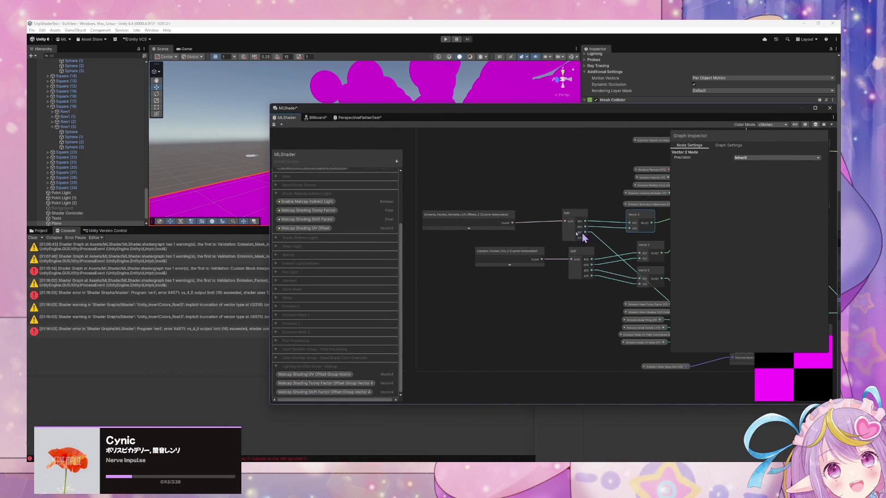
click(499, 217)
scroll(499, 217, down, 10)
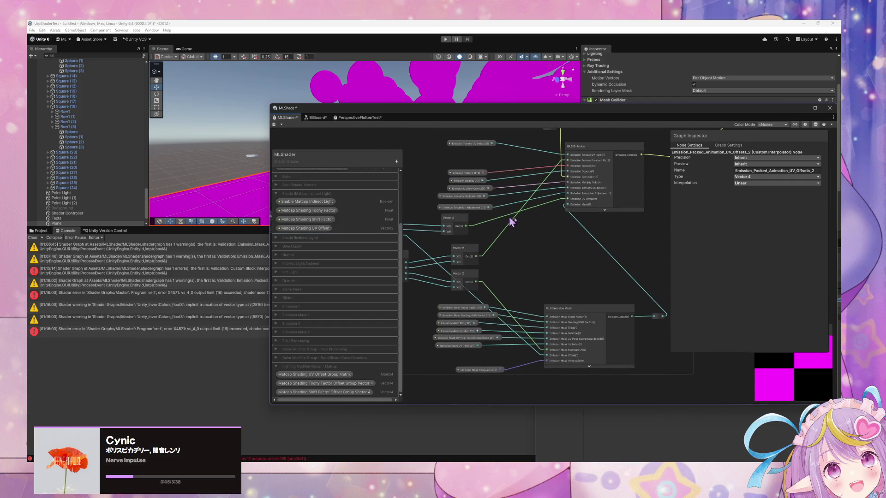
scroll(595, 362, up, 5)
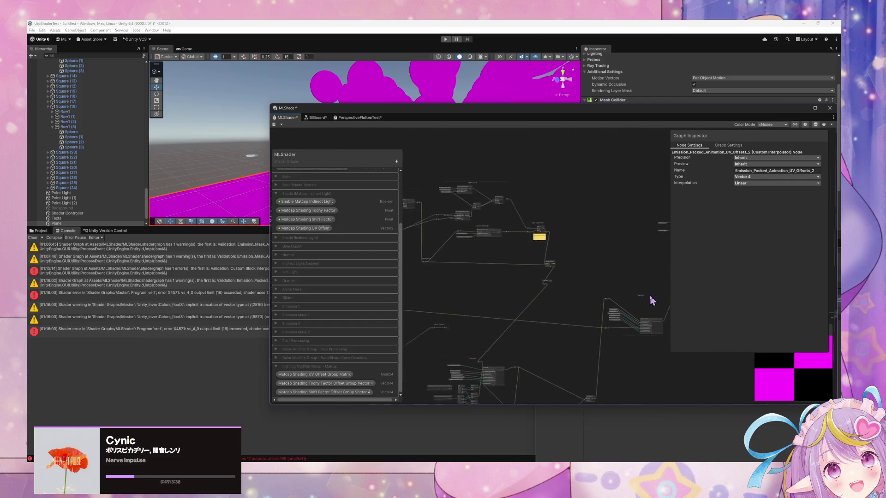
scroll(489, 226, down, 3)
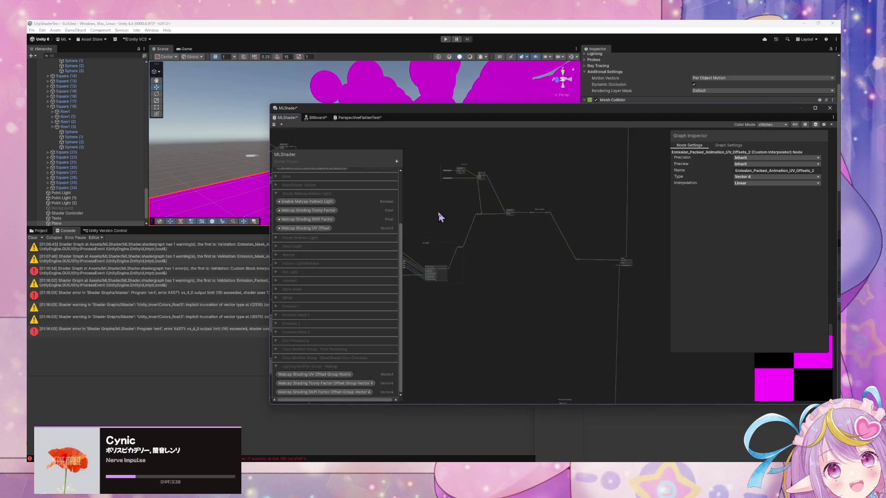
scroll(506, 218, up, 2)
scroll(394, 325, up, 1)
scroll(546, 259, up, 5)
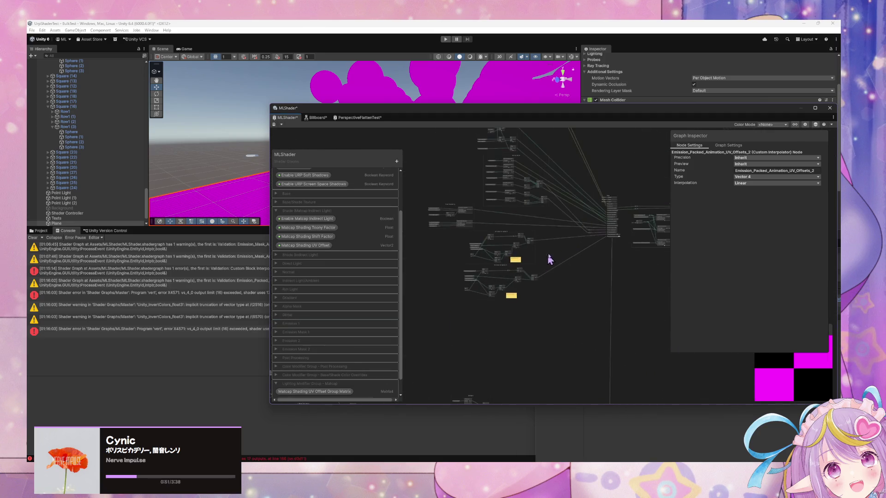
scroll(603, 248, down, 3)
scroll(603, 248, up, 2)
scroll(602, 248, down, 2)
scroll(651, 252, up, 1)
scroll(651, 251, up, 1)
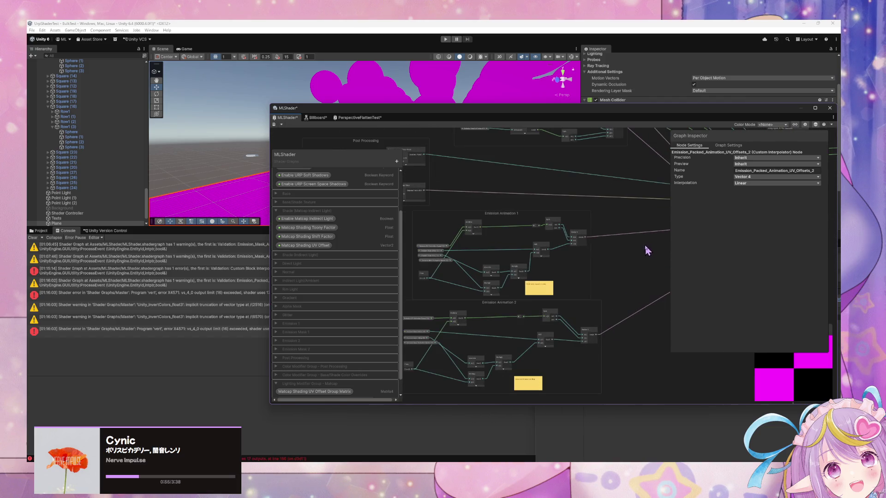
scroll(527, 192, down, 3)
scroll(522, 266, up, 5)
mouse_move(532, 267)
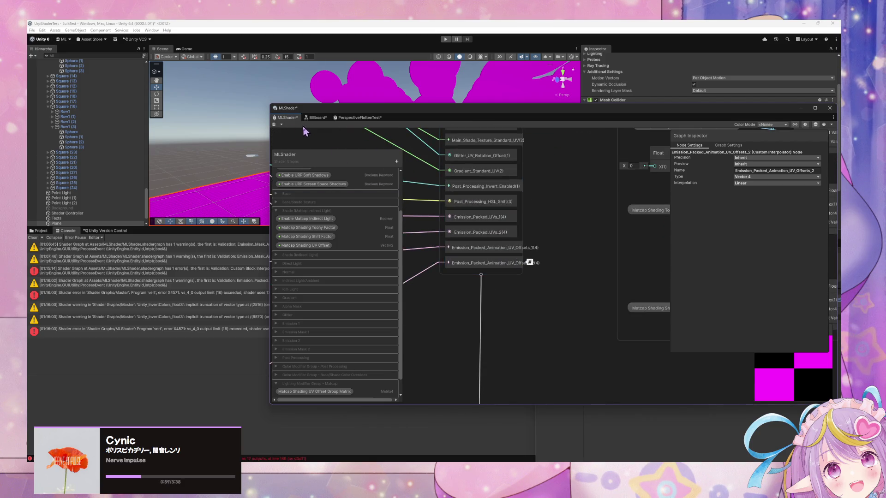
mouse_move(638, 188)
mouse_down()
mouse_move(479, 234)
mouse_move(510, 232)
mouse_move(494, 238)
mouse_move(547, 273)
mouse_move(646, 277)
mouse_move(461, 253)
mouse_move(455, 206)
mouse_move(584, 328)
mouse_up()
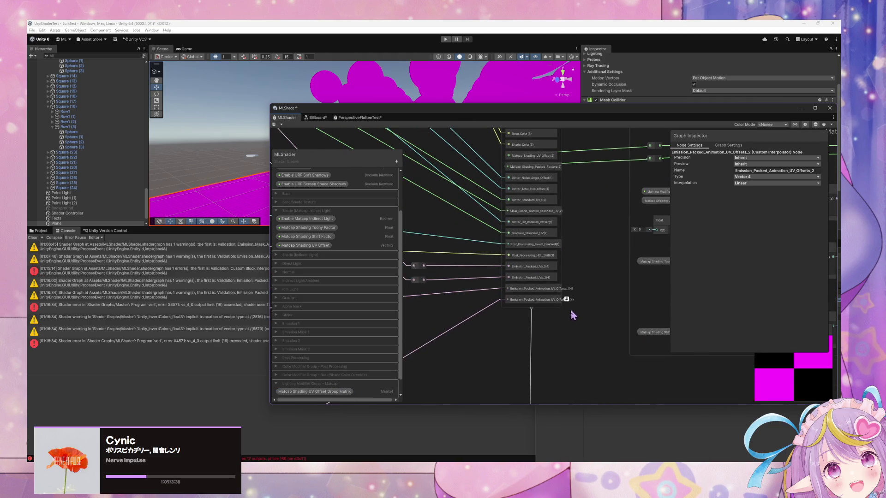
mouse_move(568, 302)
scroll(518, 295, down, 2)
scroll(518, 297, down, 5)
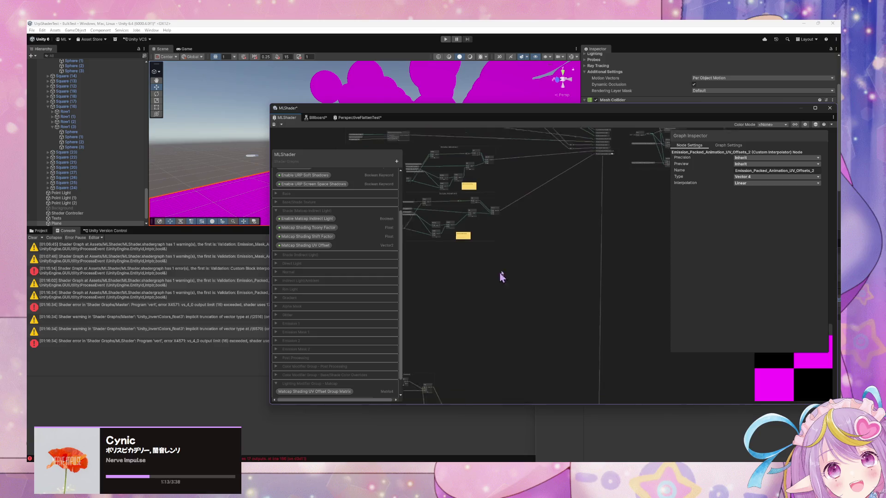
Step: Add redirect points on two long emission wires and save the graph
scroll(603, 267, down, 3)
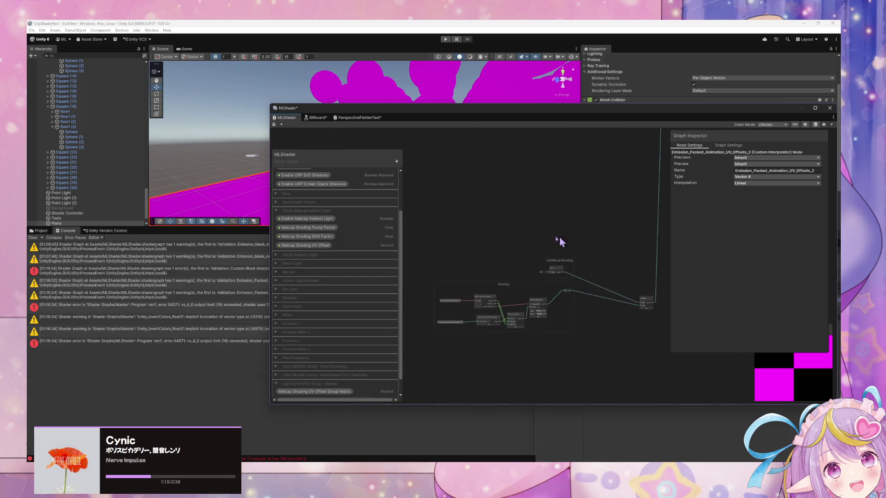
scroll(568, 233, up, 4)
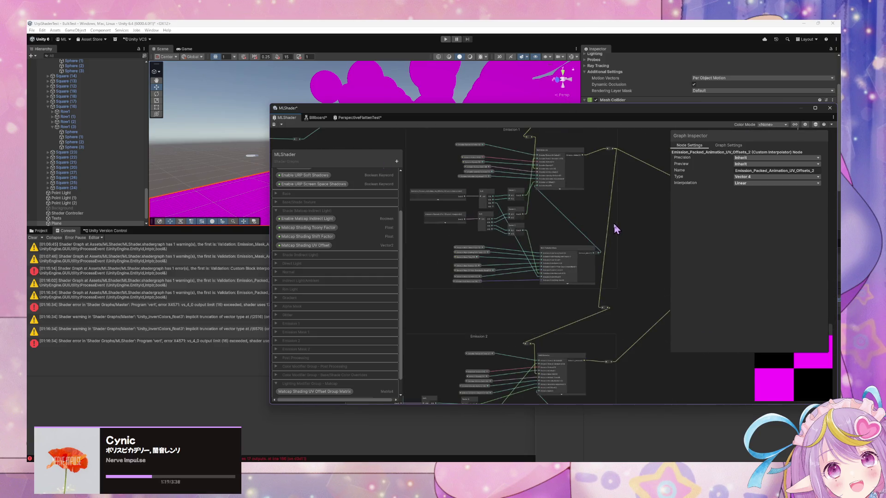
scroll(549, 248, up, 2)
scroll(549, 248, down, 2)
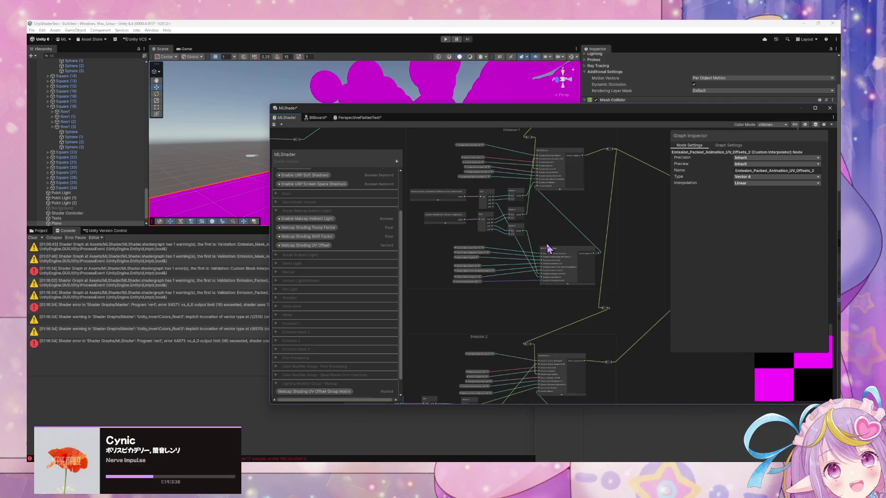
scroll(548, 250, down, 5)
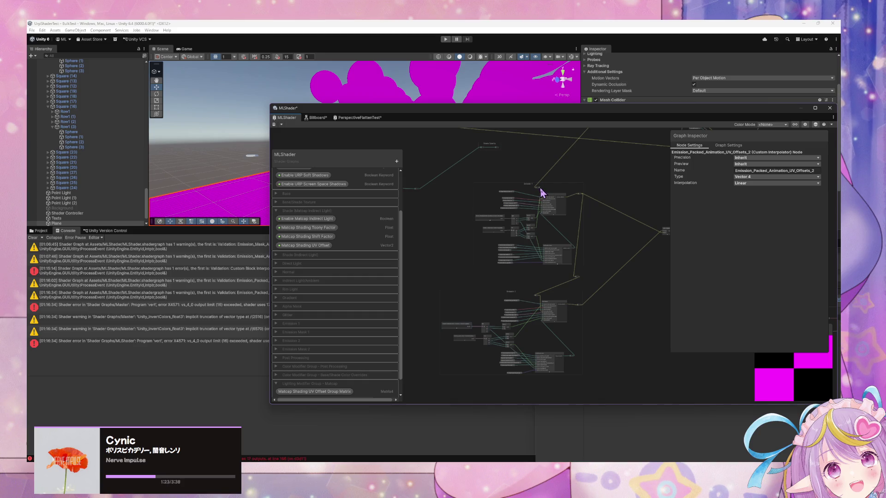
right_click(566, 160)
click(615, 262)
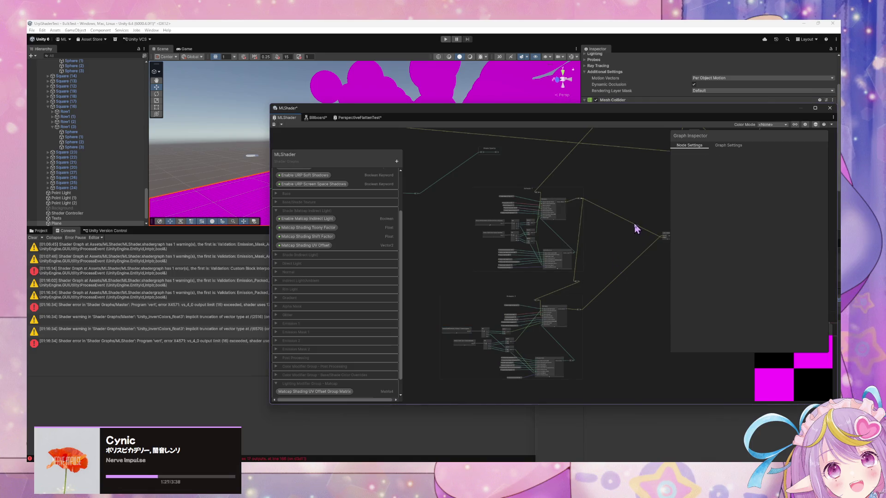
double_click(635, 225)
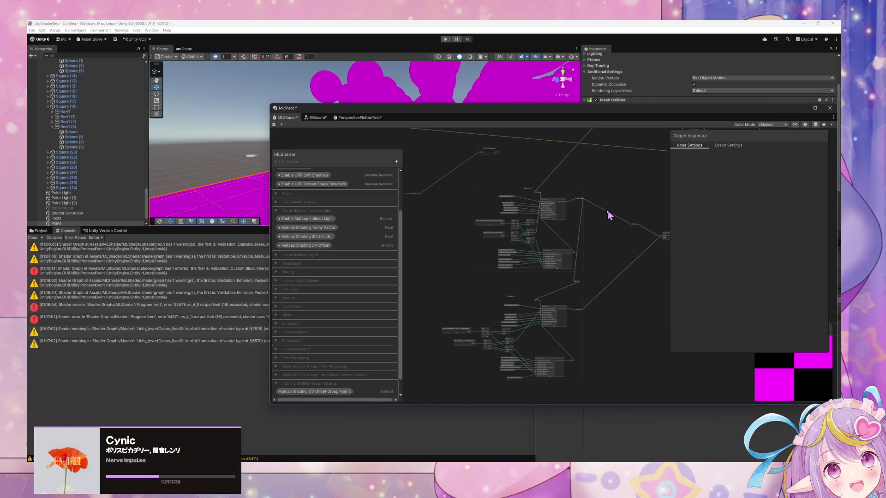
double_click(551, 183)
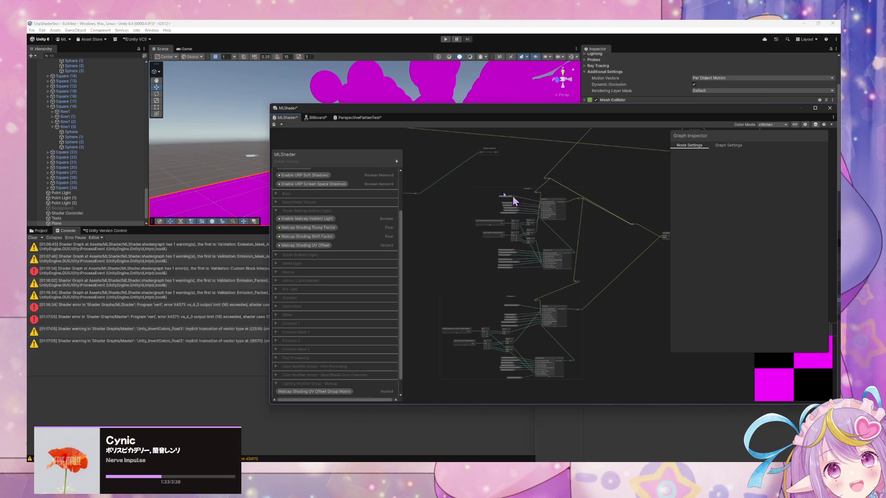
key(ctrl+s)
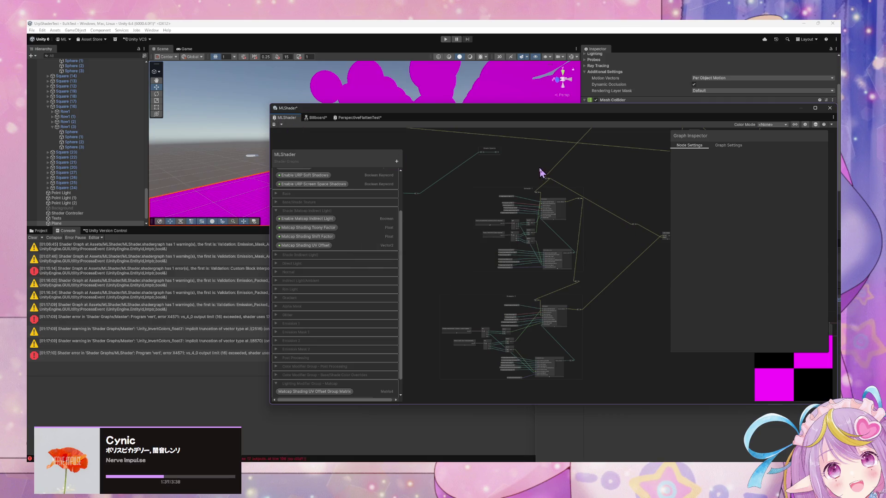
Step: Add a third reroute point on the remaining long wire
scroll(606, 189, up, 2)
mouse_move(633, 260)
mouse_down()
mouse_move(580, 212)
mouse_move(583, 219)
mouse_up()
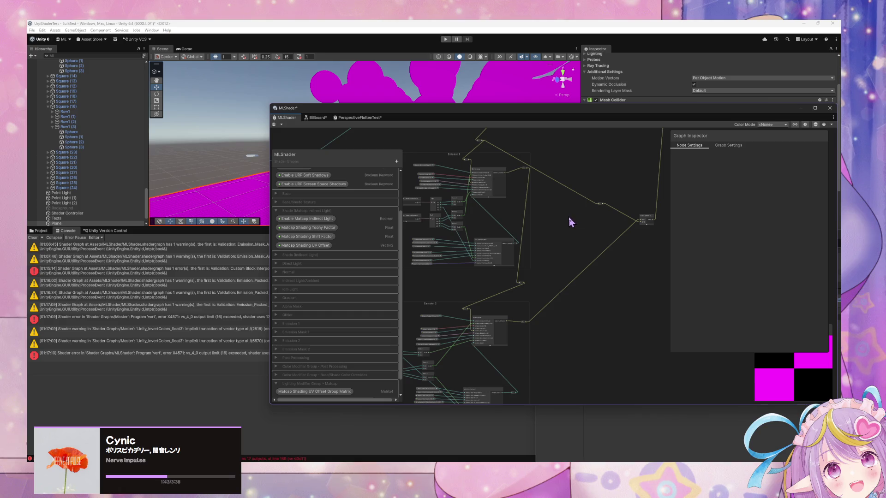
drag(568, 223, 506, 287)
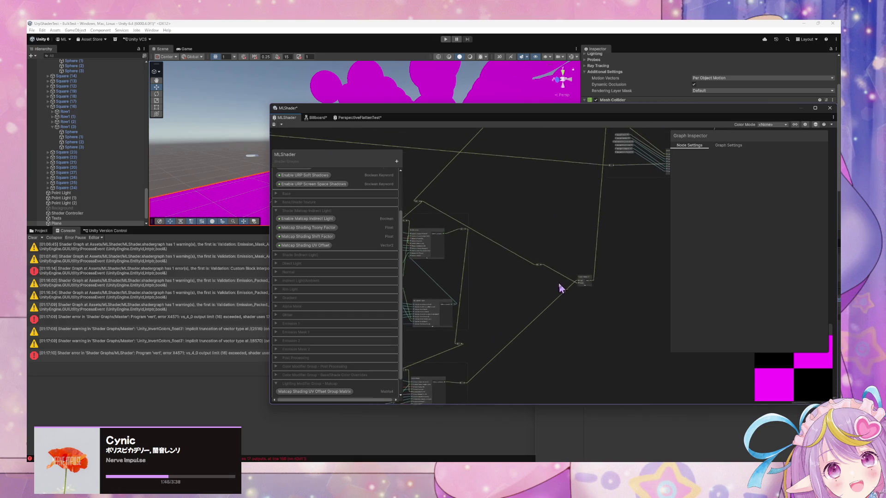
double_click(596, 251)
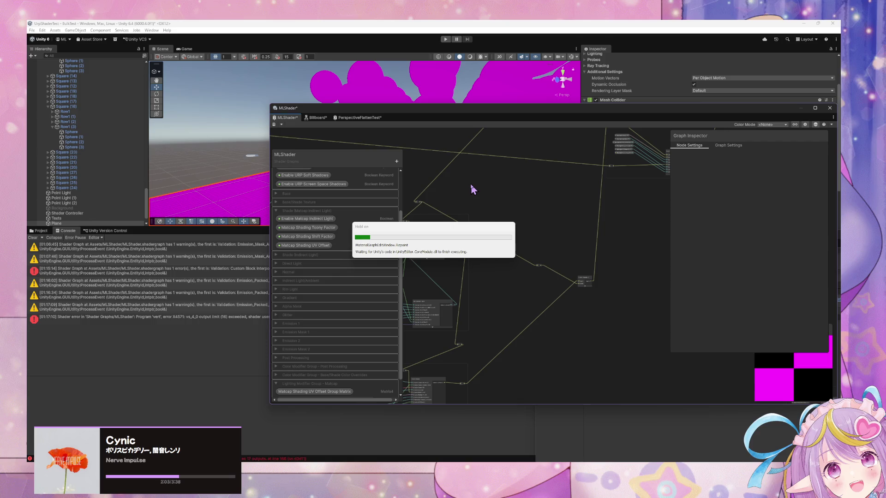
drag(474, 197, 511, 199)
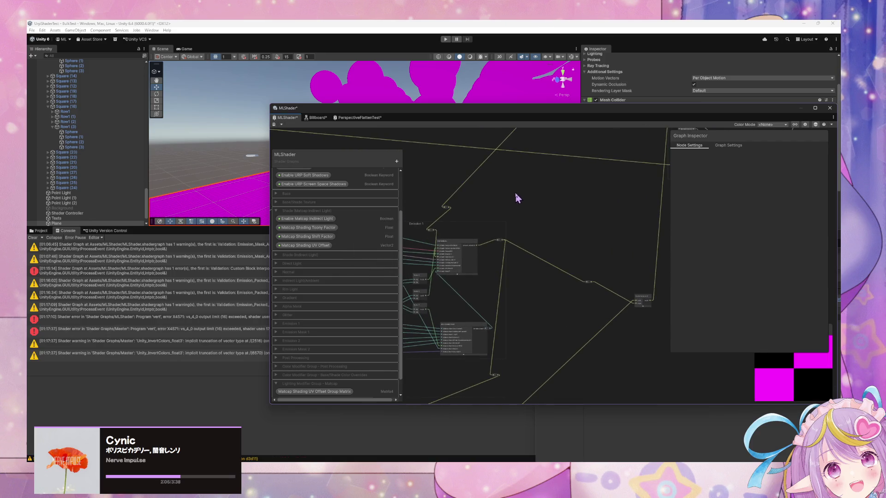
scroll(517, 199, up, 4)
scroll(567, 153, up, 8)
scroll(540, 254, down, 5)
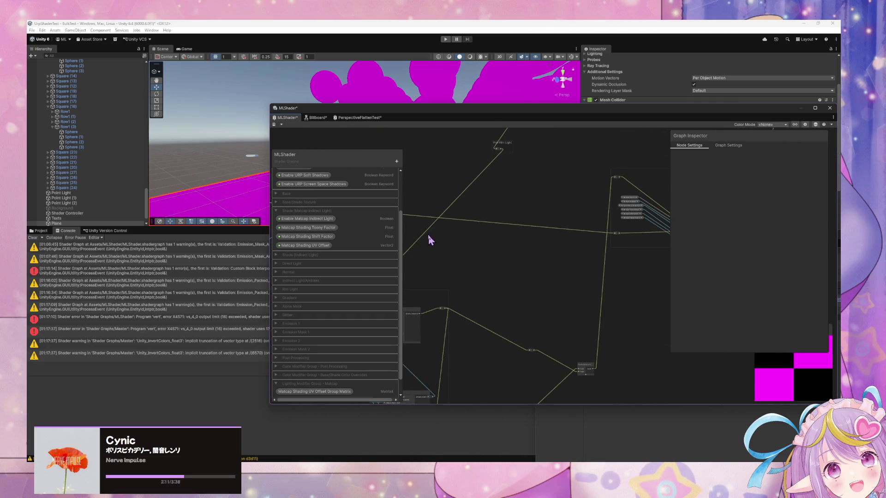
Step: Add reroute points on the upper edge and long vertical wire, link them, and save to recompile
click(425, 233)
double_click(425, 235)
double_click(606, 257)
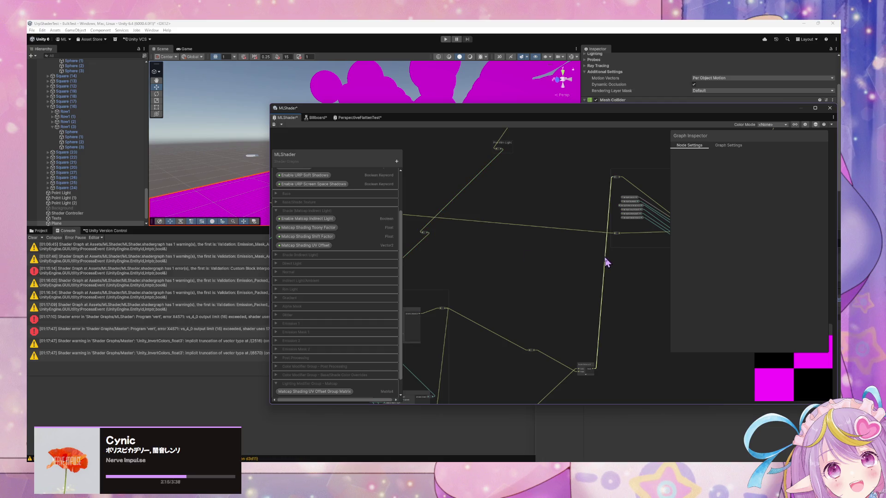
drag(425, 232, 603, 257)
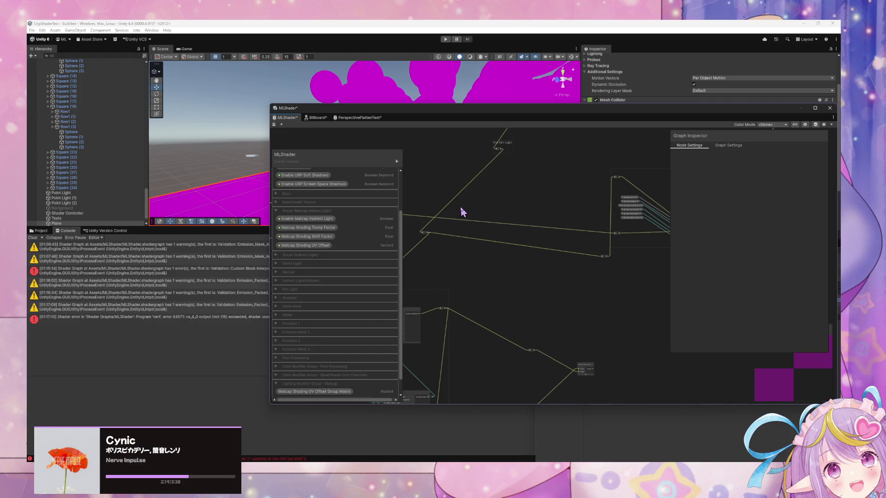
drag(471, 205, 511, 205)
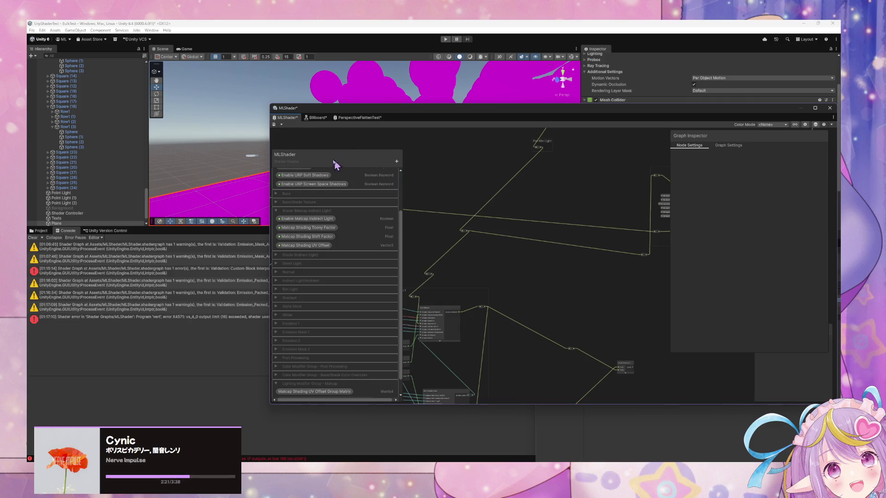
click(275, 125)
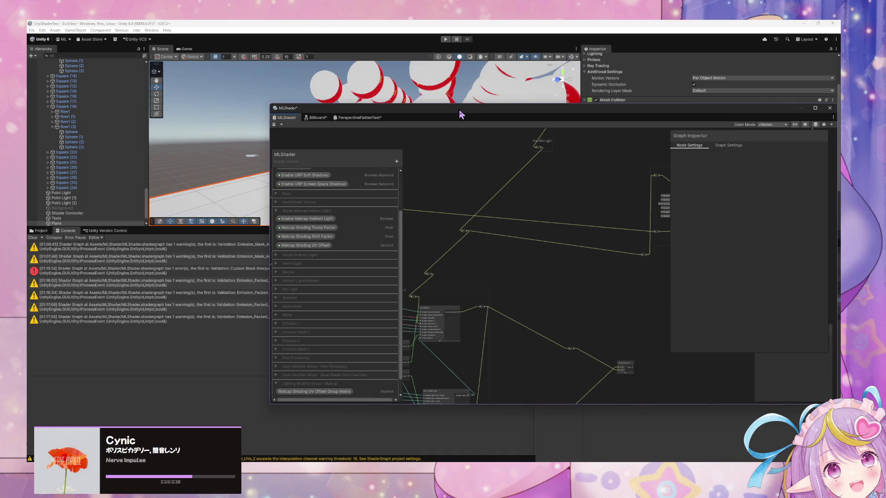
Step: Zoom into the emission group and select the Emission_Packed_UVs_1 interpolator, then its Vector 2 node
scroll(603, 230, down, 5)
scroll(542, 225, up, 3)
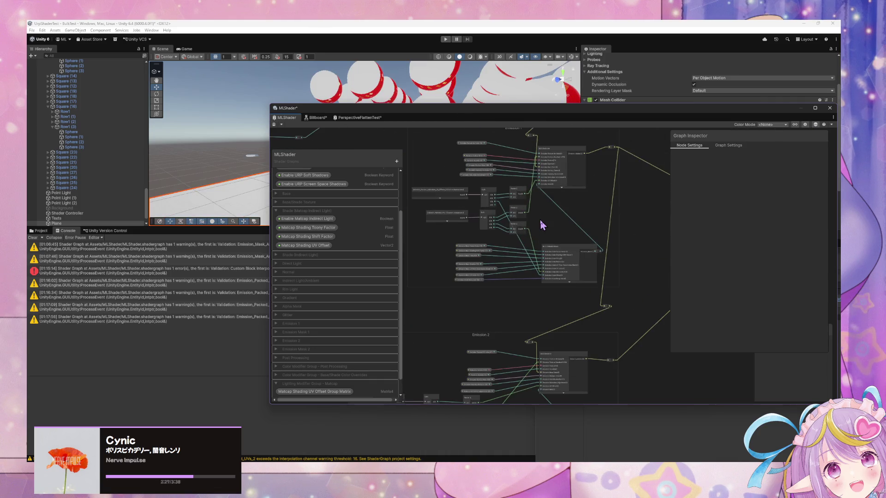
scroll(528, 223, up, 5)
click(455, 225)
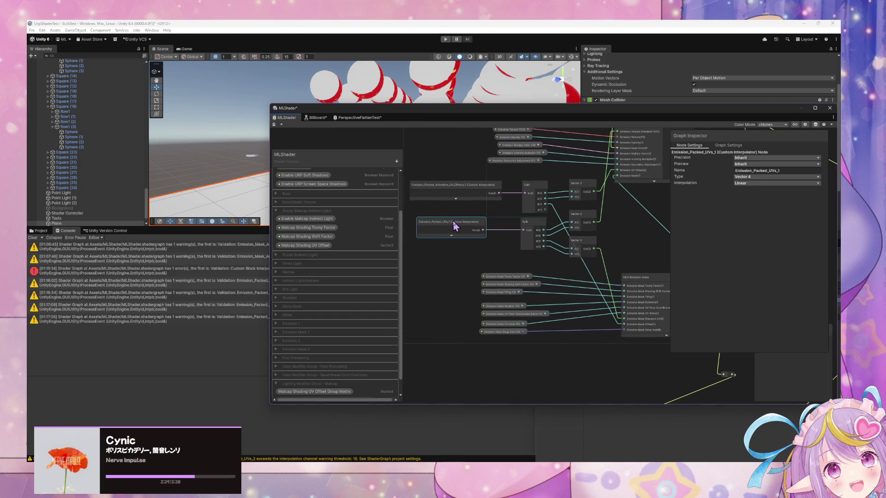
scroll(583, 253, right, 5)
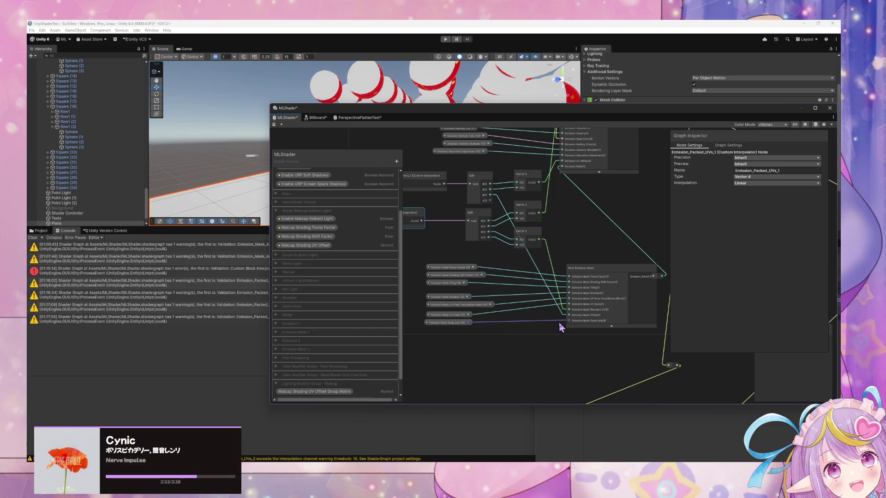
scroll(574, 192, down, 8)
scroll(567, 203, down, 6)
scroll(576, 192, left, 6)
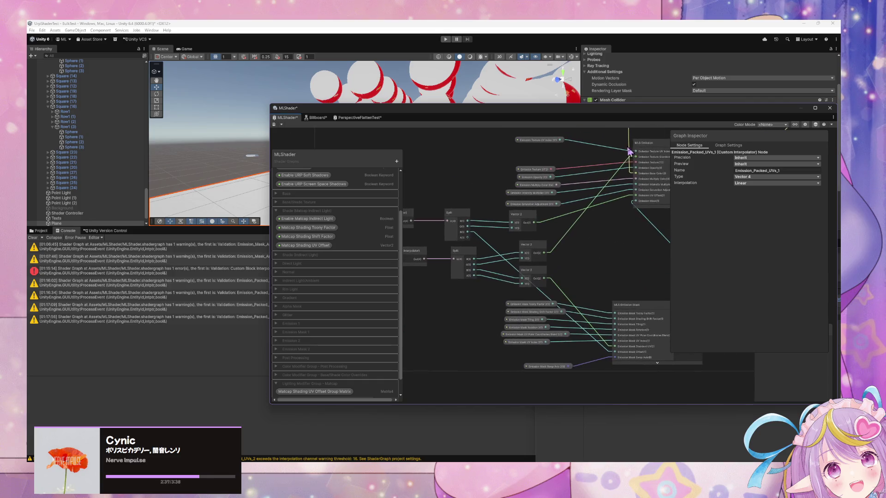
scroll(621, 212, right, 2)
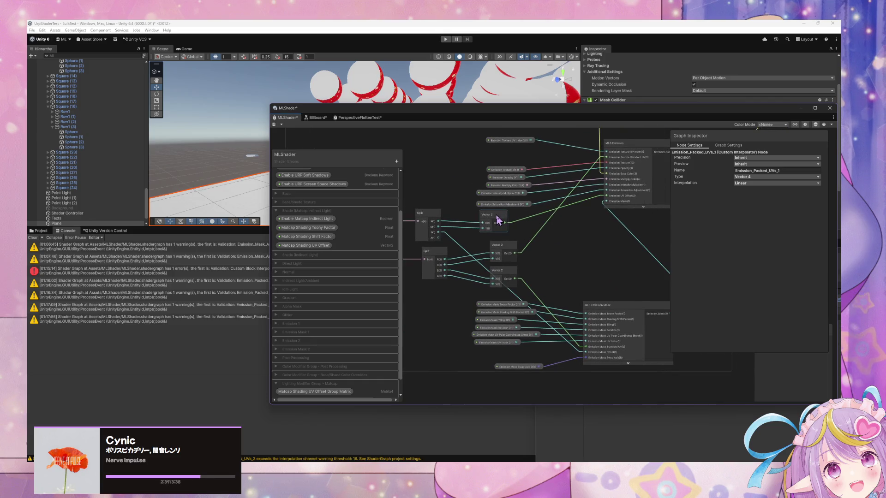
click(500, 221)
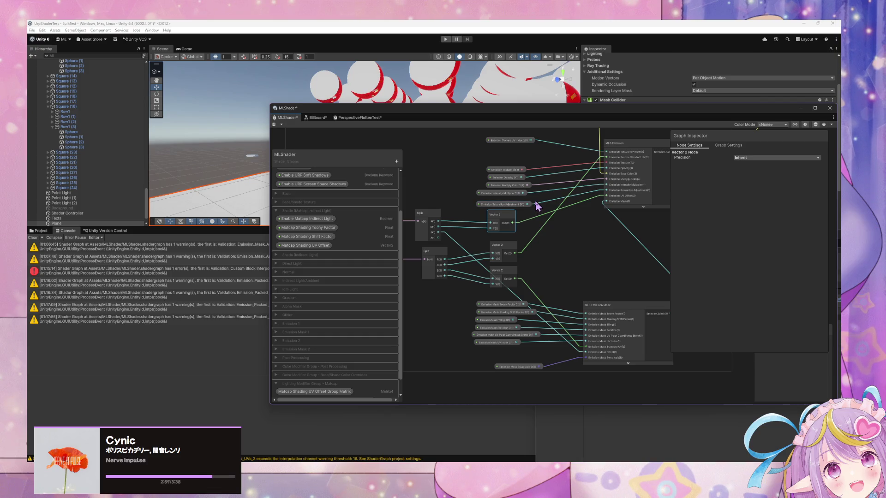
Step: Shift the Emission 1 Vector 2 and Split nodes right, check the Offsets_2 interpolator, and save
drag(501, 221, 563, 220)
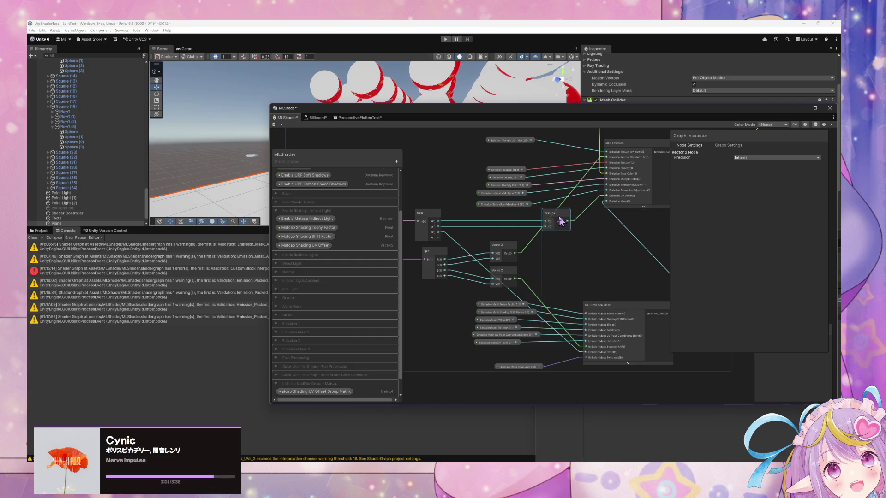
click(417, 217)
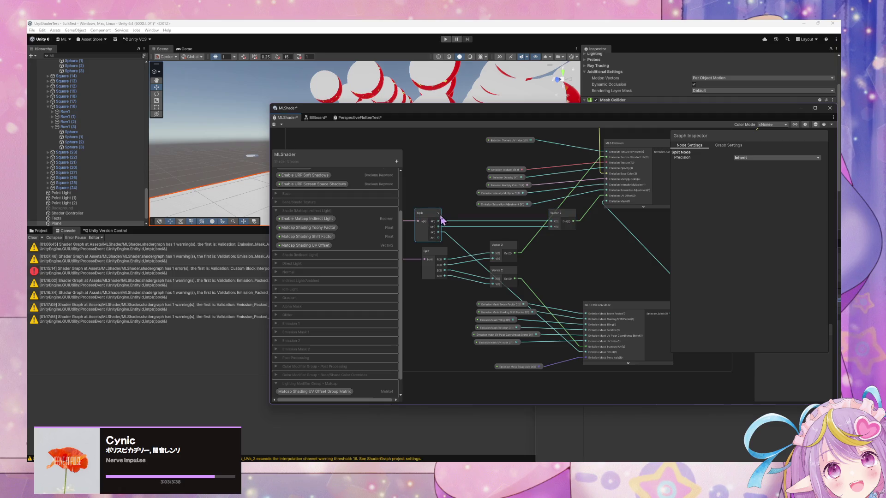
drag(426, 216, 501, 217)
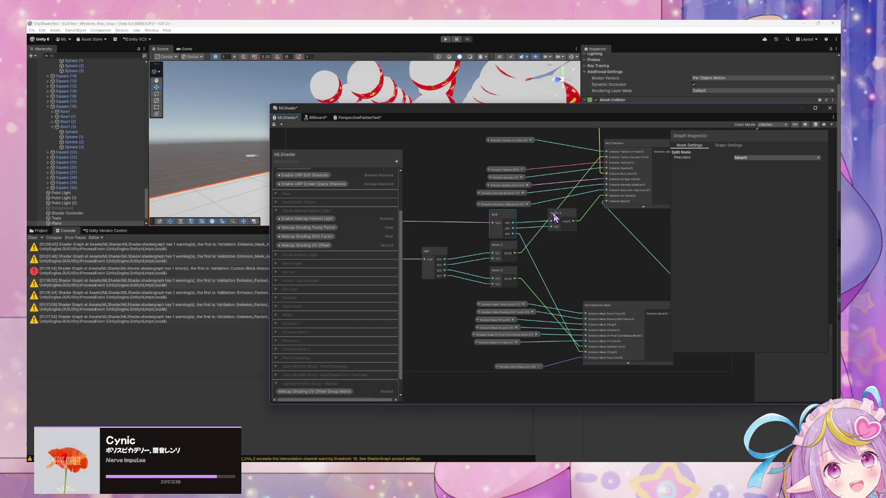
scroll(575, 200, down, 3)
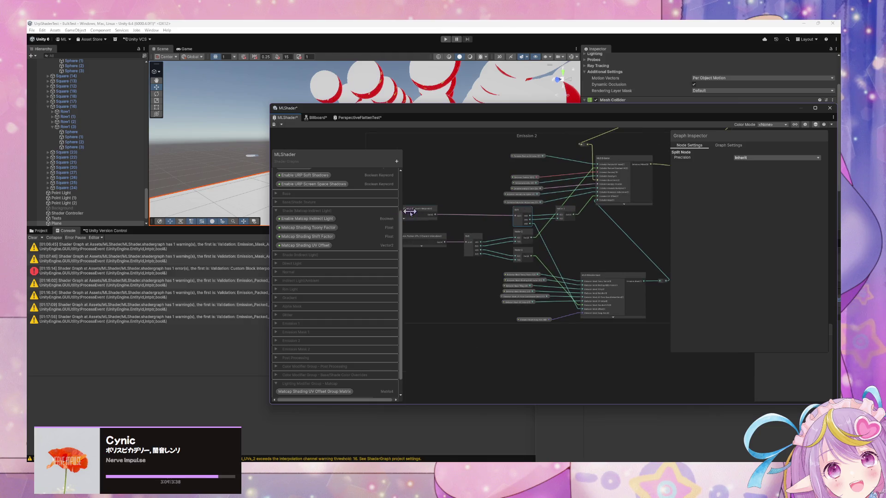
click(431, 212)
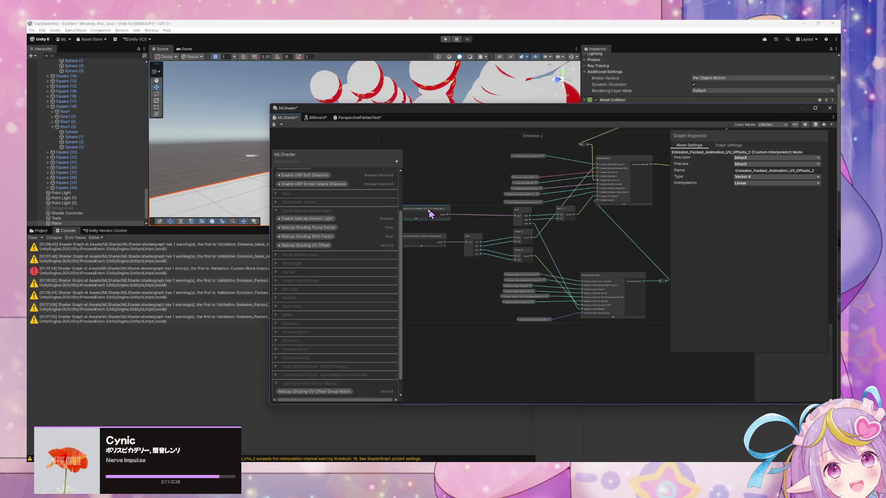
scroll(525, 224, up, 2)
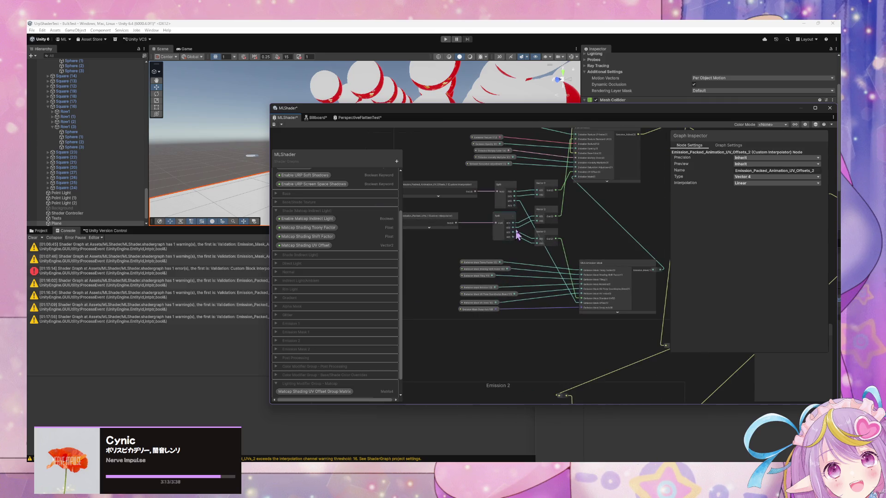
scroll(516, 240, up, 3)
scroll(506, 243, down, 3)
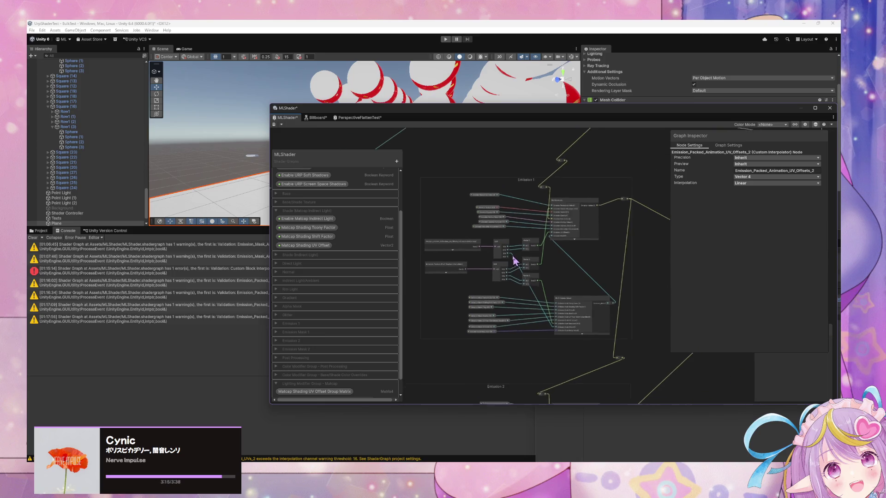
scroll(531, 266, up, 2)
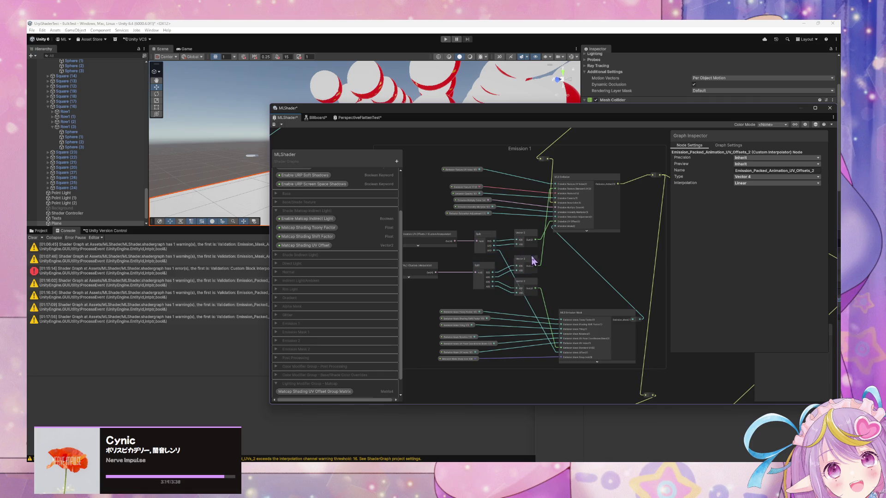
scroll(558, 262, up, 3)
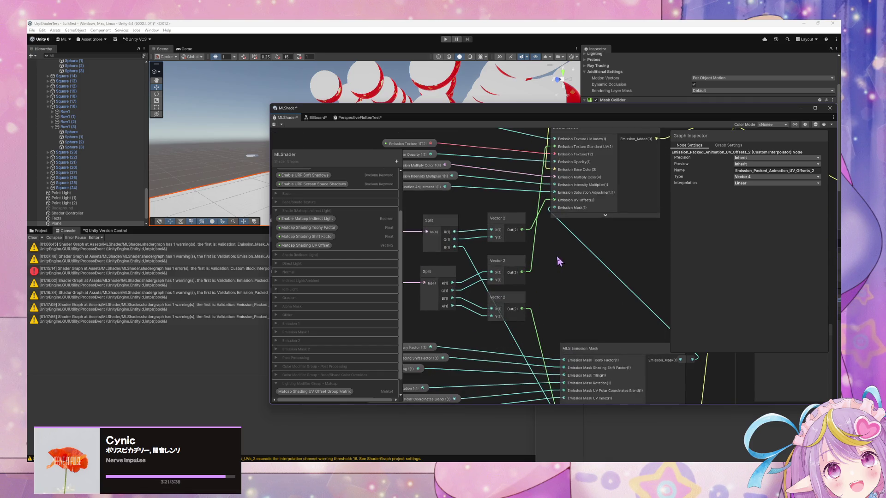
scroll(583, 281, down, 5)
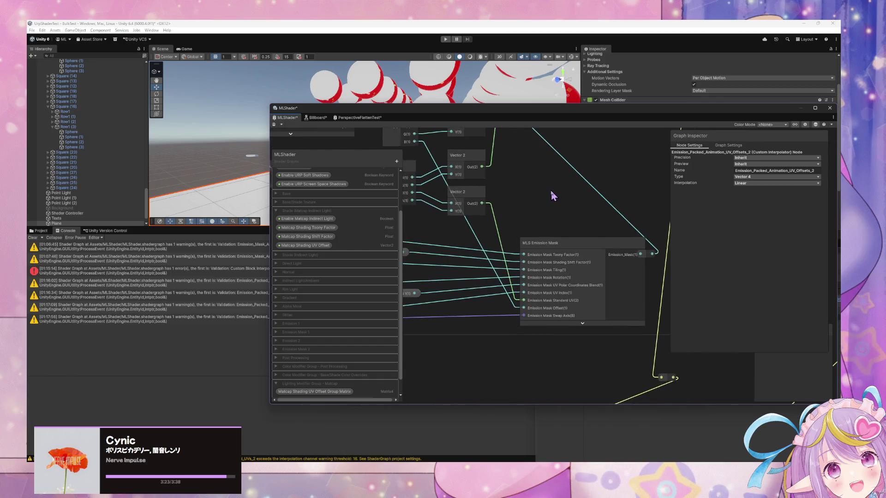
click(274, 125)
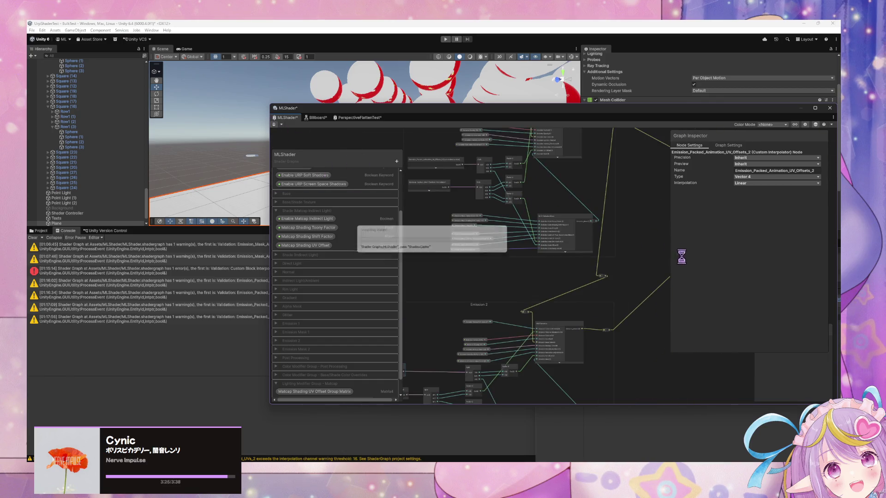
Step: Connect the small node's output to the reroute point near the Emission 2 group
mouse_move(637, 323)
mouse_down()
mouse_move(619, 300)
mouse_move(594, 290)
mouse_move(615, 289)
mouse_up()
scroll(615, 288, down, 3)
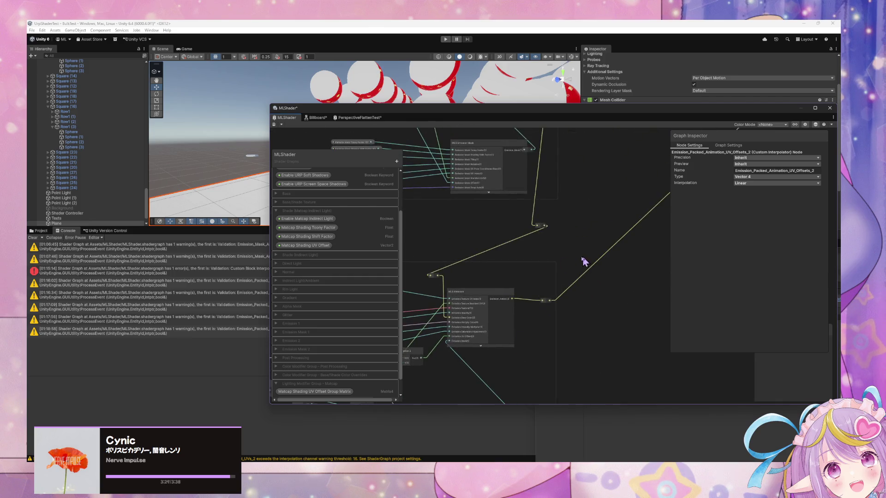
scroll(561, 278, up, 3)
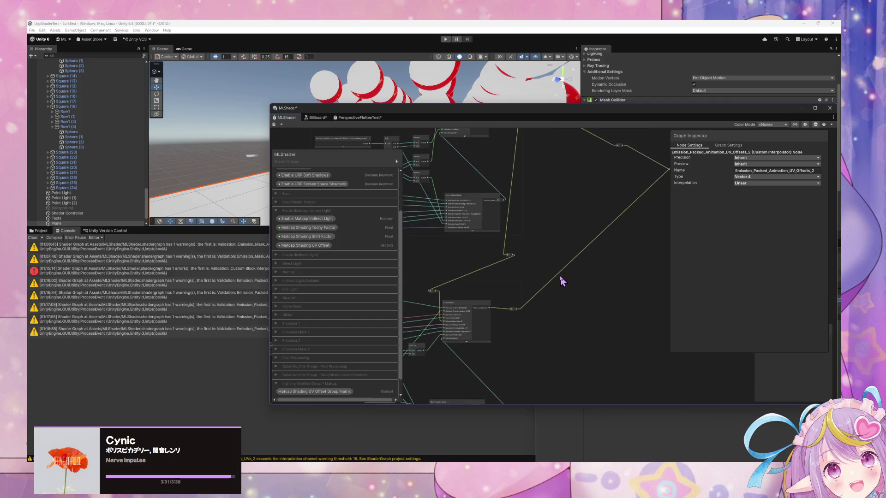
scroll(531, 309, up, 2)
scroll(554, 317, down, 2)
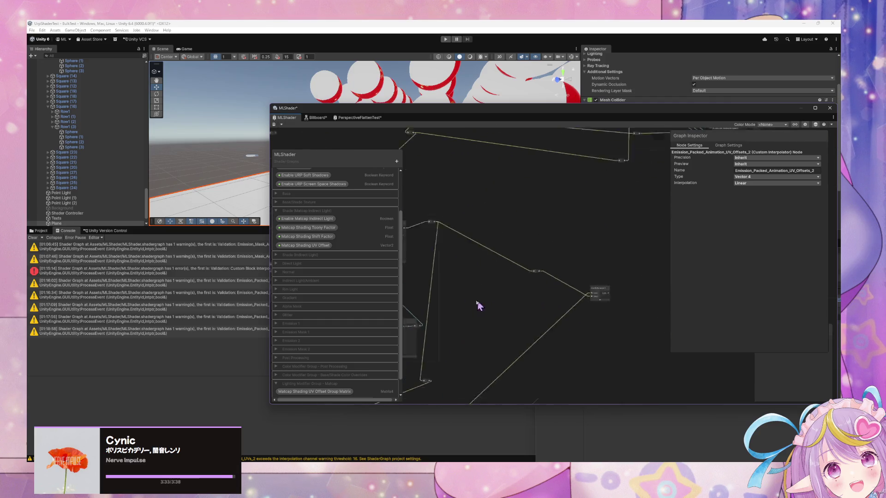
scroll(542, 283, up, 2)
drag(531, 350, 540, 214)
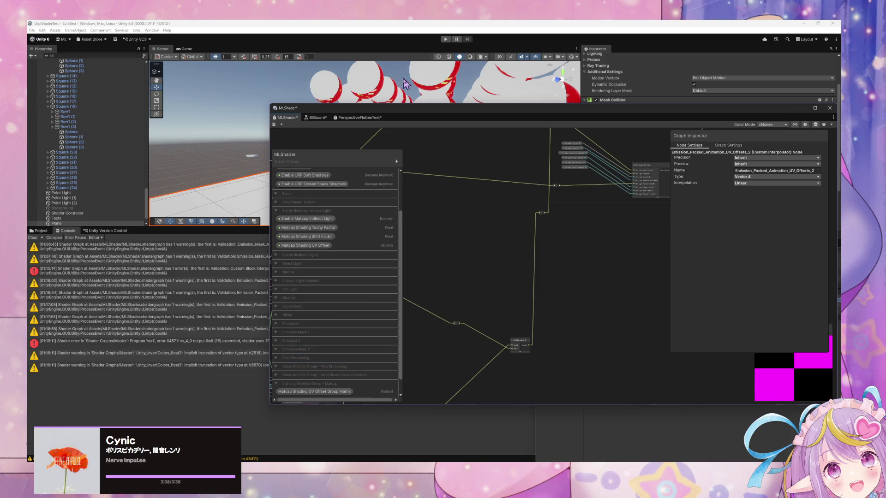
Step: Pan and zoom across the graph to inspect the Emission 2 Split and Vector 2 nodes
drag(389, 114, 507, 88)
mouse_move(551, 324)
mouse_down()
mouse_move(560, 277)
mouse_move(627, 228)
mouse_move(587, 237)
mouse_move(620, 161)
mouse_up()
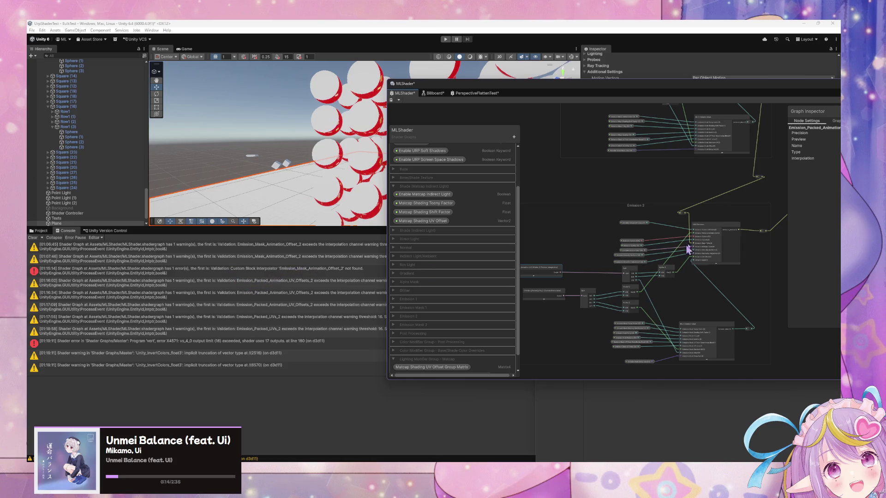
scroll(672, 254, down, 6)
mouse_move(630, 243)
mouse_down()
mouse_move(555, 283)
mouse_move(648, 316)
mouse_up()
scroll(648, 258, up, 10)
mouse_move(649, 249)
mouse_down()
mouse_move(692, 242)
mouse_move(736, 263)
mouse_up()
scroll(736, 263, down, 10)
scroll(629, 275, down, 5)
scroll(631, 266, up, 8)
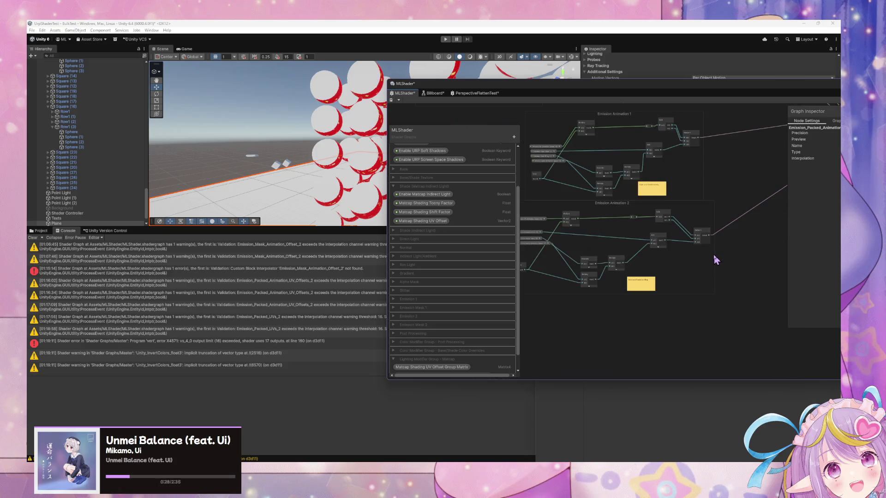
Step: Clear the old Console messages and save the graph to recompile the shader
click(32, 237)
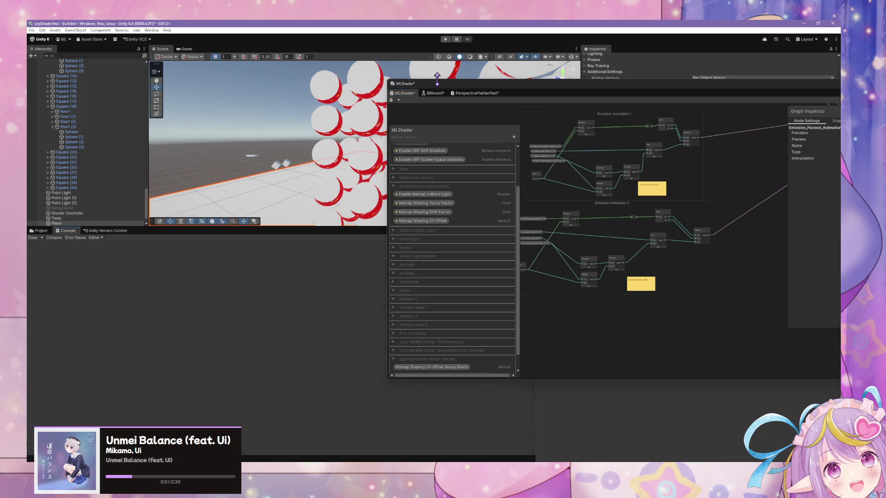
click(391, 100)
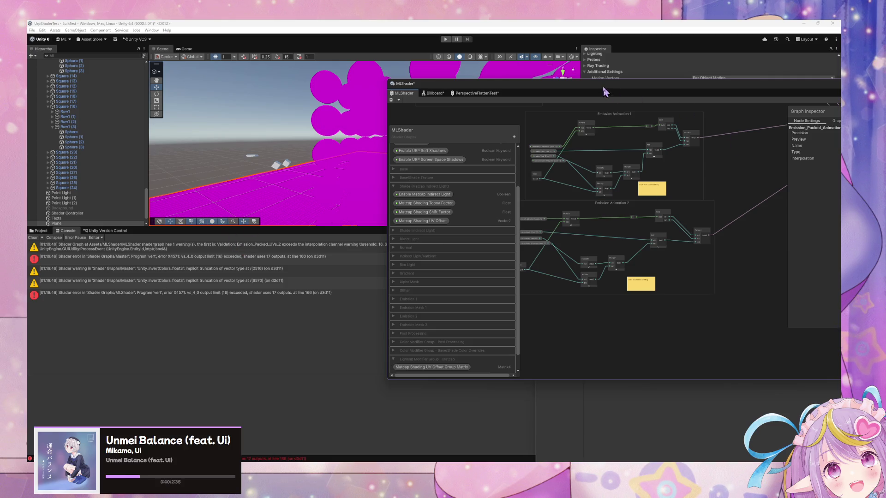
drag(601, 83, 320, 144)
Step: Scroll down to the Vertex stack and pick up the Emission_Packed_UVs_1 block for inspection
scroll(335, 164, down, 5)
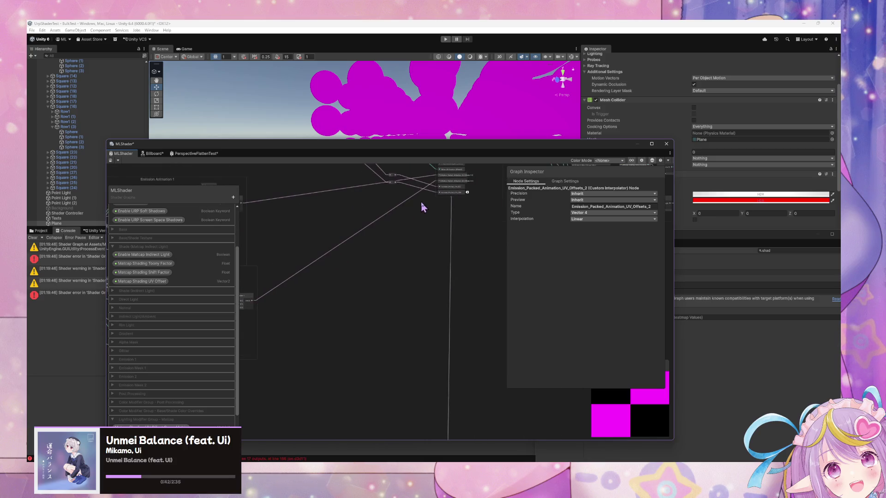
scroll(417, 230, down, 10)
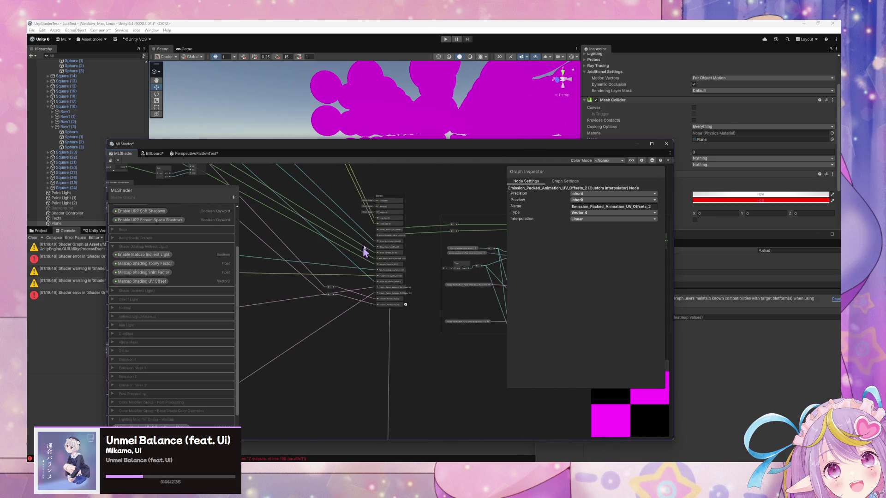
scroll(321, 277, up, 5)
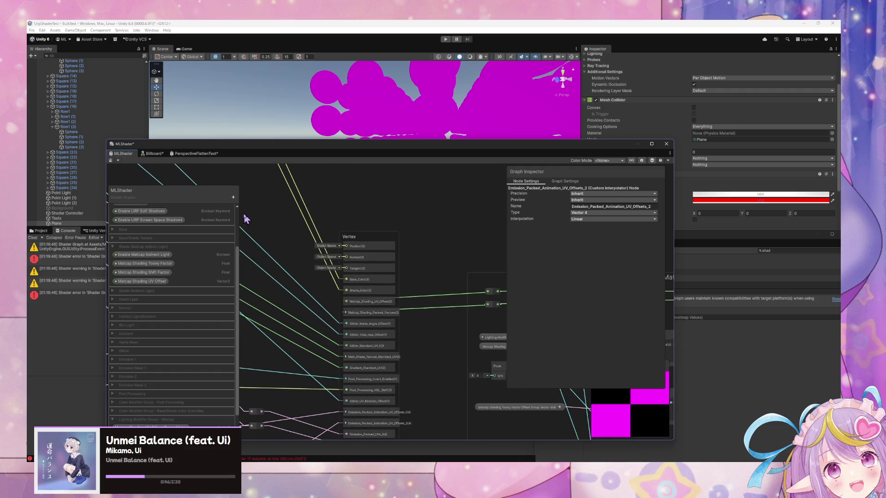
scroll(267, 232, down, 2)
scroll(297, 246, down, 5)
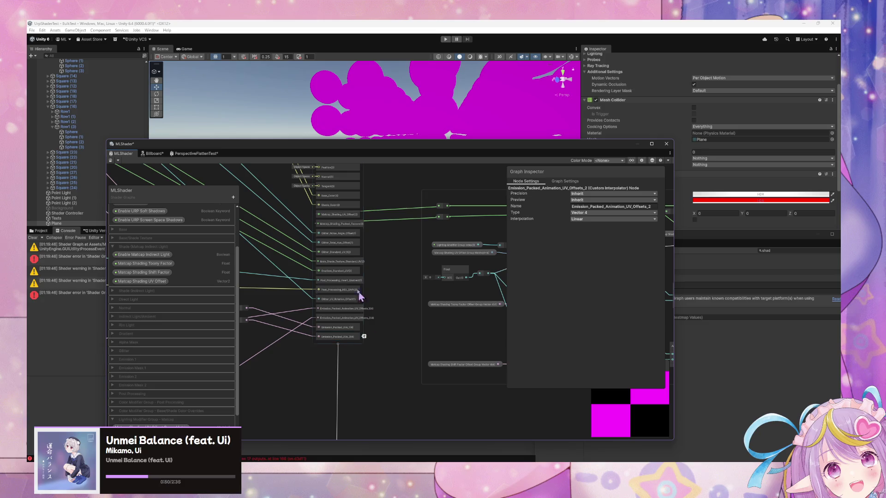
scroll(341, 223, up, 2)
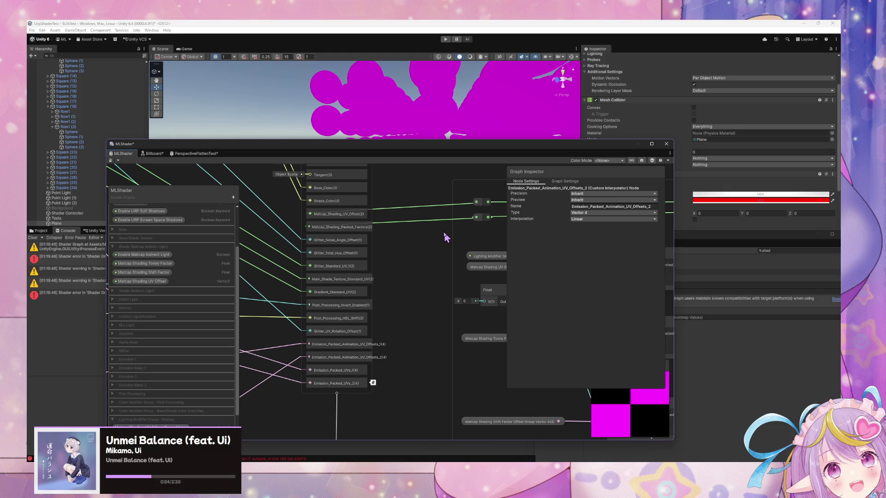
mouse_move(257, 208)
mouse_down()
mouse_move(475, 198)
mouse_move(534, 224)
mouse_move(431, 249)
mouse_move(245, 227)
mouse_move(370, 237)
mouse_move(363, 221)
mouse_move(459, 349)
mouse_move(480, 351)
mouse_move(436, 356)
mouse_up()
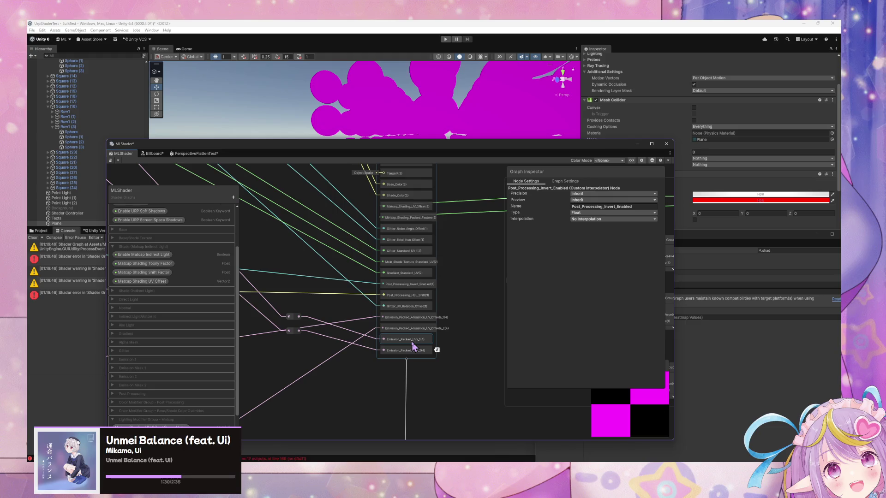
mouse_move(413, 346)
mouse_down()
mouse_move(421, 303)
mouse_move(419, 323)
mouse_move(433, 320)
mouse_move(415, 326)
mouse_move(433, 362)
mouse_up()
scroll(433, 362, down, 10)
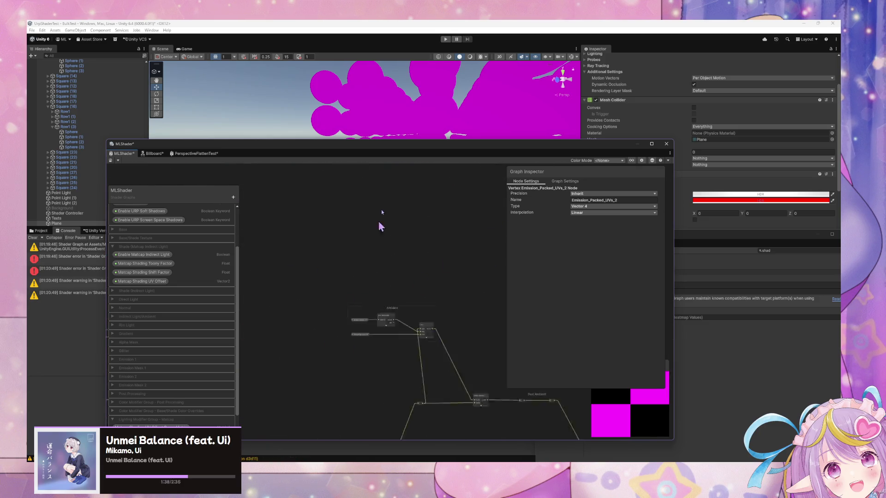
Step: Pan across the Emission 2 interpolator nodes and save the graph to recompile MLShader
scroll(358, 369, up, 10)
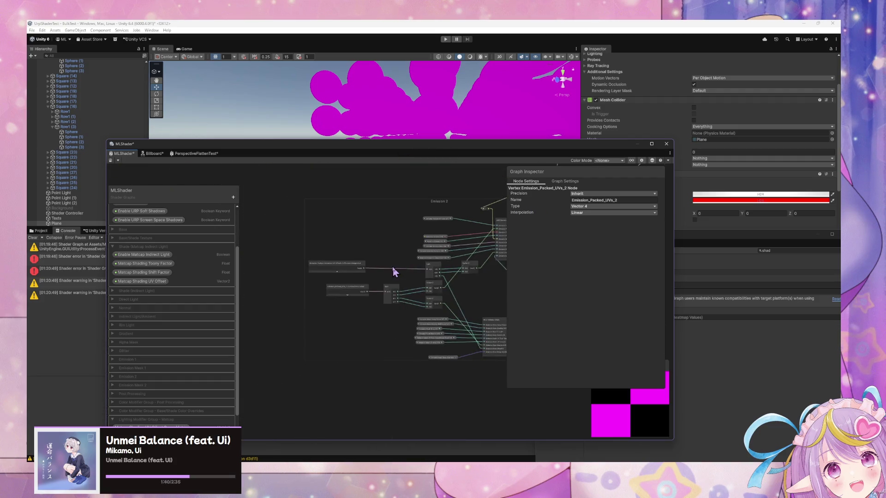
mouse_move(446, 291)
mouse_down()
mouse_move(441, 267)
mouse_move(453, 257)
mouse_move(382, 257)
mouse_up()
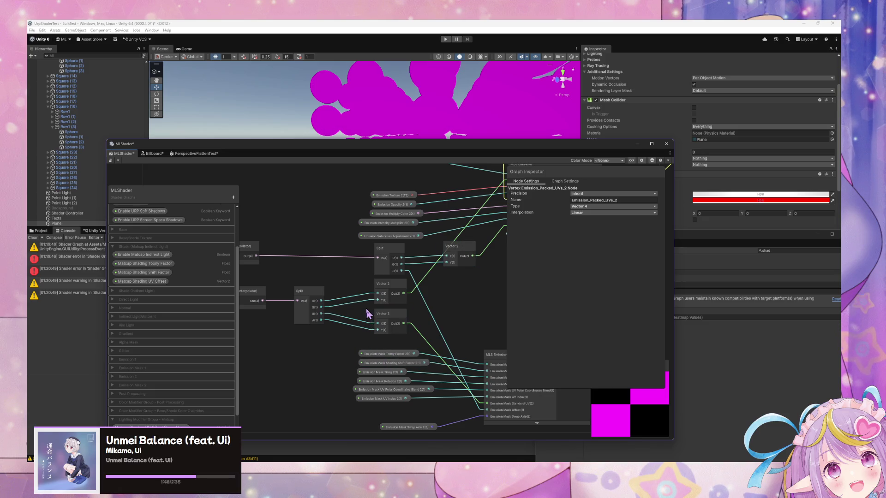
drag(336, 308, 400, 306)
click(111, 161)
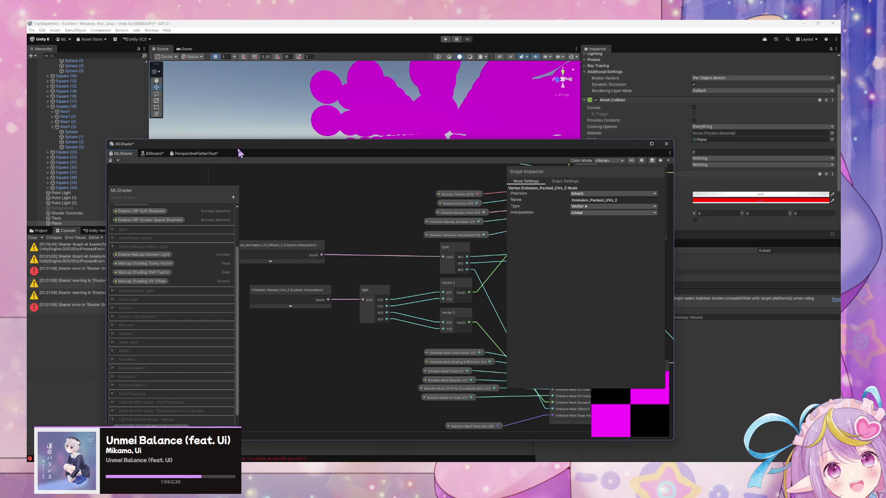
mouse_move(268, 148)
mouse_down()
mouse_move(482, 144)
mouse_move(576, 410)
mouse_move(381, 311)
mouse_move(549, 321)
mouse_move(422, 295)
mouse_up()
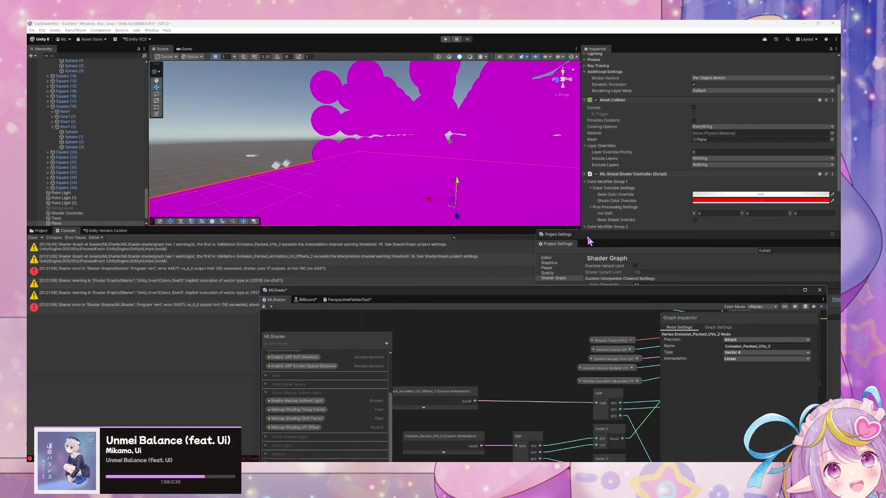
Step: Close Project Settings and dock the Graph Inspector on the right edge
drag(590, 241, 176, 300)
click(439, 300)
mouse_move(326, 297)
mouse_down()
mouse_move(395, 228)
mouse_move(278, 314)
mouse_move(235, 332)
mouse_move(244, 318)
mouse_move(292, 340)
mouse_move(417, 285)
mouse_move(400, 282)
mouse_move(305, 170)
mouse_up()
scroll(475, 286, down, 3)
drag(510, 273, 428, 294)
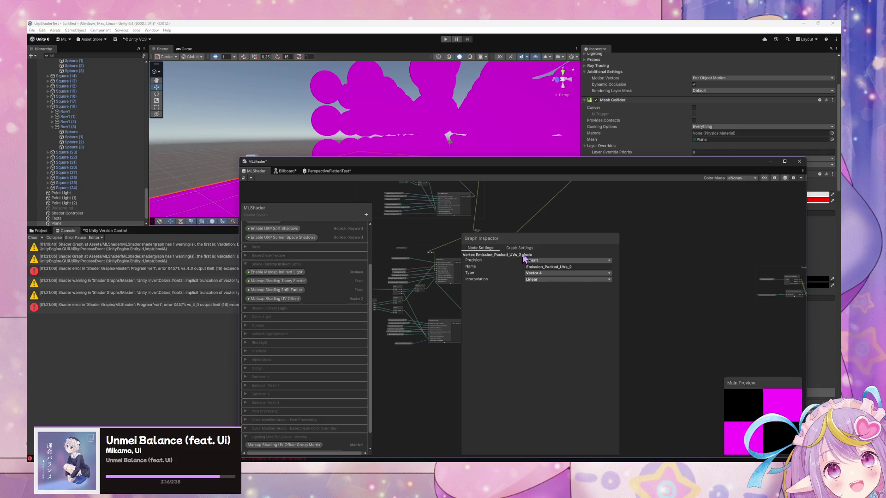
drag(524, 258, 692, 243)
scroll(415, 223, up, 2)
Step: Reposition the reroute point on the wire above the emission groups and save
right_click(504, 293)
click(591, 225)
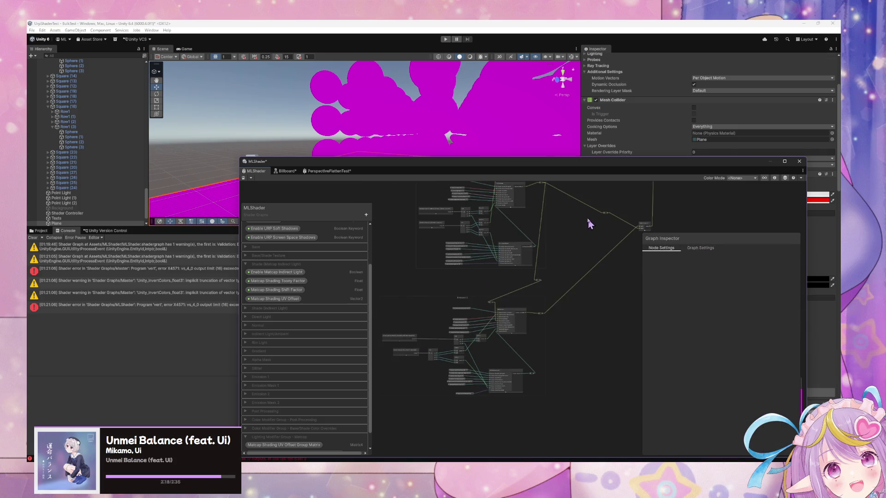
drag(591, 225, 548, 332)
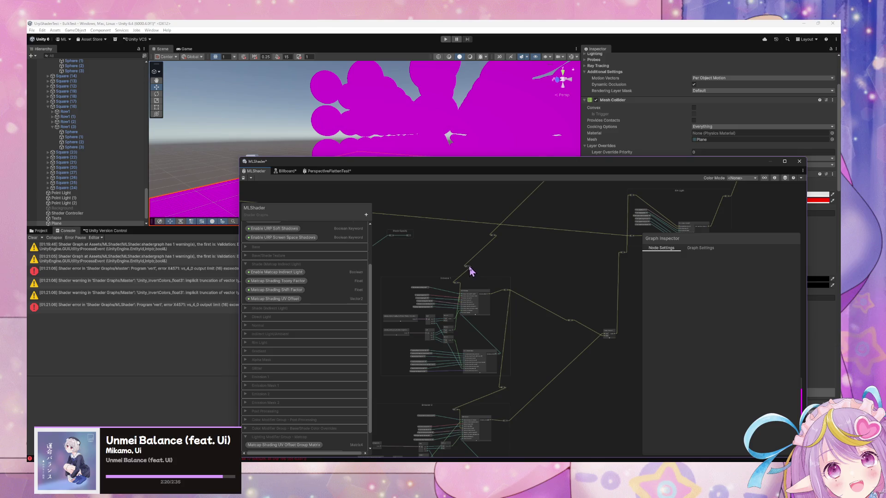
right_click(622, 257)
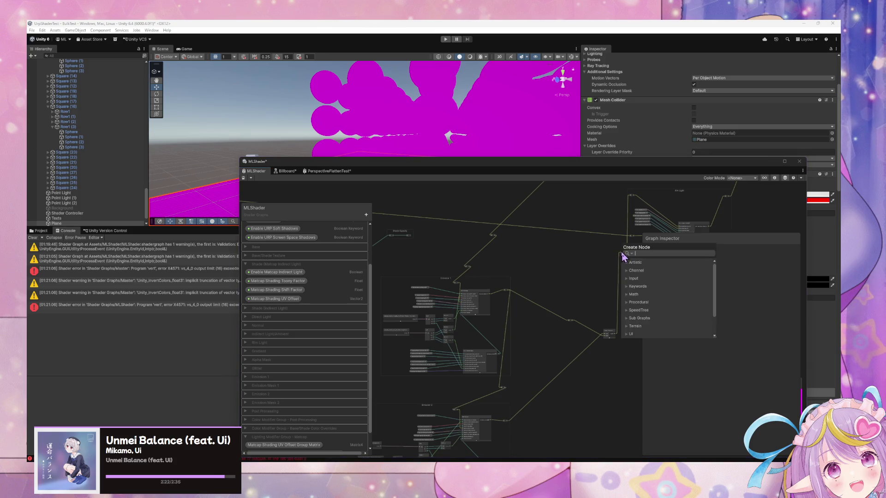
mouse_move(470, 270)
mouse_down()
mouse_move(619, 253)
mouse_move(469, 263)
mouse_up()
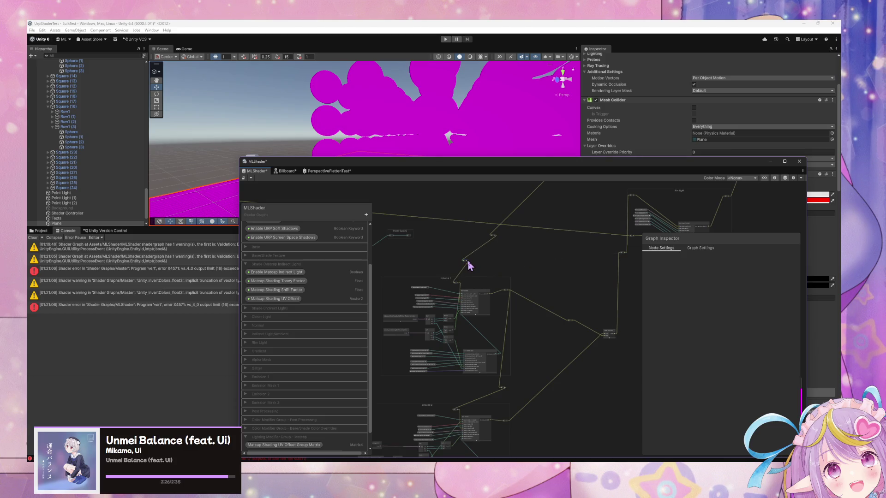
mouse_move(495, 236)
mouse_down()
mouse_move(483, 245)
mouse_move(620, 253)
mouse_up()
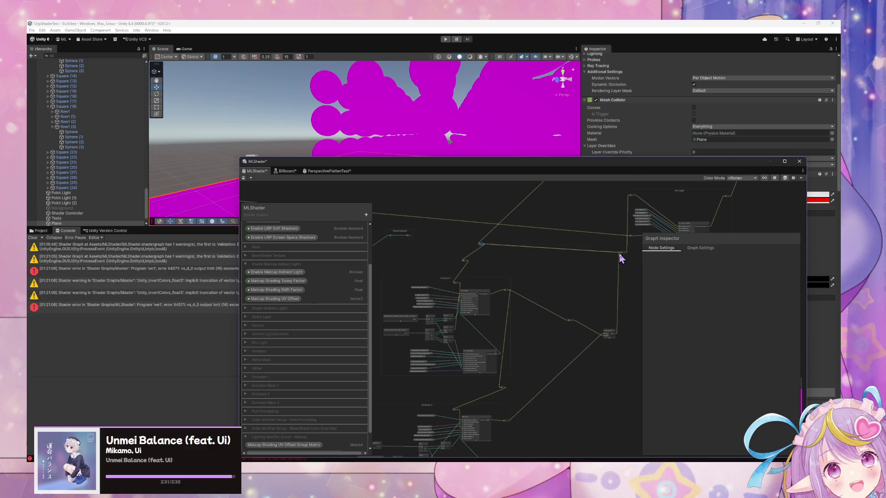
click(244, 178)
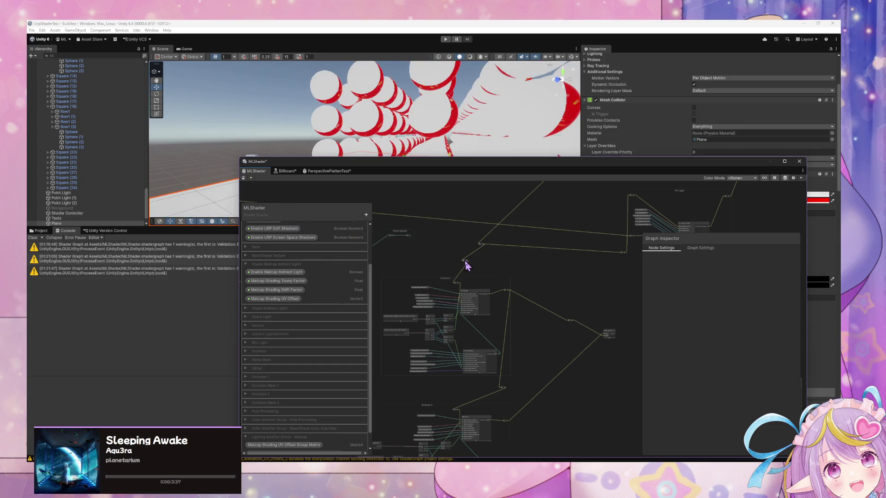
Step: Delete the extra redirect node, wire two node outputs into the remaining reroute point, and save
key(Delete)
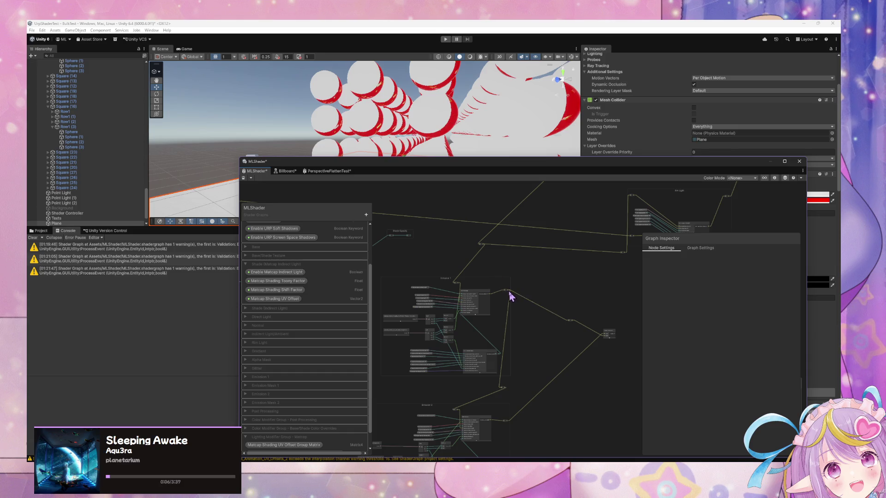
mouse_move(615, 337)
mouse_down()
mouse_move(633, 278)
mouse_move(622, 257)
mouse_up()
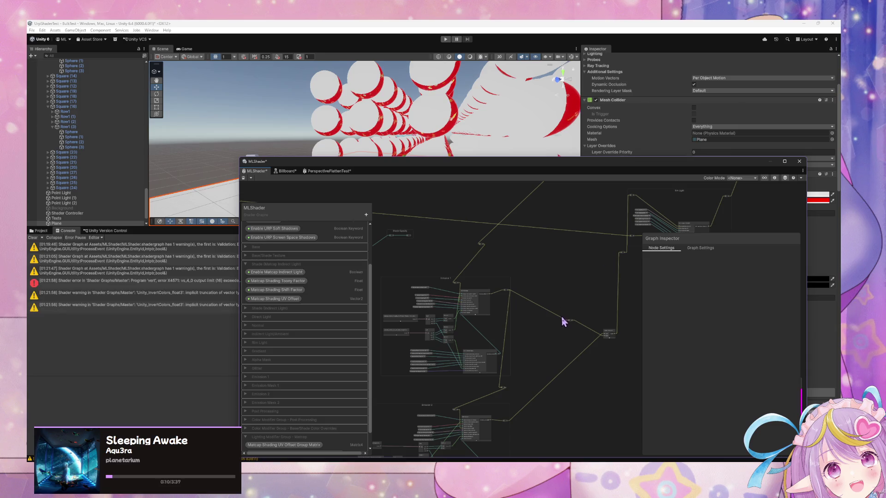
drag(510, 296, 622, 259)
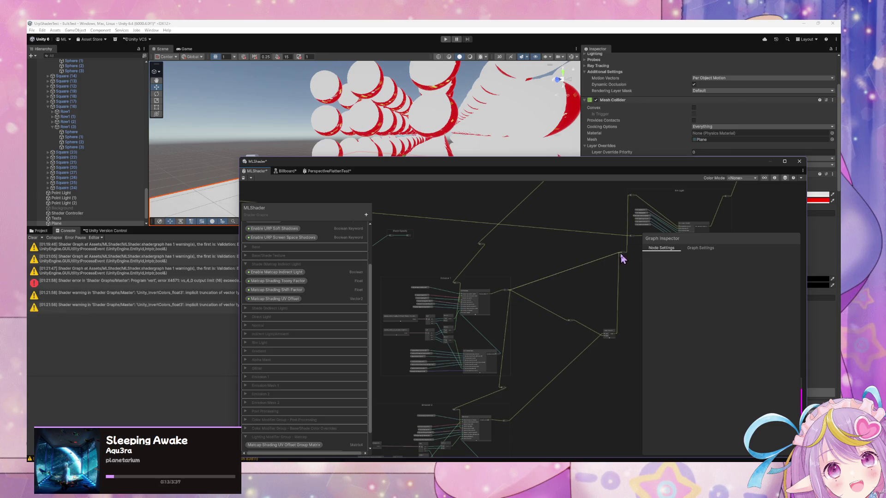
click(243, 178)
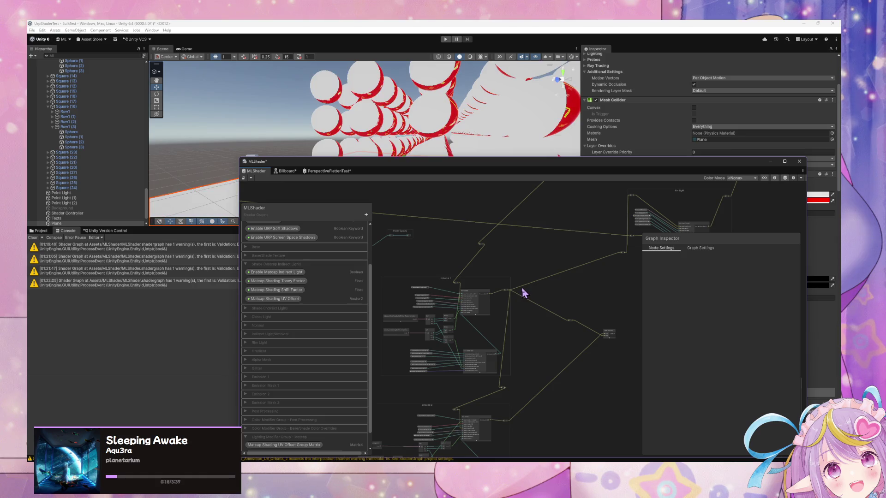
Step: Zoom into the Vertex stack and check the Emission_Packed_Animation_UV_Offsets channel-threshold warning
scroll(585, 313, up, 5)
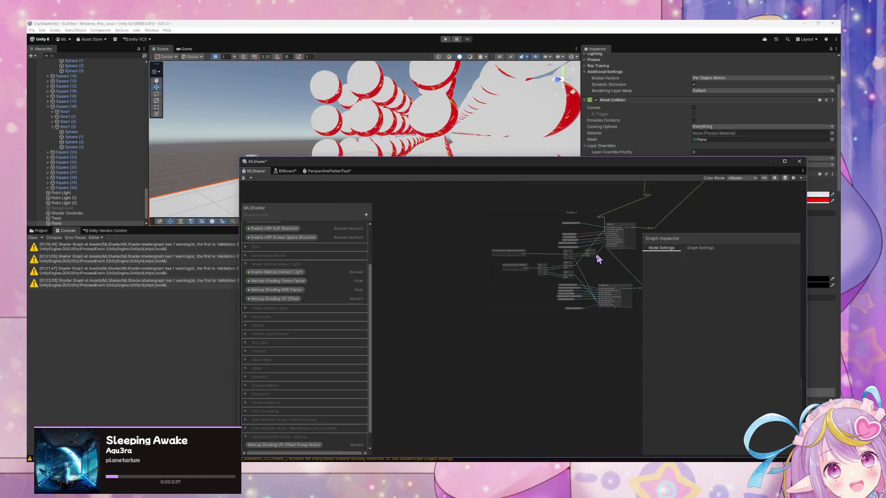
scroll(568, 239, up, 4)
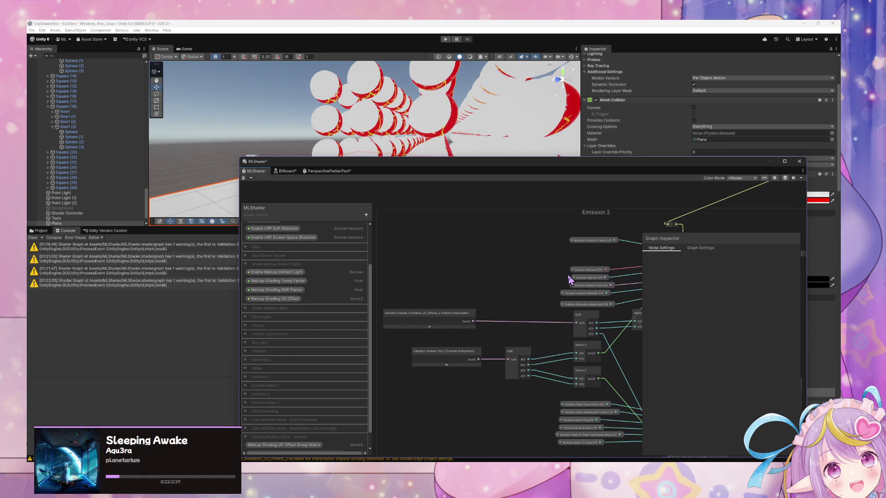
scroll(565, 278, down, 8)
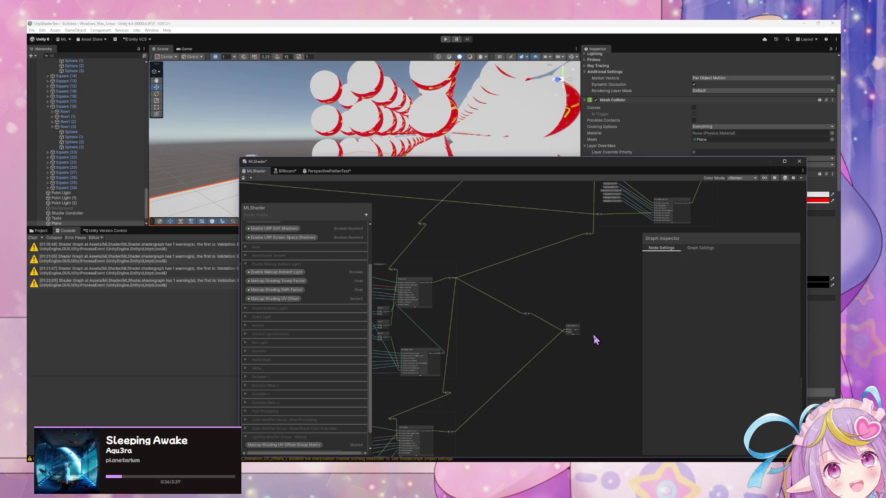
scroll(593, 340, up, 3)
scroll(589, 351, down, 3)
scroll(586, 356, up, 2)
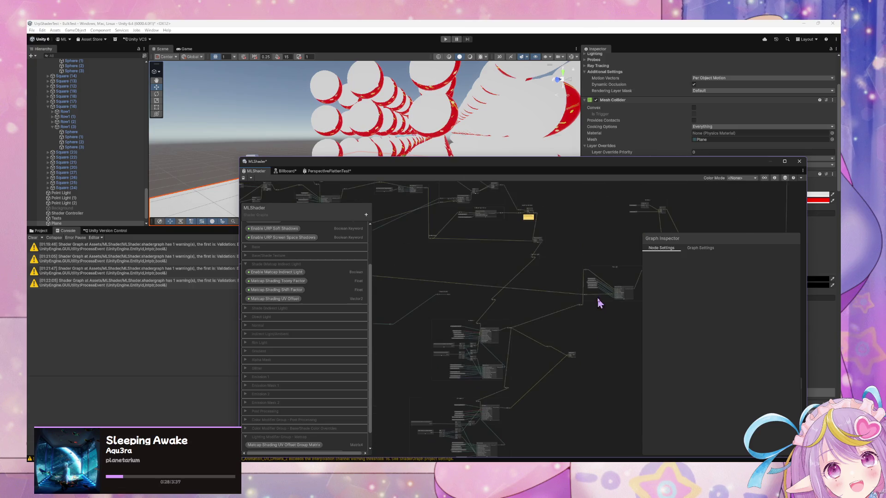
scroll(554, 314, down, 2)
scroll(368, 253, up, 2)
scroll(484, 259, down, 3)
scroll(510, 353, up, 1)
scroll(534, 375, up, 2)
scroll(499, 402, up, 2)
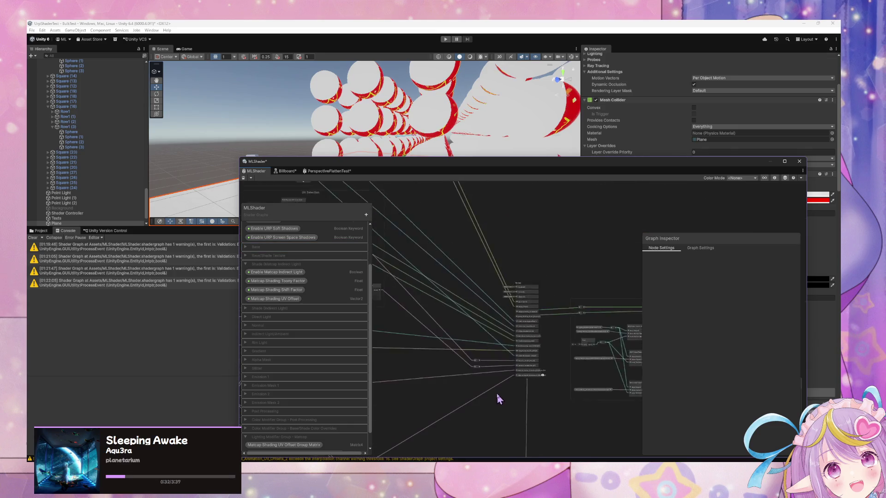
scroll(506, 390, up, 2)
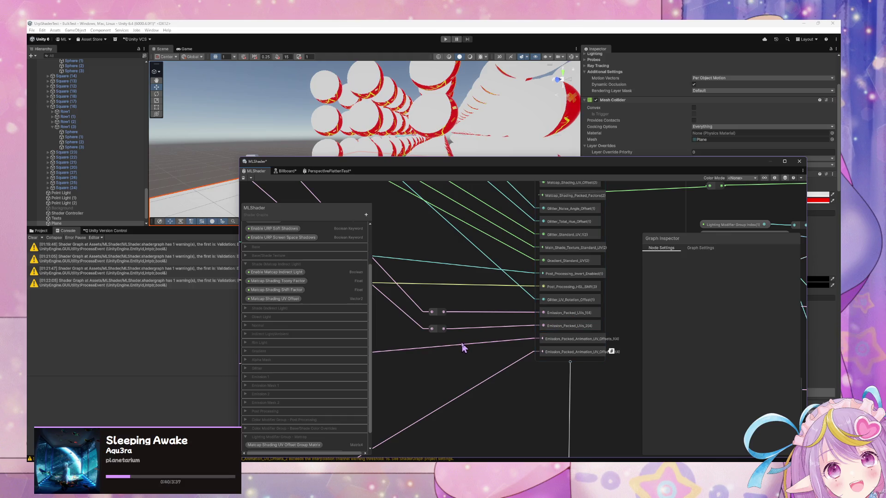
mouse_move(611, 357)
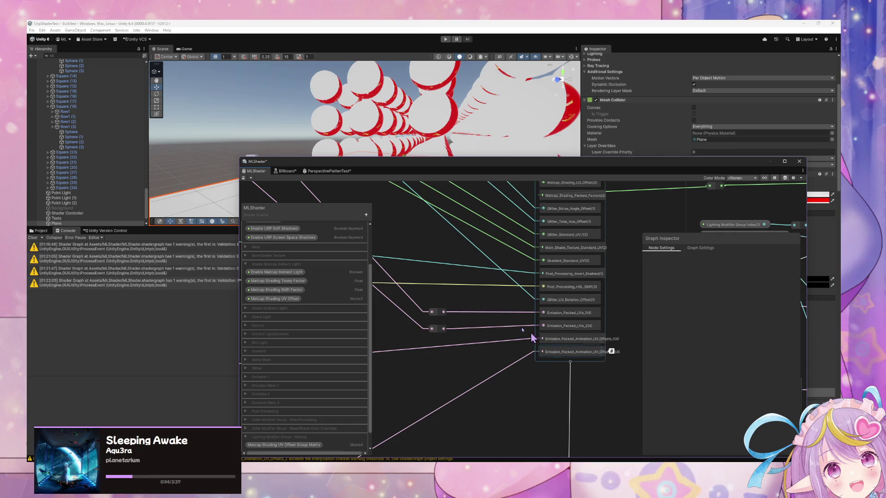
mouse_move(347, 170)
mouse_down()
mouse_move(353, 254)
mouse_move(319, 326)
mouse_move(363, 332)
mouse_move(352, 286)
mouse_move(460, 139)
mouse_move(390, 133)
mouse_up()
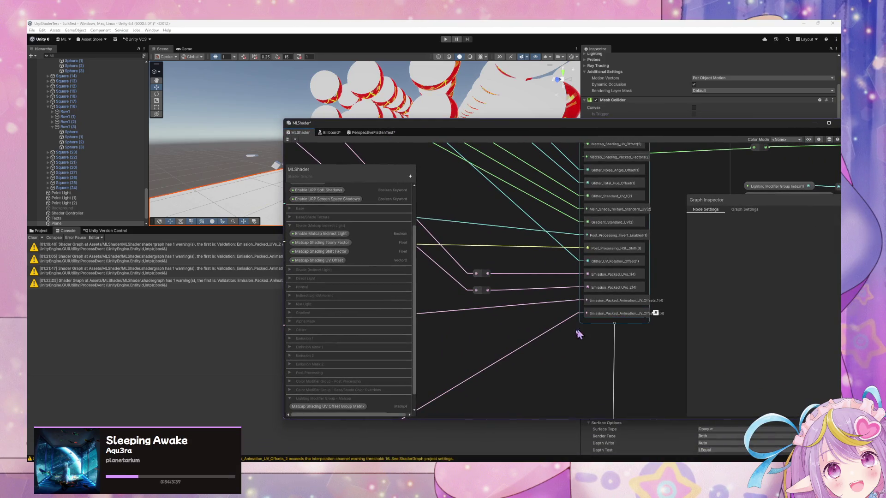
Step: Open Edit > Project Settings > Shader Graph to check the custom interpolator thresholds (error 32, warning 16)
mouse_move(588, 130)
mouse_down()
mouse_move(397, 185)
mouse_move(558, 235)
mouse_up()
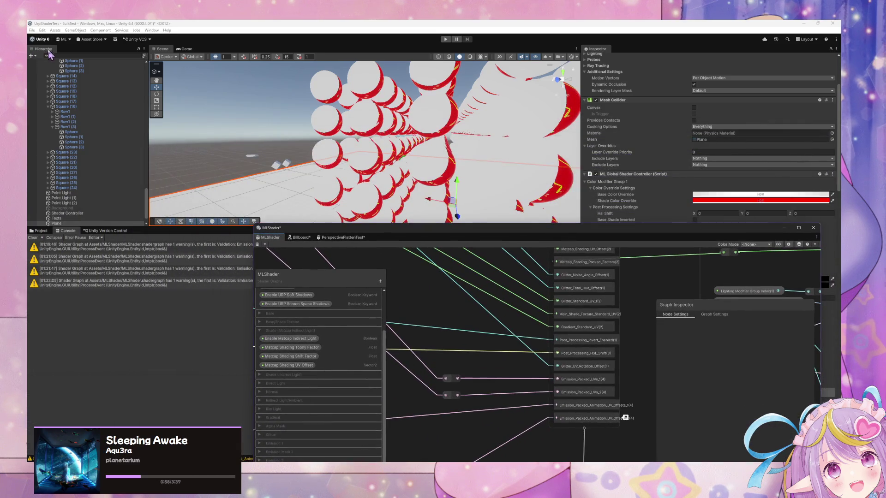
click(42, 30)
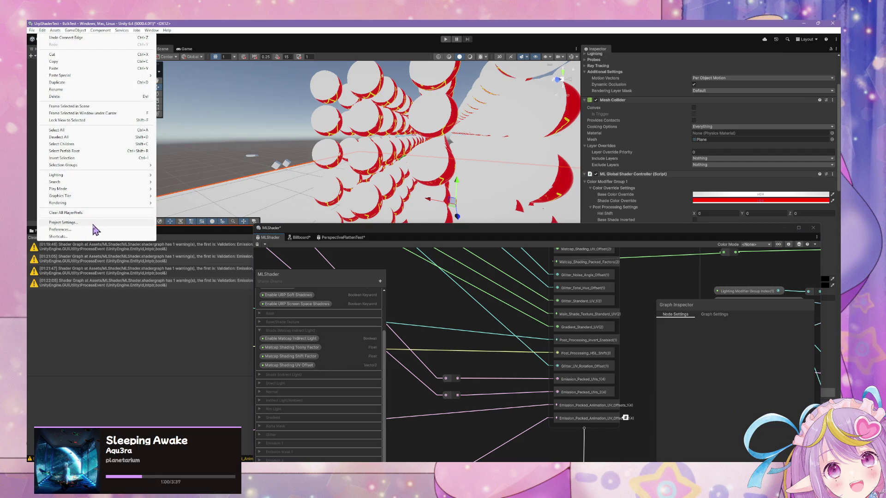
click(86, 223)
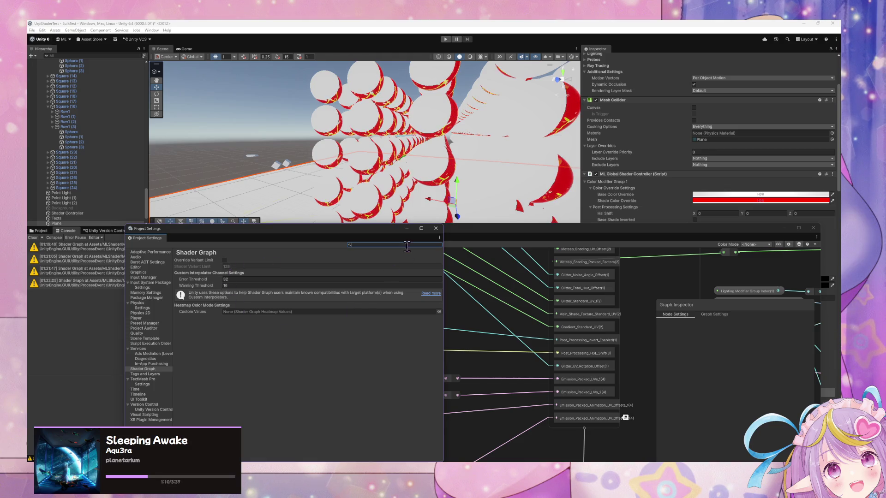
click(464, 316)
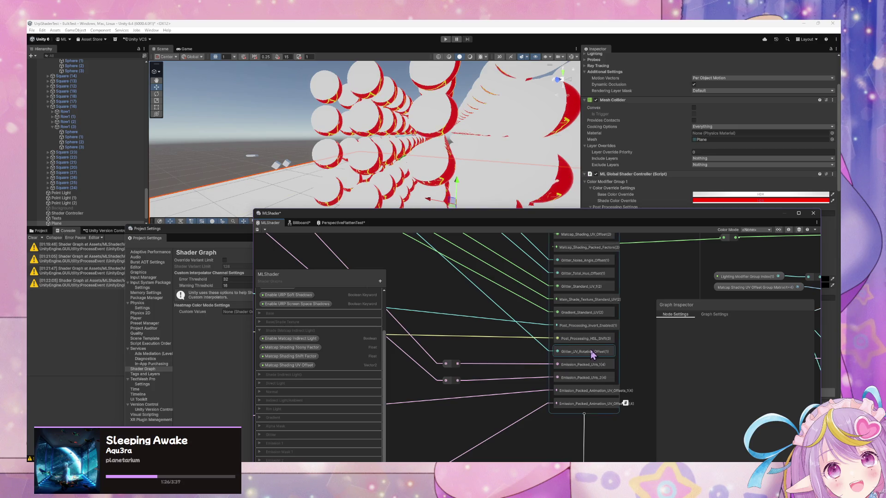
mouse_move(477, 397)
mouse_down()
mouse_move(613, 340)
mouse_move(560, 362)
mouse_move(574, 381)
mouse_move(512, 391)
mouse_up()
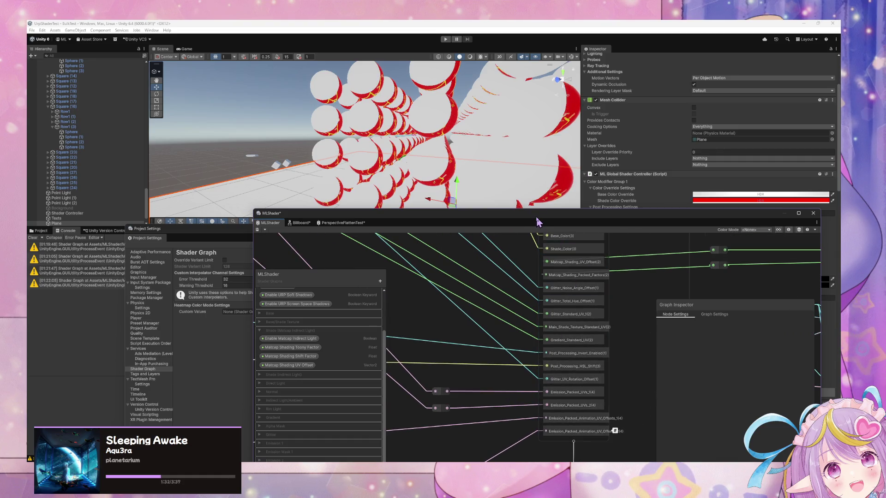
click(202, 373)
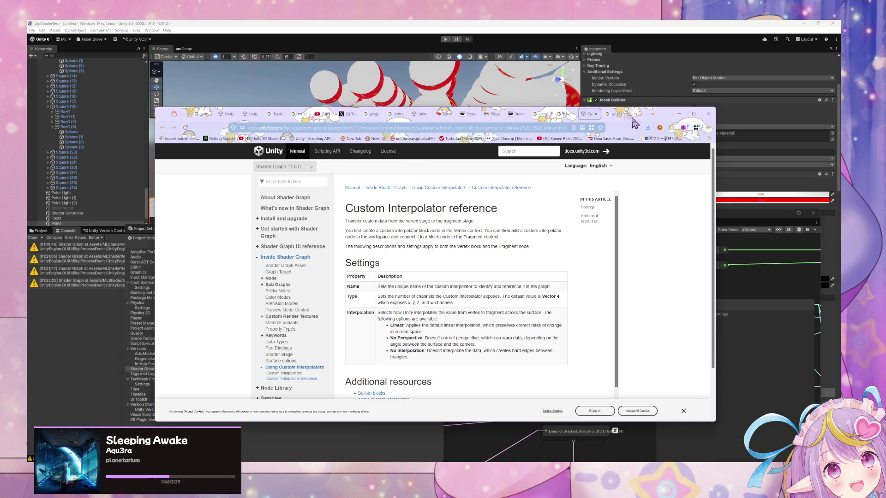
Step: Minimize the Custom Interpolator documentation browser and refocus the MLShader graph
click(679, 114)
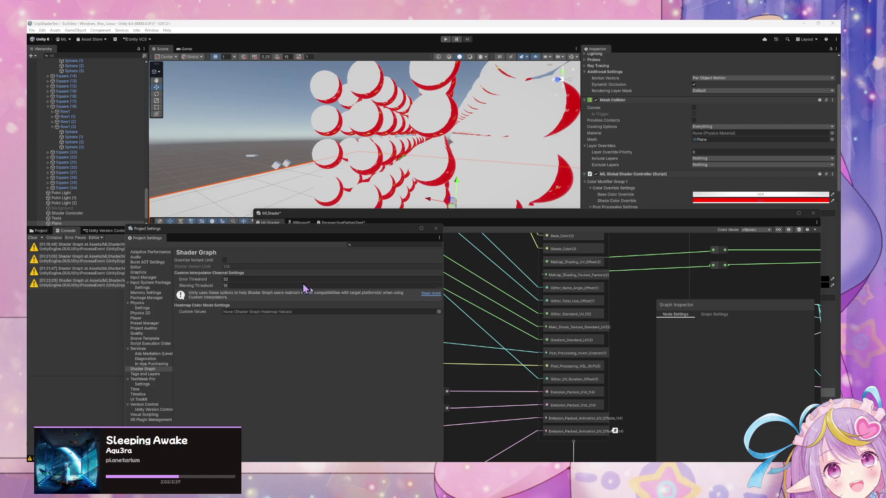
click(568, 382)
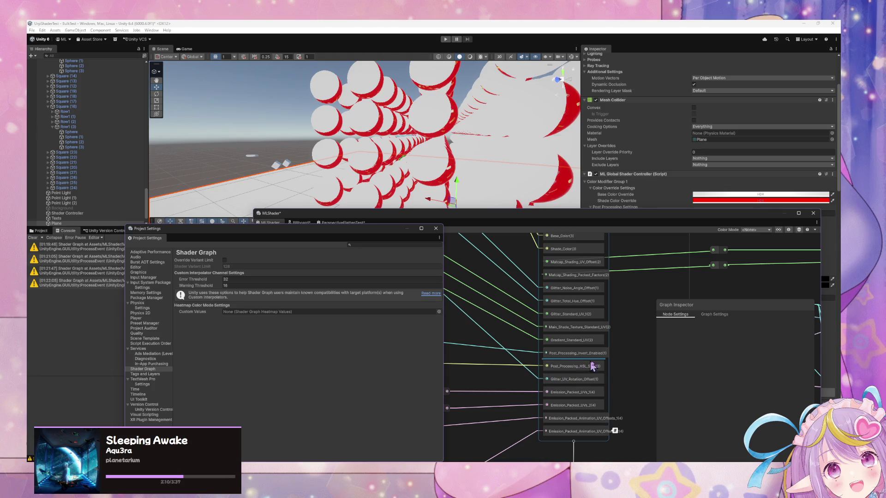
Step: Move the Glitter_UV_Rotation_Offset block up under Glitter_Total_Hue_Offset in the Vertex stack
mouse_move(593, 382)
mouse_down()
mouse_move(584, 351)
mouse_move(590, 315)
mouse_up()
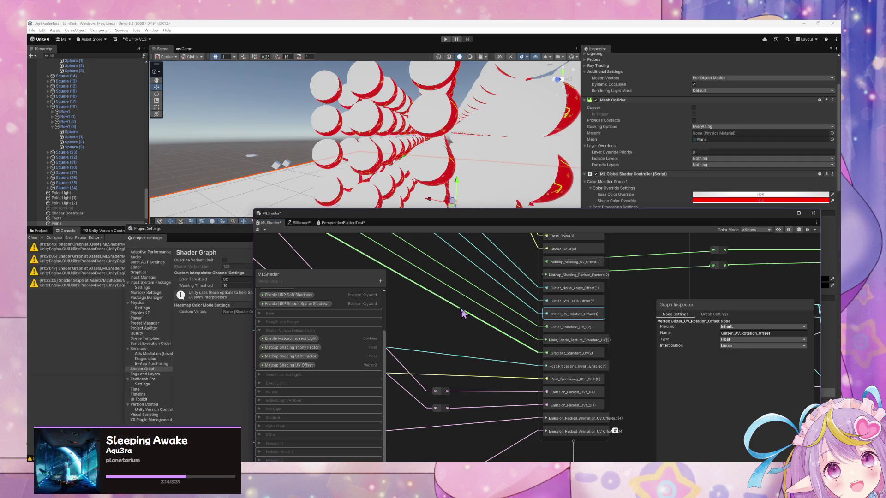
drag(467, 314, 603, 410)
mouse_move(475, 336)
mouse_down()
mouse_move(594, 425)
mouse_move(600, 447)
mouse_up()
drag(522, 319, 534, 351)
drag(580, 376, 574, 317)
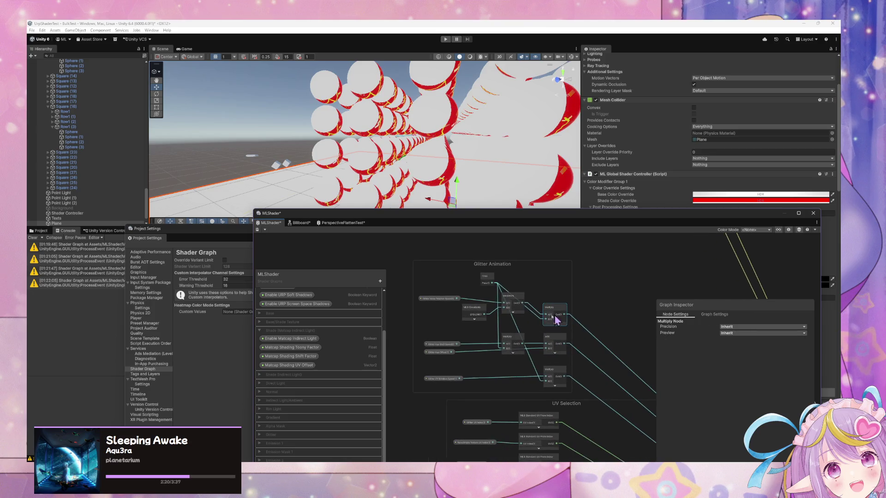
drag(585, 350, 459, 254)
drag(655, 443, 572, 360)
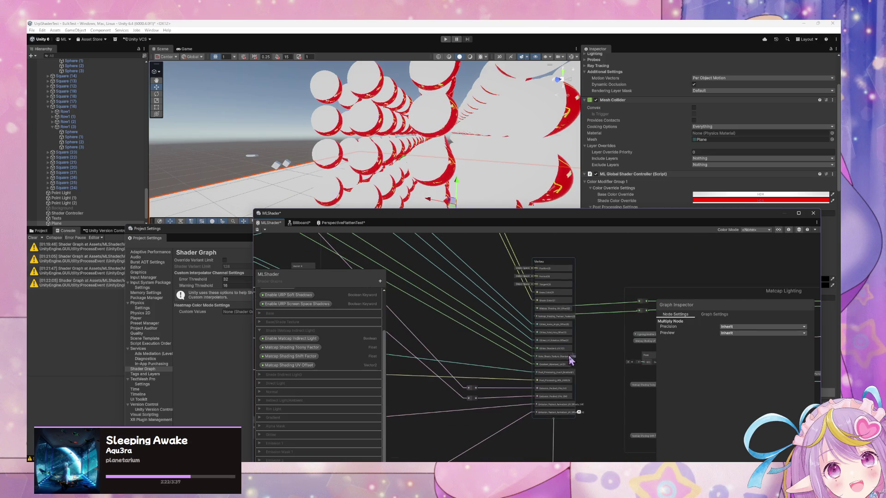
Step: Find the Glitter UV group and select its Glitter_UV_Rotation_Offset node feeding Rotate and Polar Coordinates
scroll(565, 351, up, 5)
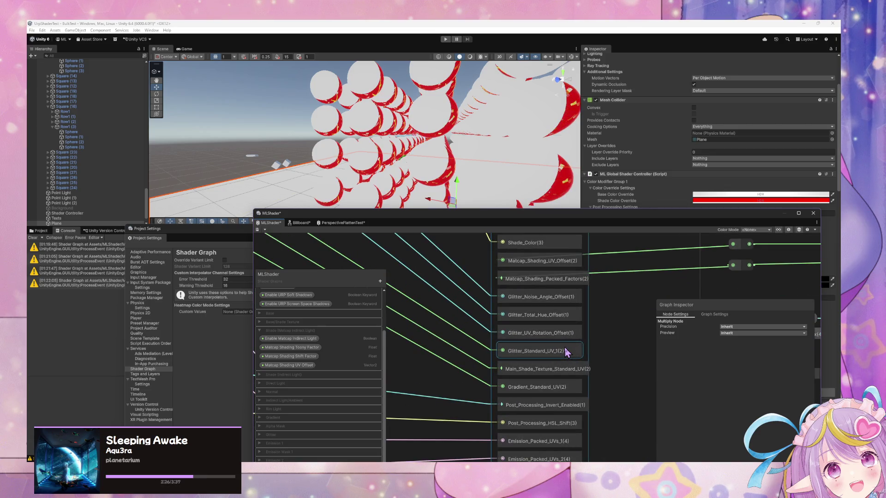
scroll(558, 351, down, 5)
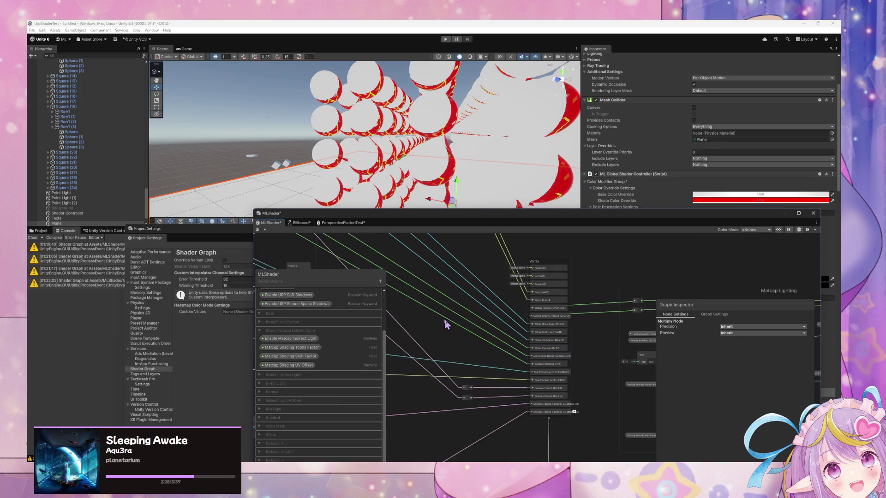
mouse_move(546, 379)
mouse_down()
mouse_move(539, 429)
mouse_move(431, 339)
mouse_move(395, 294)
mouse_up()
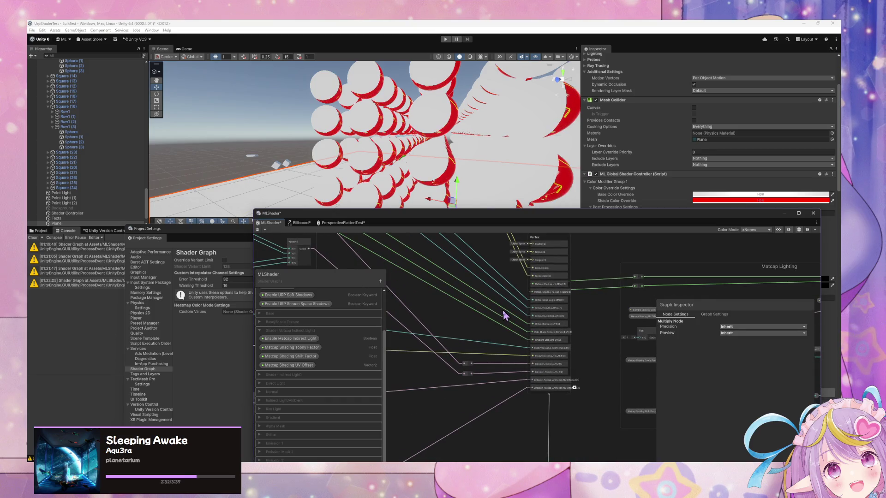
mouse_move(501, 418)
mouse_down()
mouse_move(573, 271)
mouse_move(666, 241)
mouse_up()
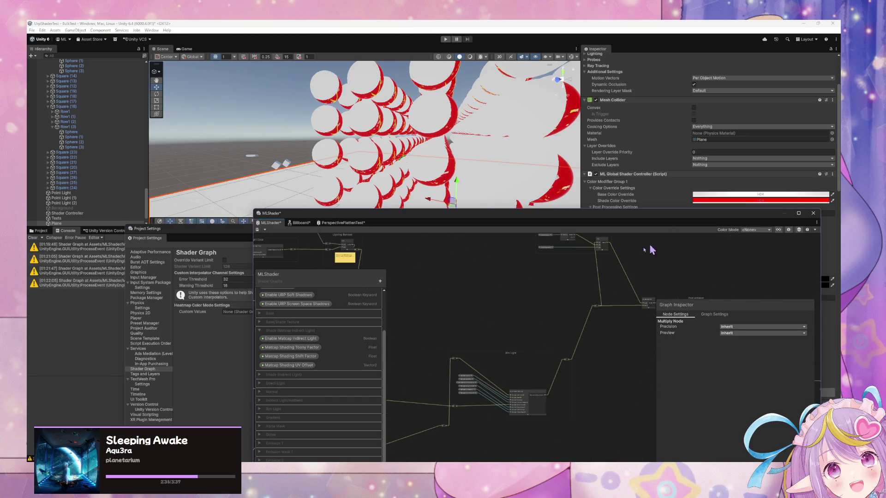
scroll(531, 371, down, 3)
scroll(518, 349, down, 2)
scroll(518, 350, up, 3)
scroll(489, 323, up, 3)
scroll(565, 317, up, 5)
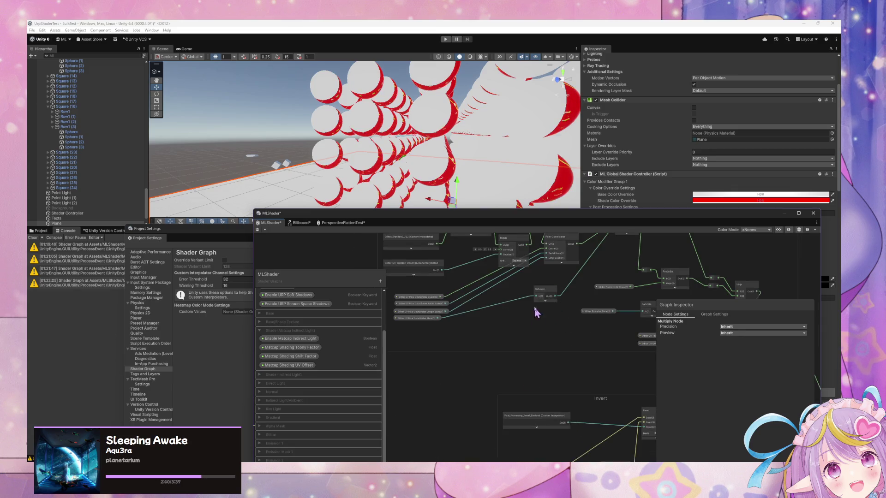
scroll(506, 407, up, 2)
scroll(510, 394, up, 2)
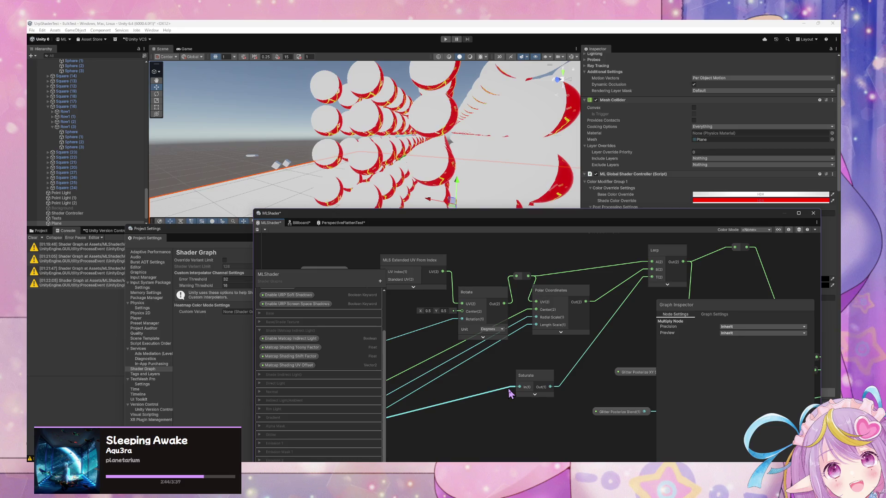
mouse_move(475, 373)
mouse_down()
mouse_move(530, 383)
mouse_move(576, 371)
mouse_up()
click(475, 353)
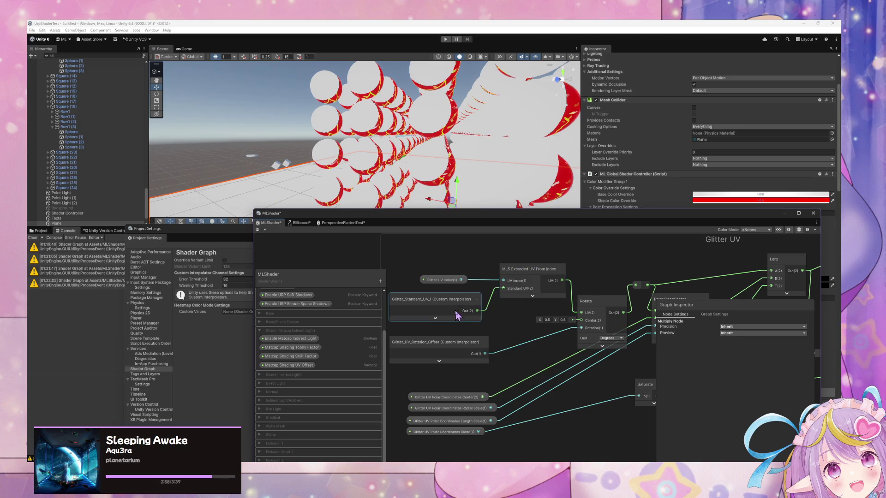
mouse_move(585, 316)
mouse_down()
mouse_move(548, 352)
mouse_move(465, 346)
mouse_move(583, 314)
mouse_move(572, 324)
mouse_up()
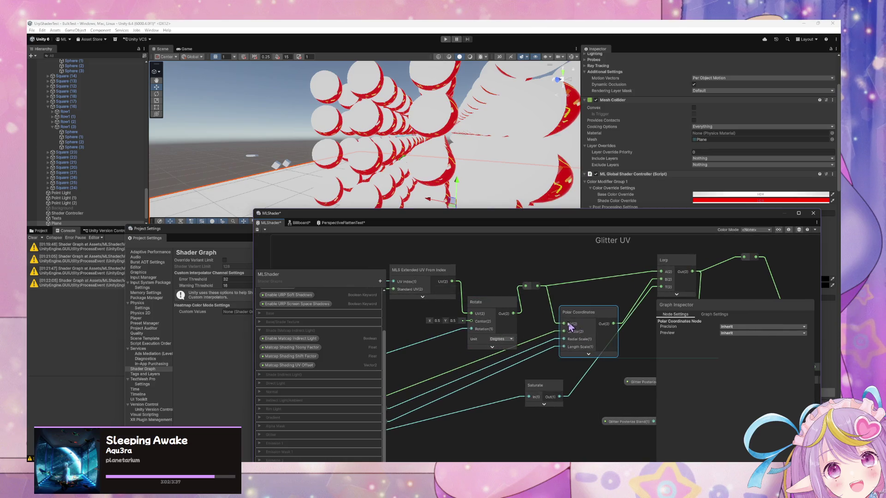
Step: Zoom and pan the canvas past the MLS Extended UV node to the Lerp node and Invert group
scroll(573, 326, down, 5)
scroll(443, 279, down, 6)
scroll(482, 355, up, 5)
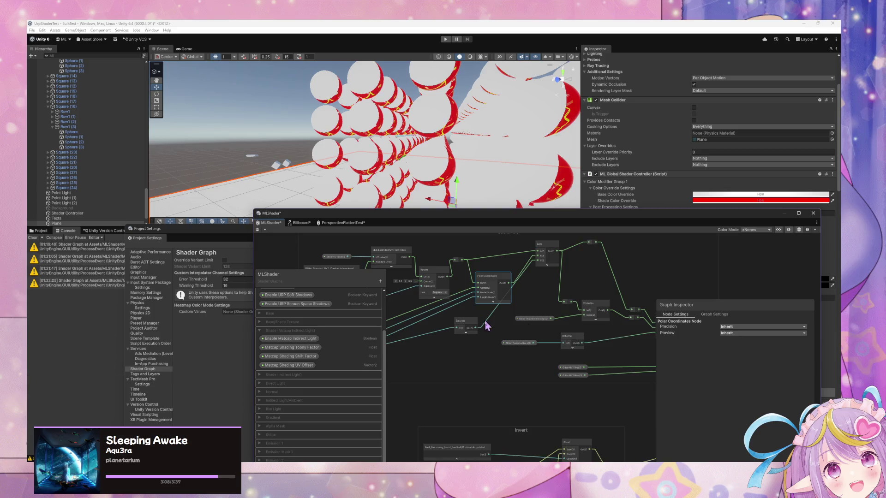
scroll(531, 325, up, 2)
scroll(573, 342, up, 2)
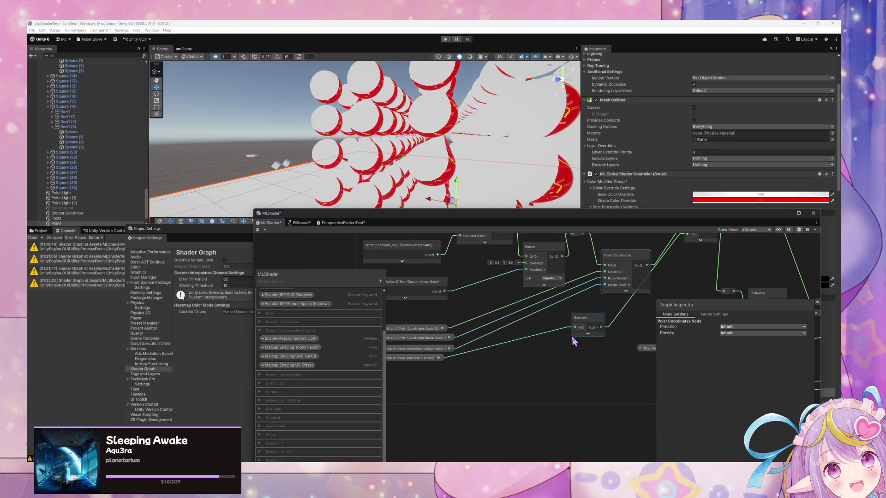
mouse_move(570, 332)
mouse_down()
mouse_move(585, 348)
mouse_move(630, 353)
mouse_up()
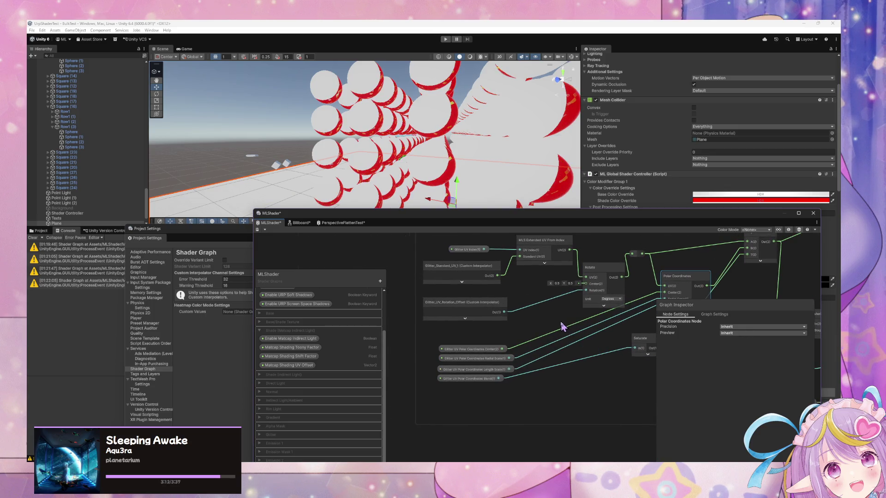
mouse_move(556, 325)
mouse_down()
mouse_move(451, 245)
mouse_move(502, 305)
mouse_up()
scroll(497, 289, down, 5)
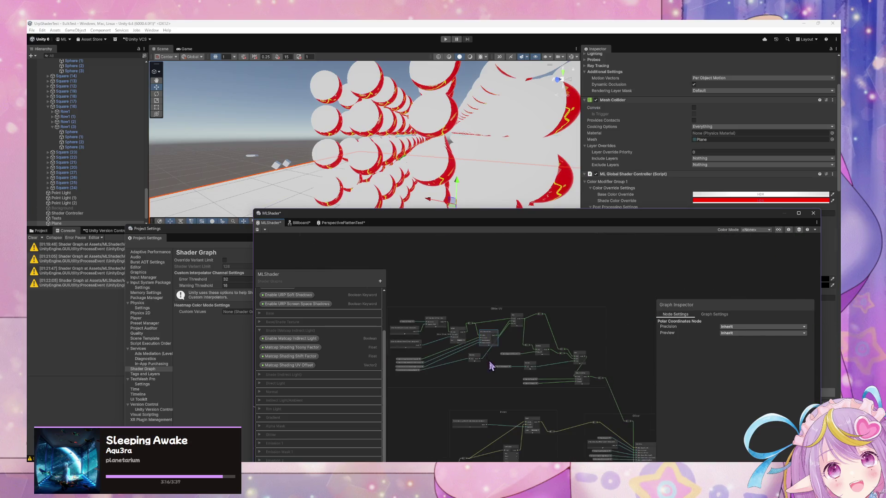
scroll(460, 314, up, 3)
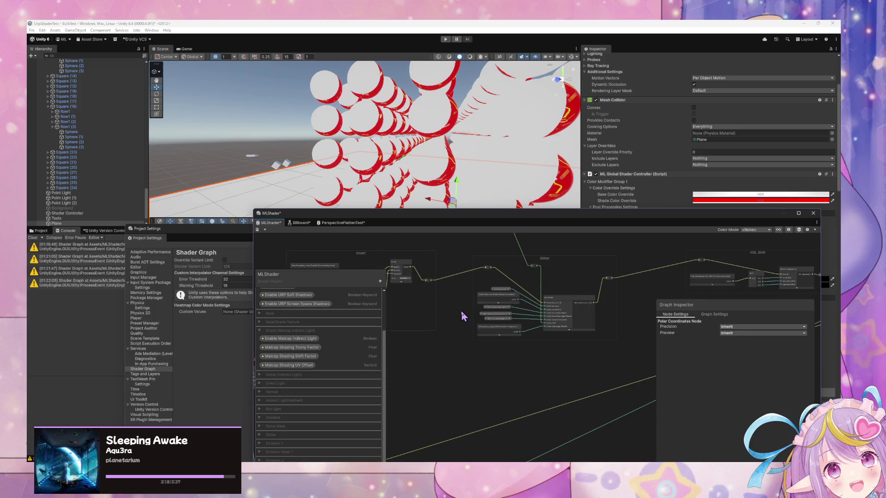
scroll(463, 315, up, 3)
Step: Pan through the Glitter group to the master stack's Vertex block and deselect Polar Coordinates
drag(464, 317, 518, 370)
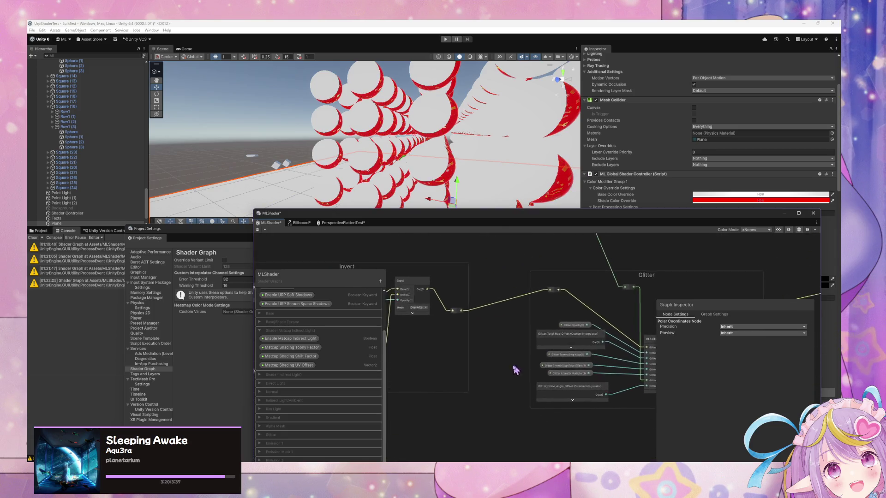
mouse_move(469, 337)
mouse_down()
mouse_move(548, 357)
mouse_move(475, 337)
mouse_move(552, 388)
mouse_up()
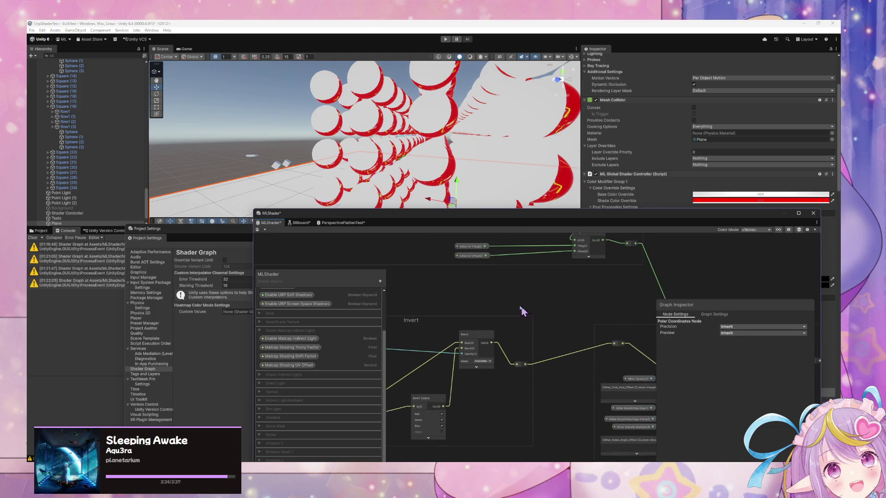
drag(527, 313, 430, 271)
scroll(429, 271, down, 4)
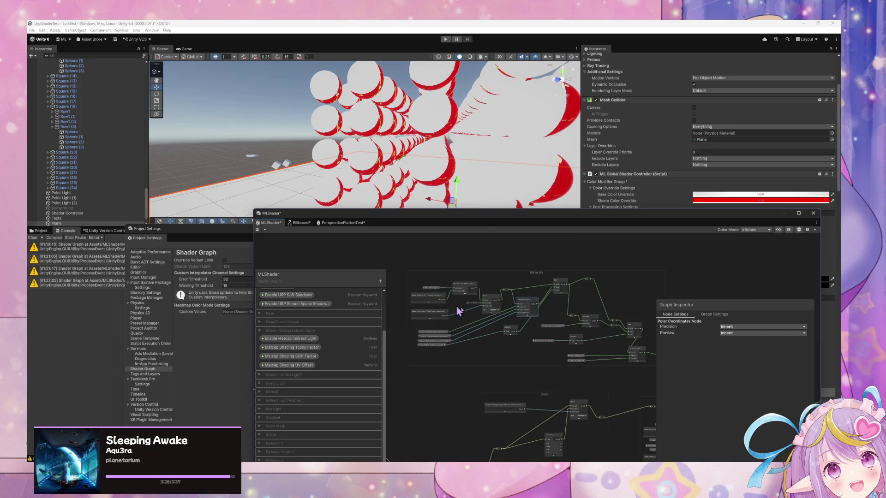
scroll(451, 306, down, 5)
scroll(485, 347, up, 6)
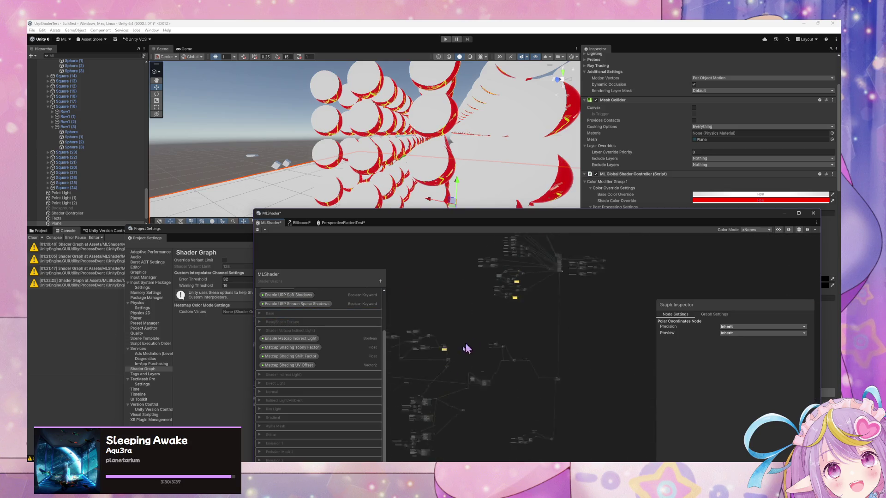
scroll(477, 409, up, 1)
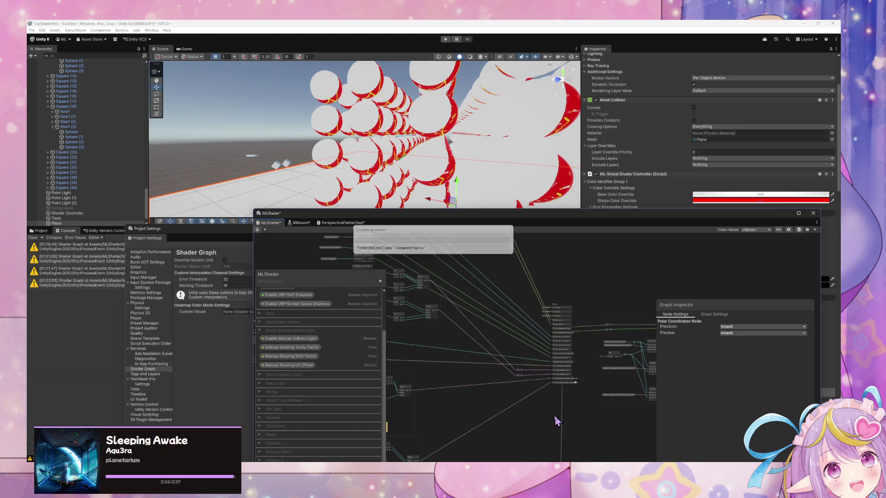
scroll(555, 422, up, 3)
mouse_move(556, 420)
mouse_down()
mouse_move(445, 372)
mouse_move(435, 388)
mouse_up()
drag(409, 350, 409, 426)
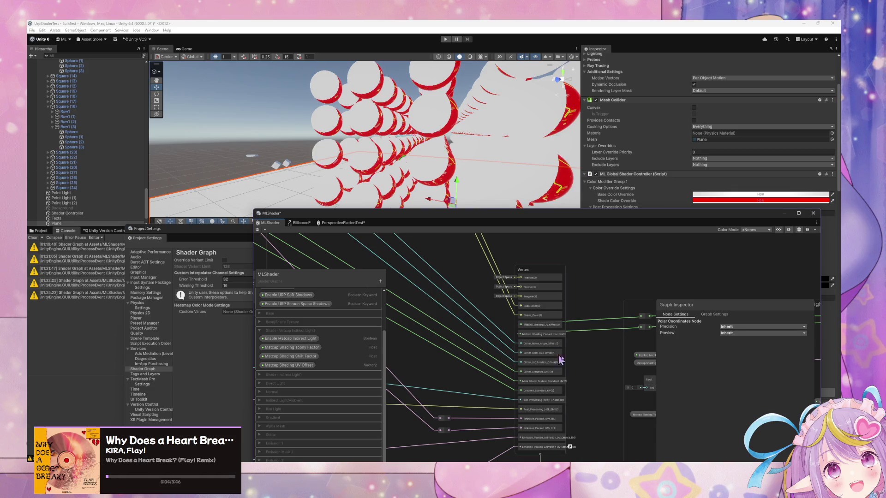
click(578, 362)
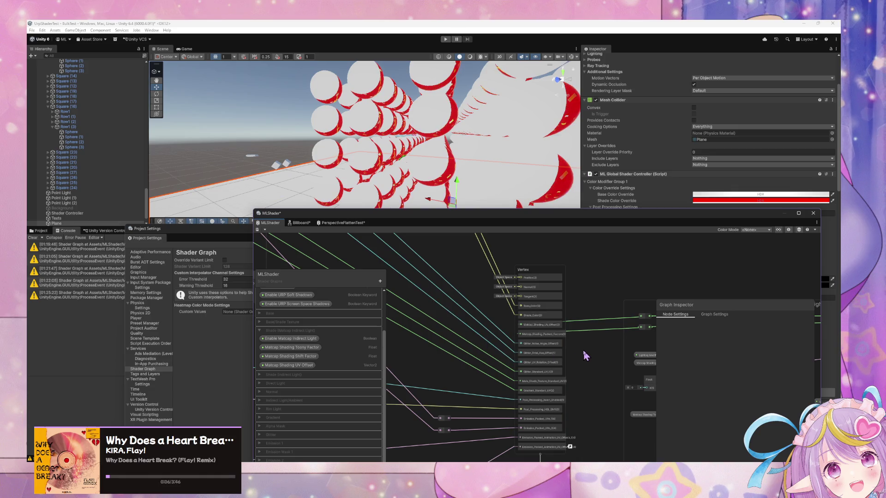
Step: Add a Vector 3 node via the 'vec' search and place it beside the glitter wires
key(space)
text(vec)
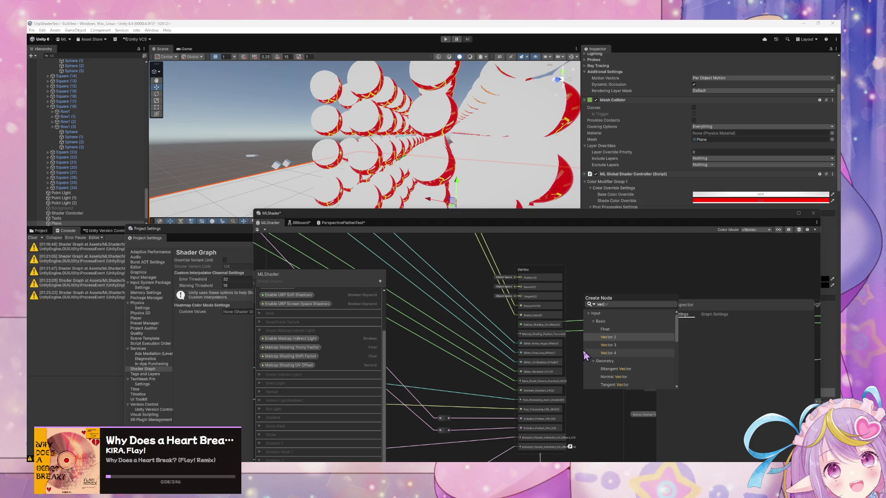
key(Up)
key(Up)
key(Down)
key(Down)
key(Down)
key(Return)
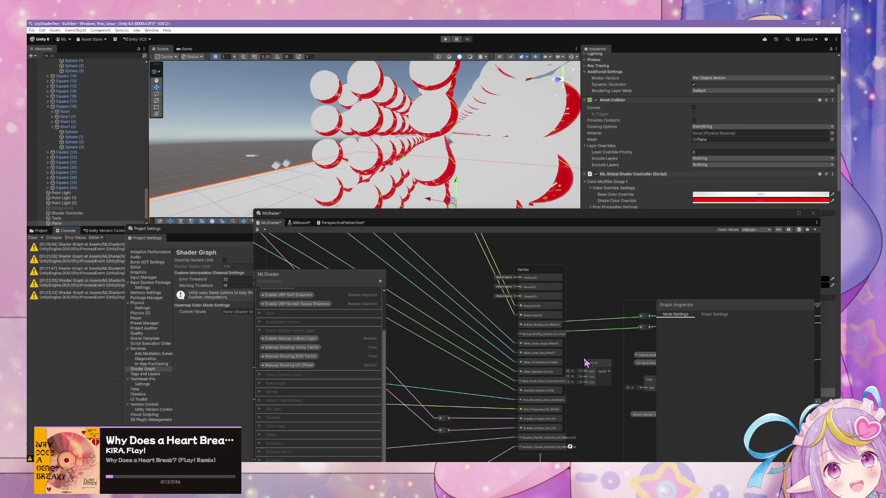
mouse_move(586, 362)
mouse_down()
mouse_move(450, 285)
mouse_move(486, 331)
mouse_up()
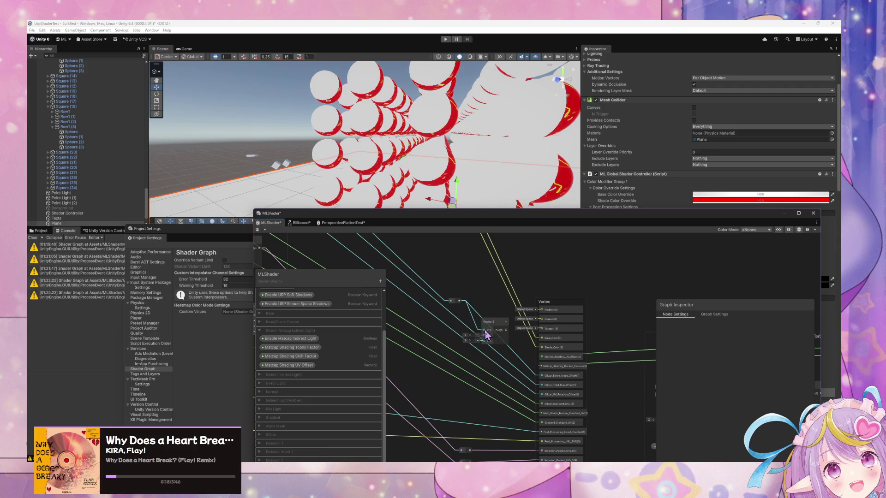
Step: Add reroute points on the cyan and blue wires and connect them to the Vector 3's Y and Z inputs
double_click(450, 313)
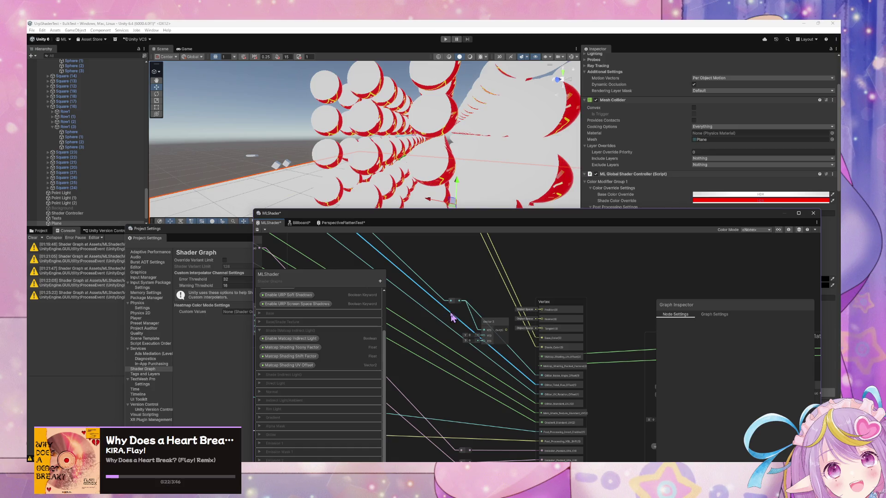
drag(455, 312, 484, 336)
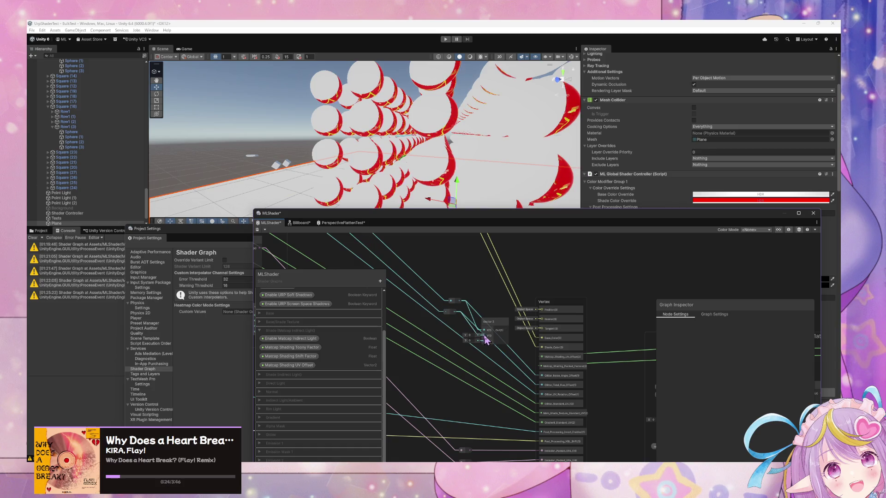
click(446, 329)
double_click(447, 329)
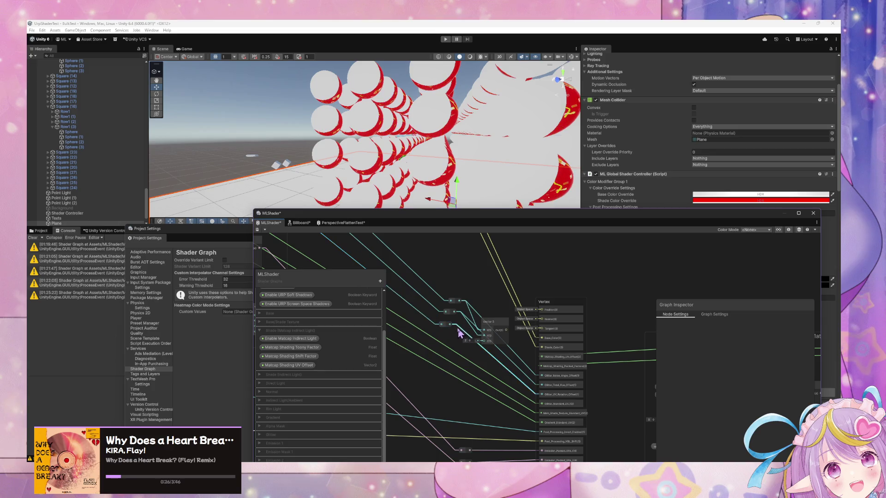
drag(453, 326, 482, 346)
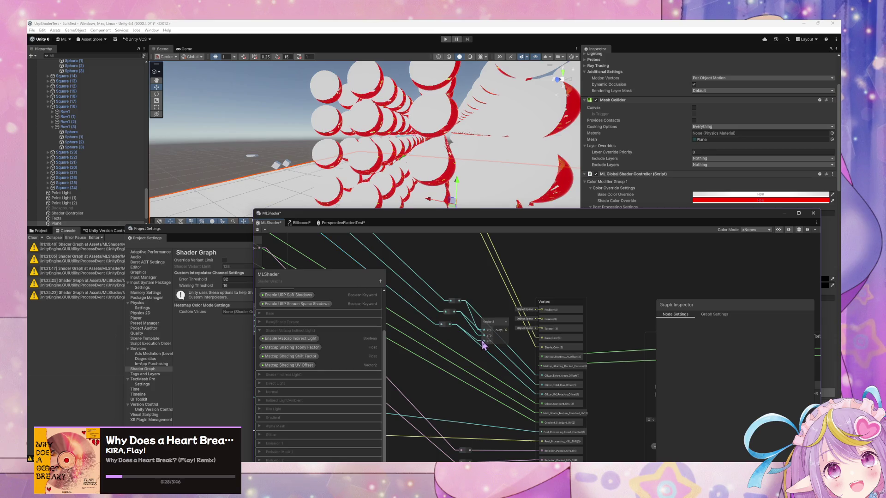
Step: Move Glitter_Noise_Angle_Offset above Glitter_Total_Hue_Offset in the Vertex stack and nudge the Vector 3 node
mouse_move(552, 386)
mouse_down()
mouse_move(492, 327)
mouse_move(500, 325)
mouse_move(485, 374)
mouse_move(488, 321)
mouse_up()
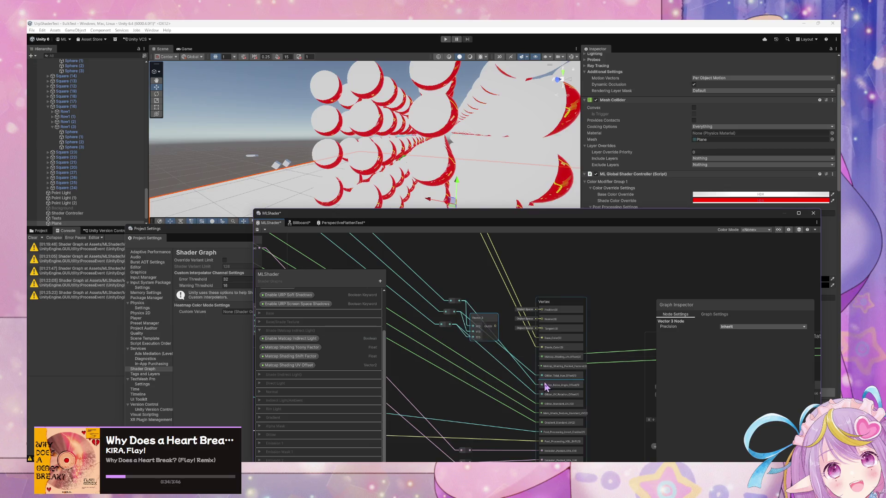
click(554, 385)
drag(554, 386, 556, 375)
drag(487, 327, 495, 339)
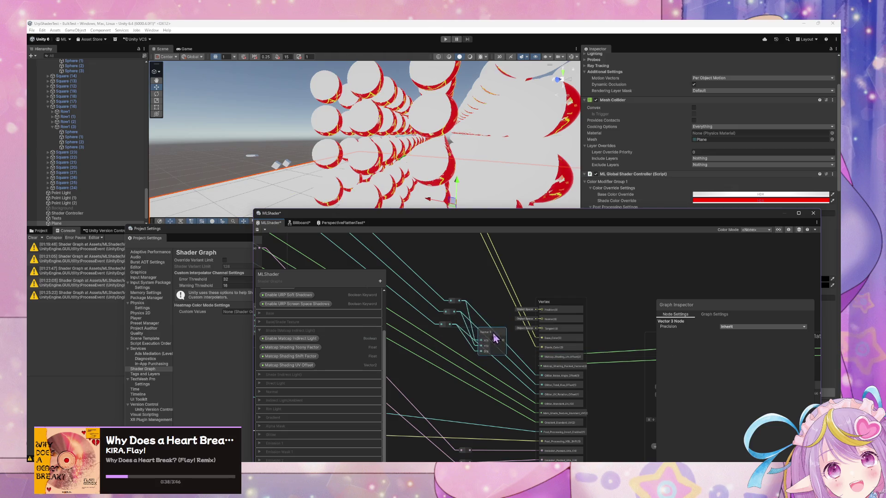
drag(589, 380, 577, 340)
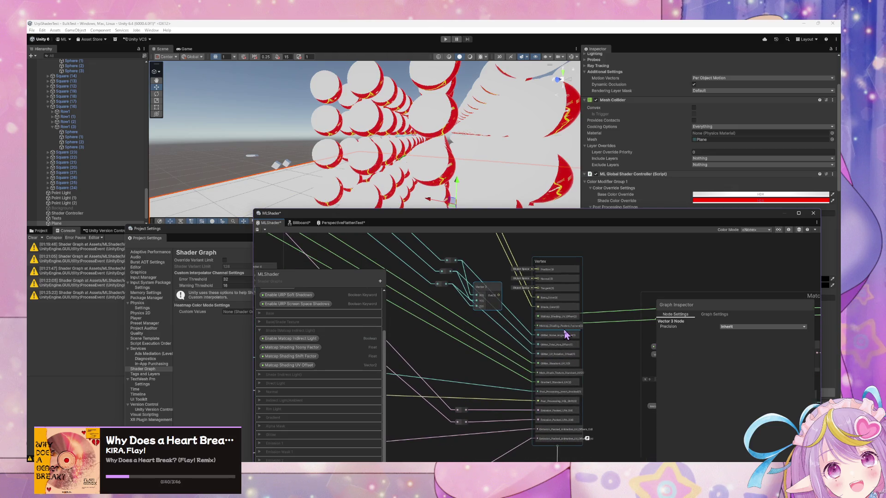
key(space)
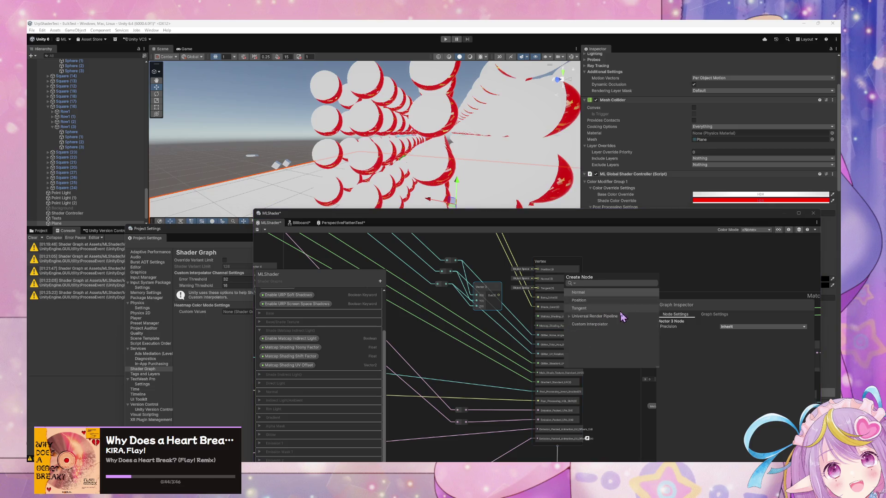
Step: Add a Custom Interpolator block to the Vertex stack and name it Glitter_Packed_Offsets
click(594, 360)
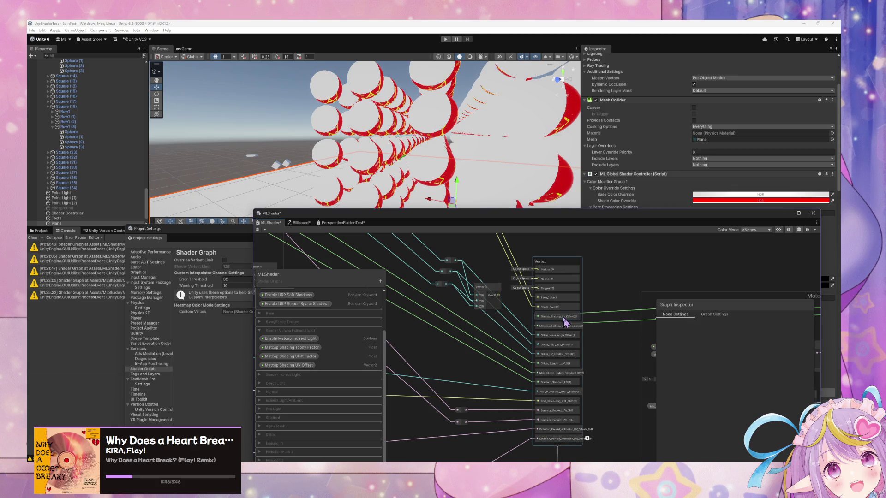
key(space)
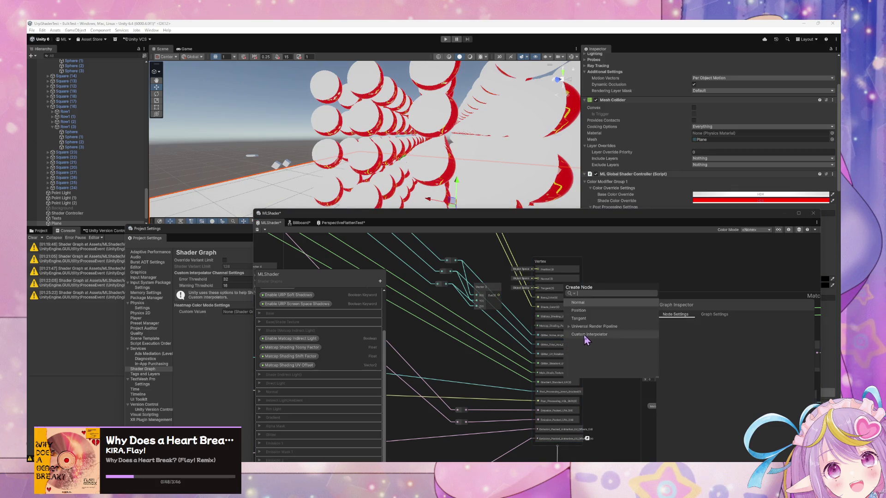
click(577, 334)
click(558, 448)
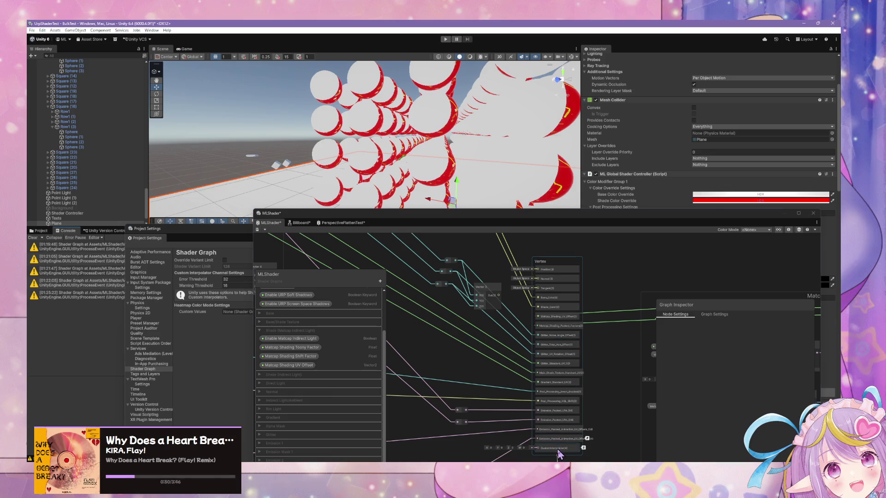
click(752, 333)
double_click(752, 333)
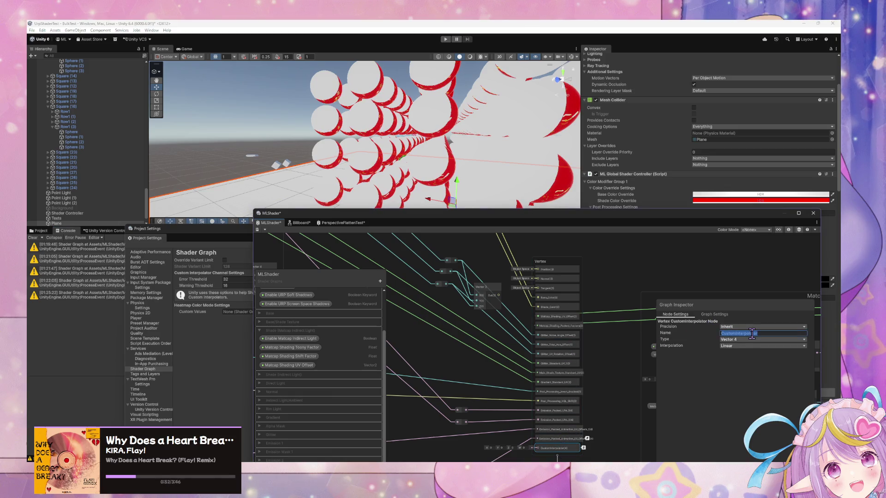
text(Glitter_Packed_Offsets)
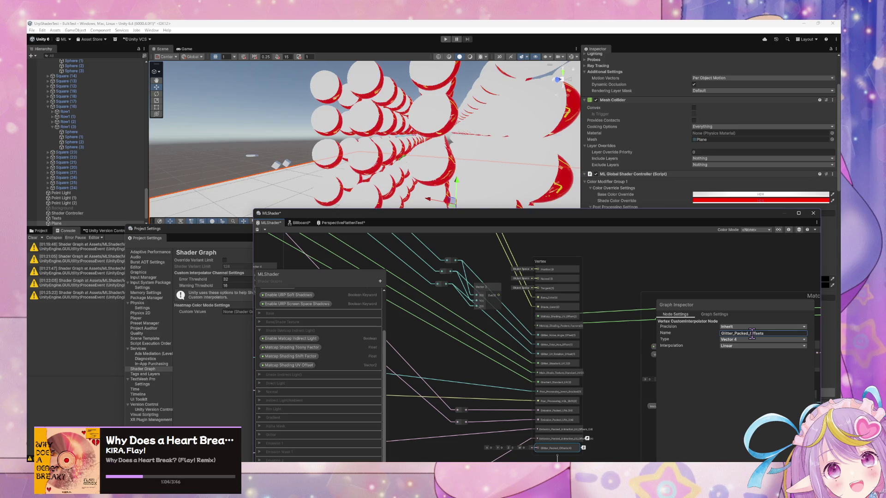
Step: Move Glitter_Packed_Offsets above the Emission entries and set its type to Vector 3
mouse_move(559, 448)
mouse_down()
mouse_move(555, 362)
mouse_move(554, 392)
mouse_move(558, 365)
mouse_move(550, 369)
mouse_up()
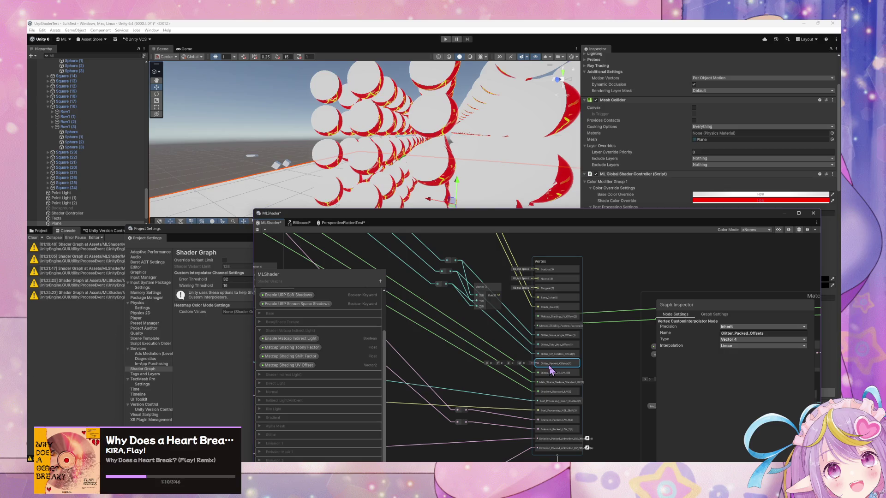
click(775, 341)
click(741, 362)
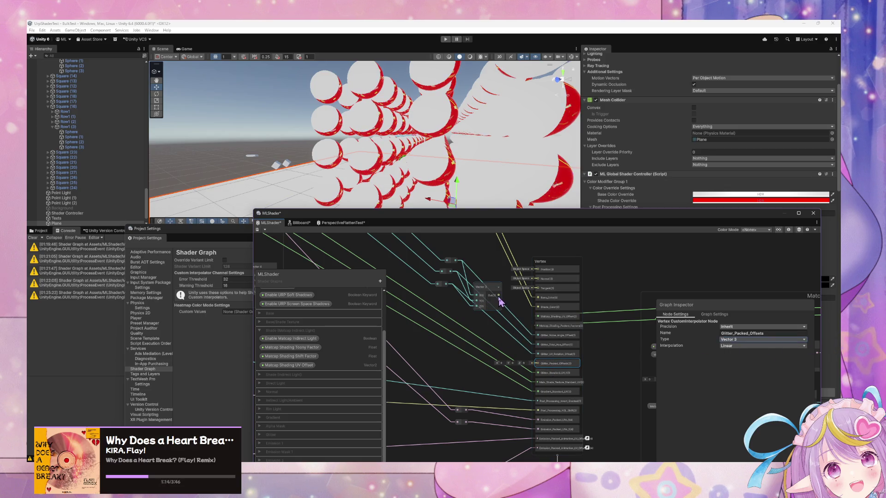
drag(483, 293, 478, 318)
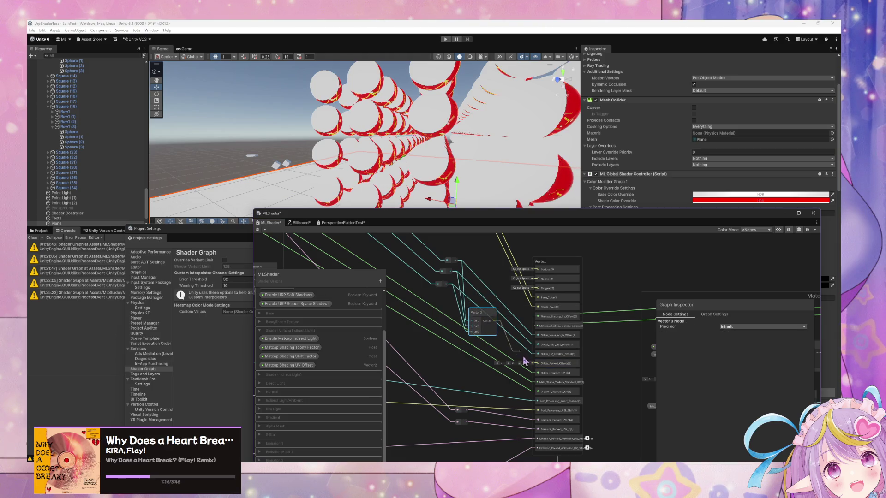
Step: Connect the Vector 3 to Glitter_Packed_Offsets and group the reroute points as Noise Angle
drag(548, 365, 491, 323)
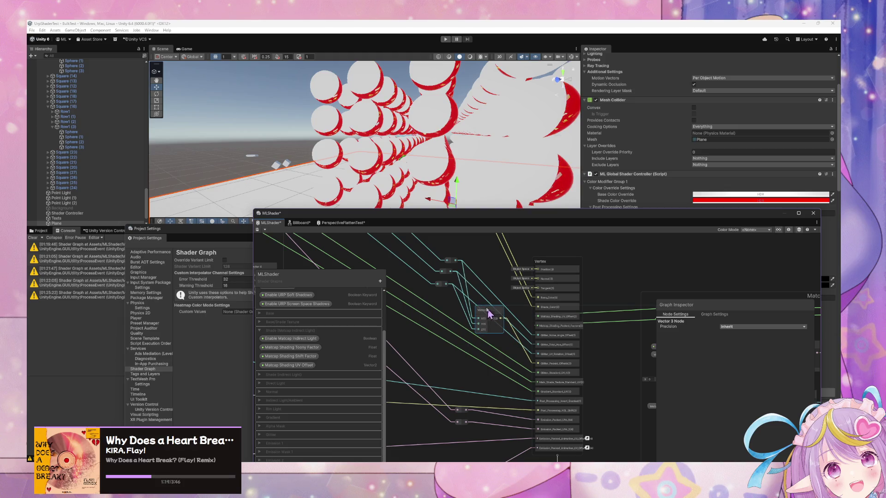
click(451, 265)
key(ctrl+g)
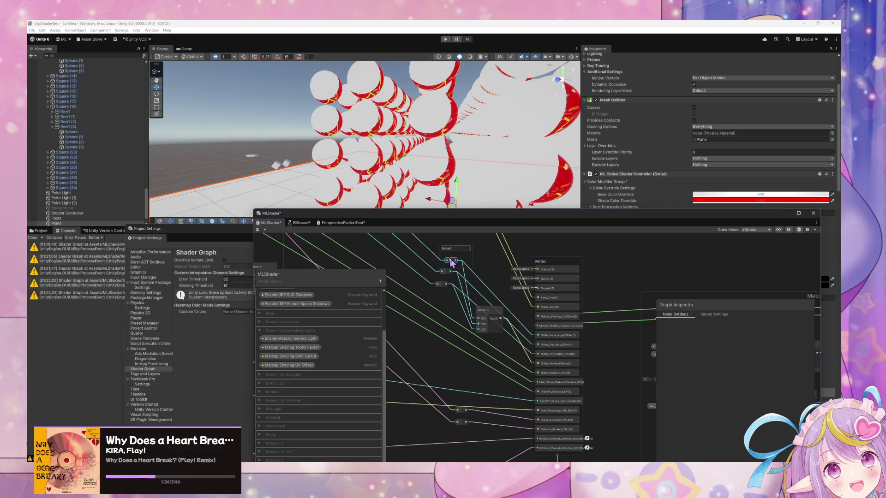
text( Angle)
key(Return)
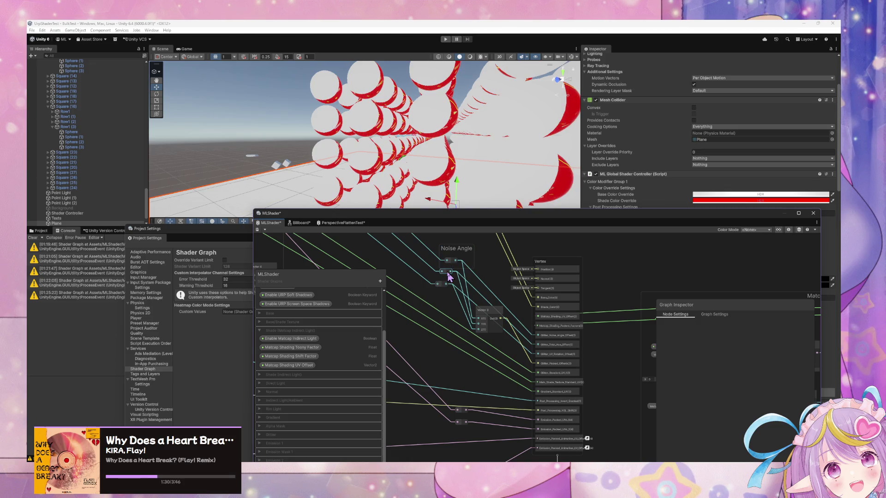
drag(448, 275, 434, 276)
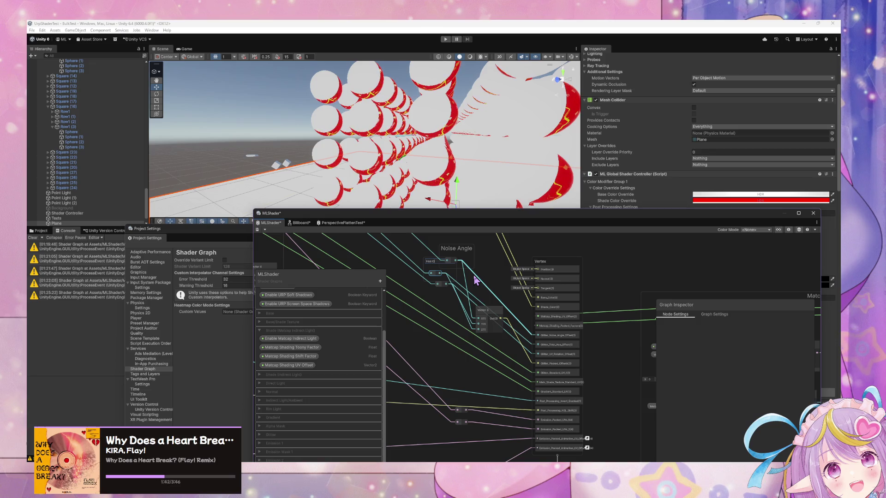
Step: Rename the groups to Glitter Noise Angle and Glitter Hue Offset
double_click(443, 249)
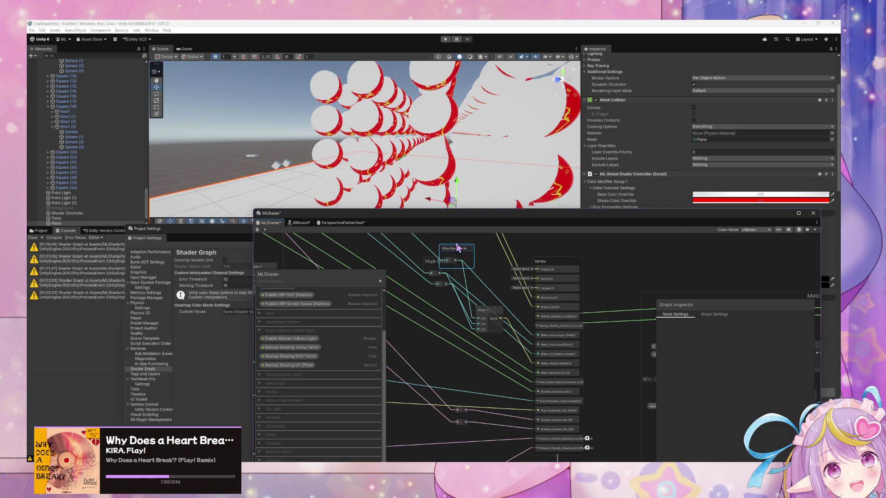
double_click(427, 262)
click(427, 262)
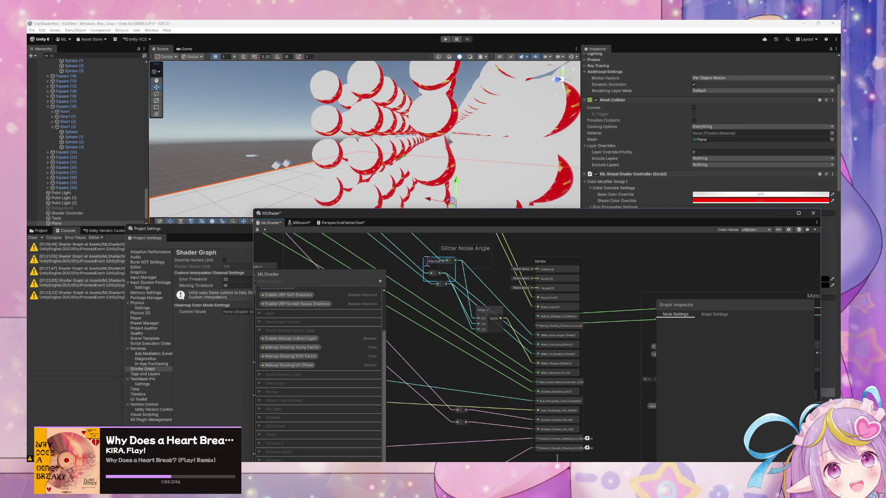
double_click(438, 262)
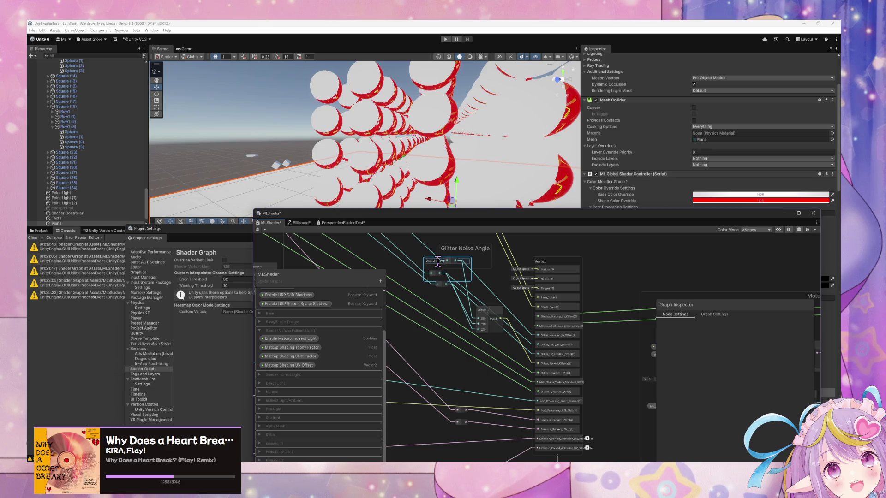
key(Return)
double_click(438, 261)
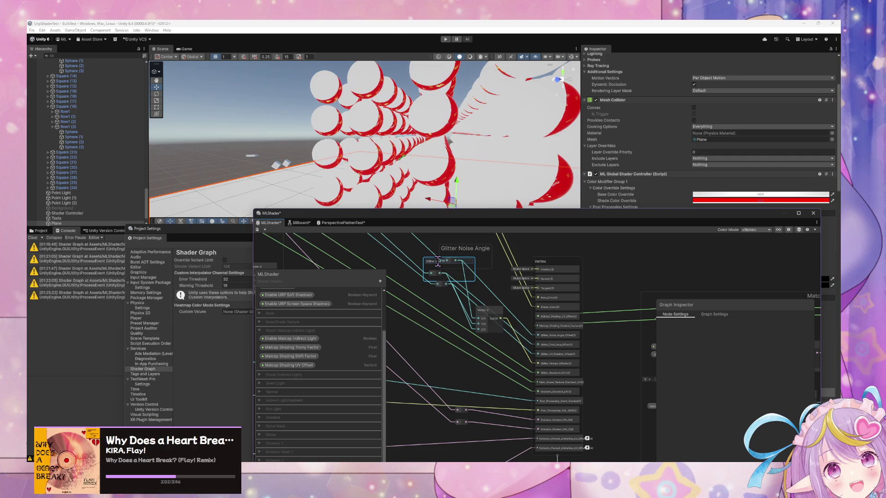
key(Return)
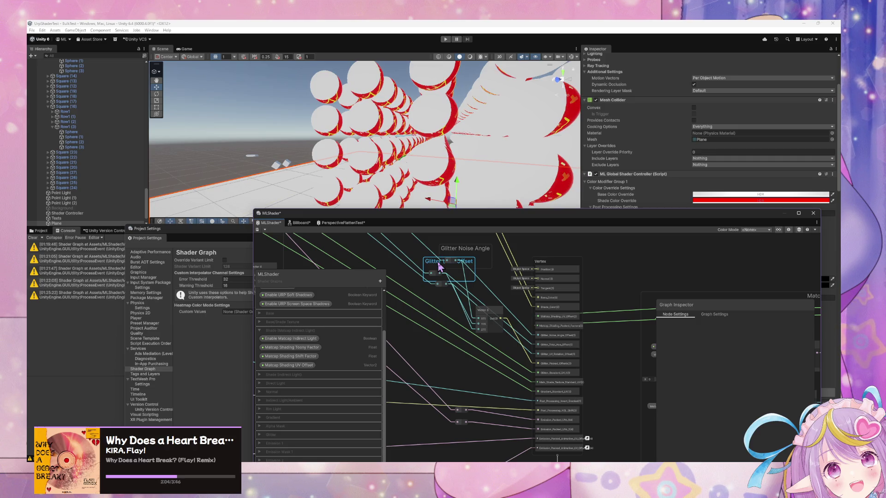
double_click(438, 262)
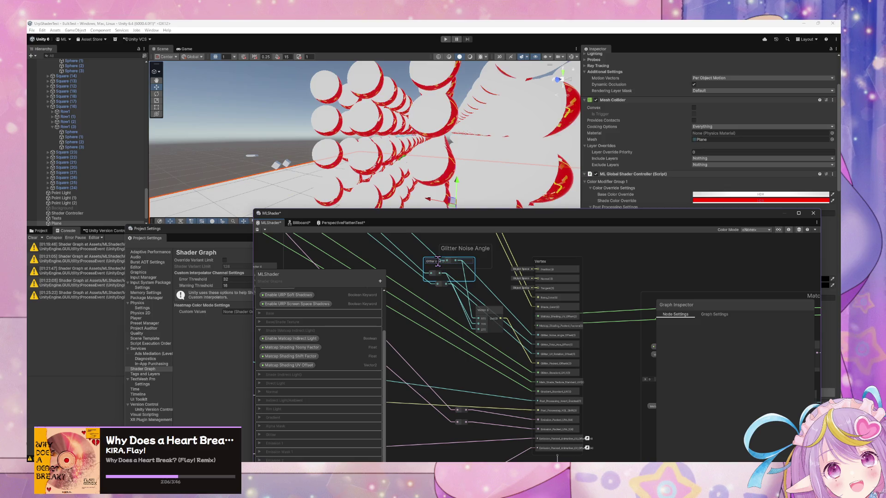
Step: Group the remaining node as Glitter UV Rotation Offset and align the three groups under each other
drag(441, 284, 441, 301)
key(ctrl+g)
text(G)
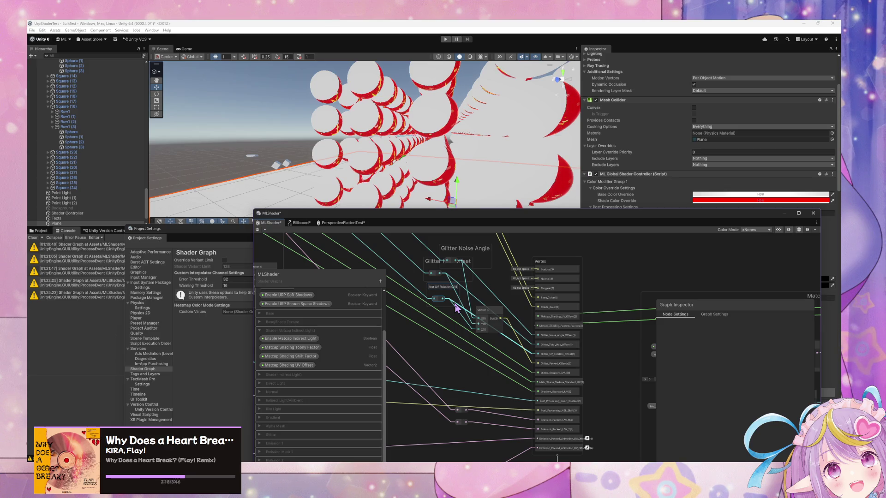
key(Return)
mouse_move(459, 251)
mouse_down()
mouse_move(442, 255)
mouse_move(443, 272)
mouse_up()
drag(436, 326, 448, 329)
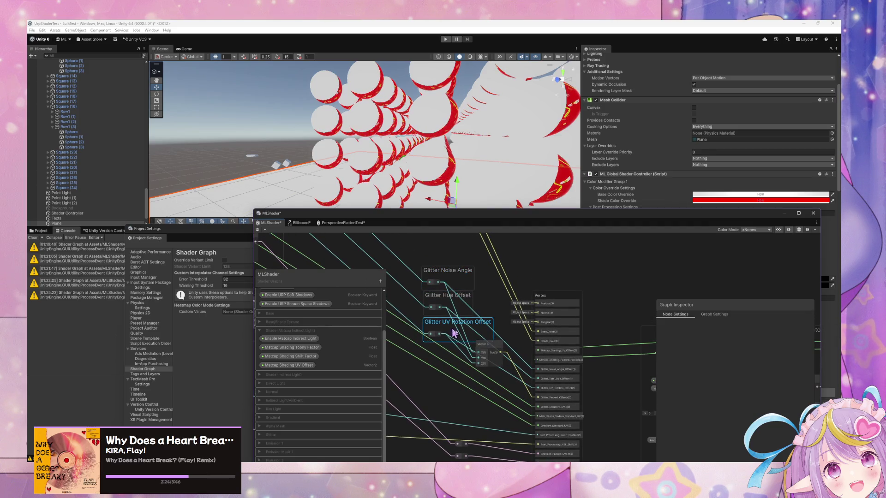
drag(490, 352, 506, 362)
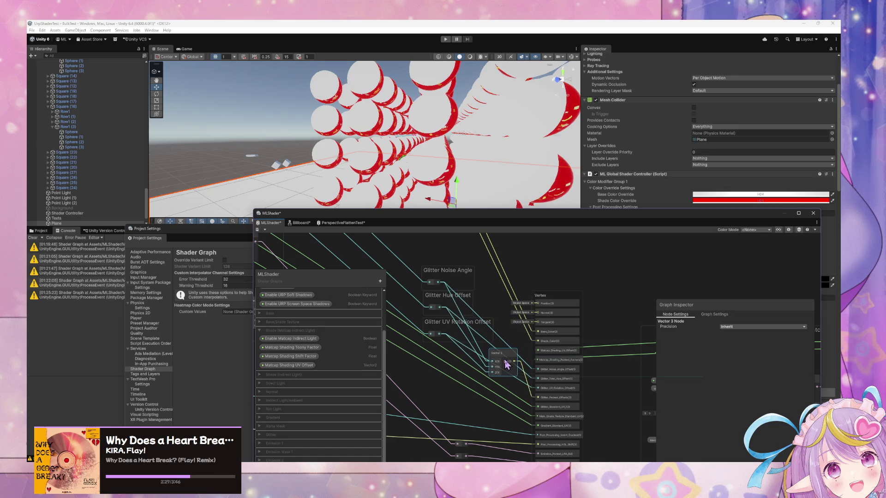
right_click(558, 372)
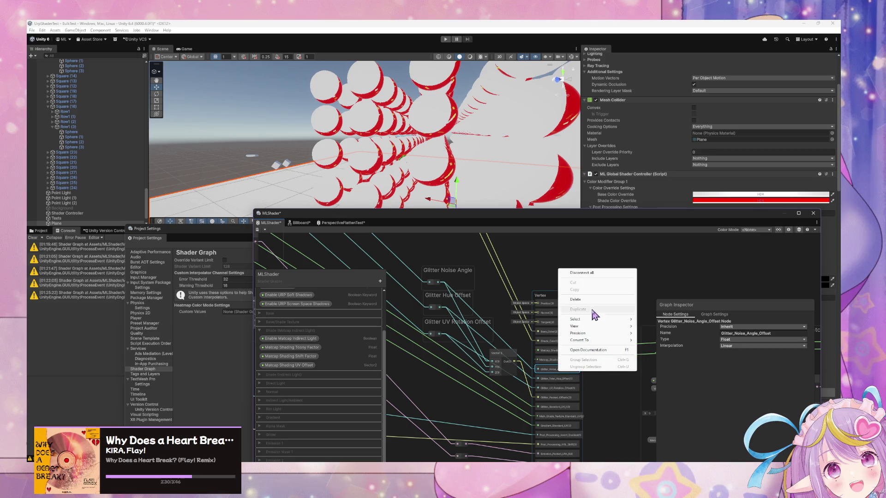
Step: Delete the Glitter_Noise_Angle, Glitter_Total_Hue and Glitter_UV_Rotation offset blocks, keeping Glitter_Packed_Offsets
click(591, 299)
right_click(567, 370)
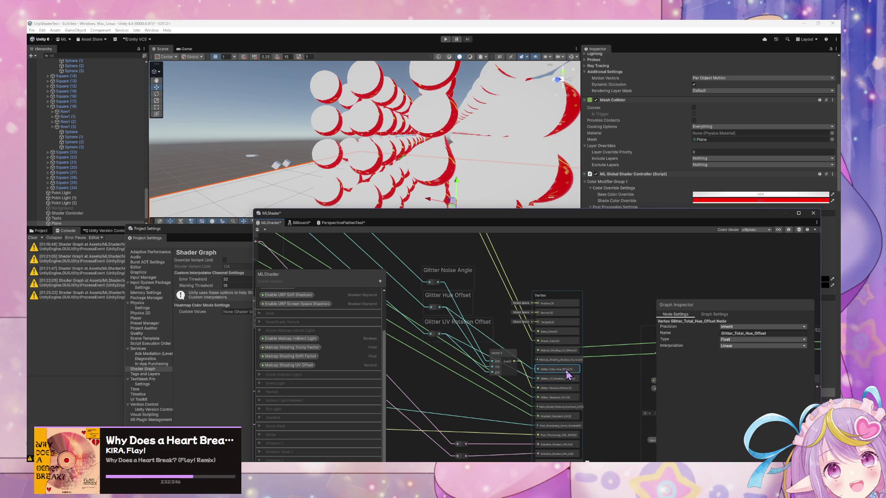
click(583, 297)
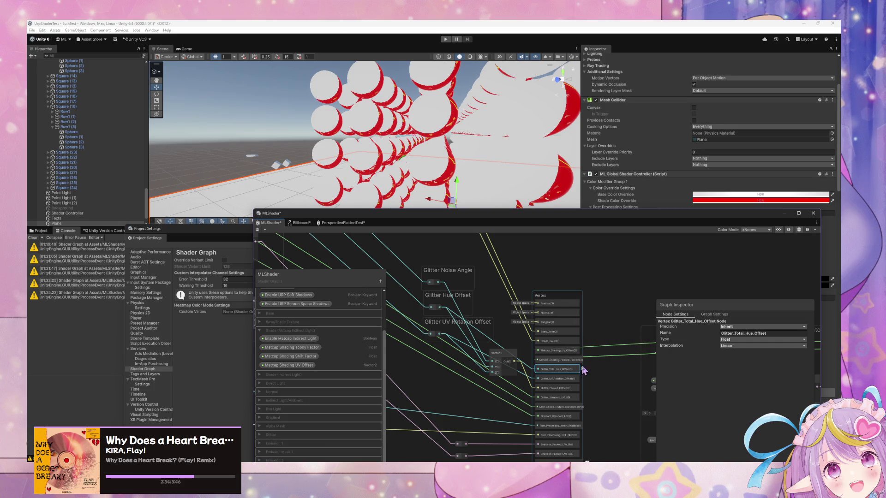
right_click(571, 369)
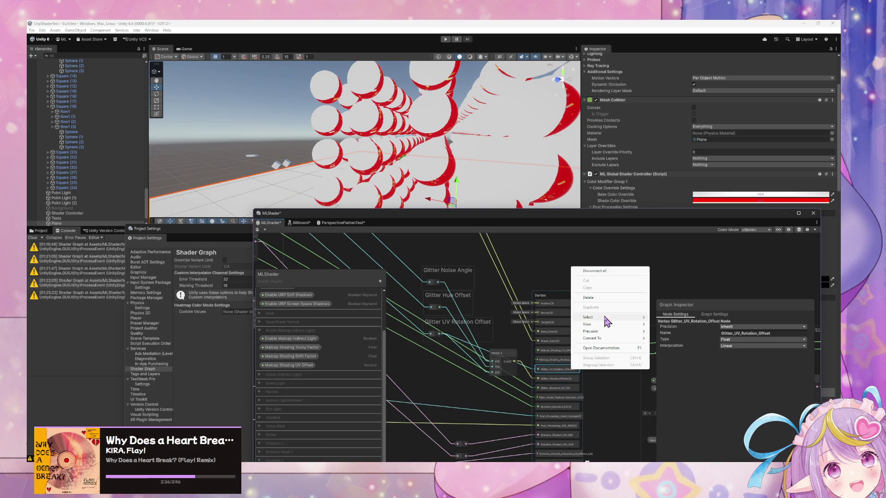
mouse_move(599, 322)
click(589, 298)
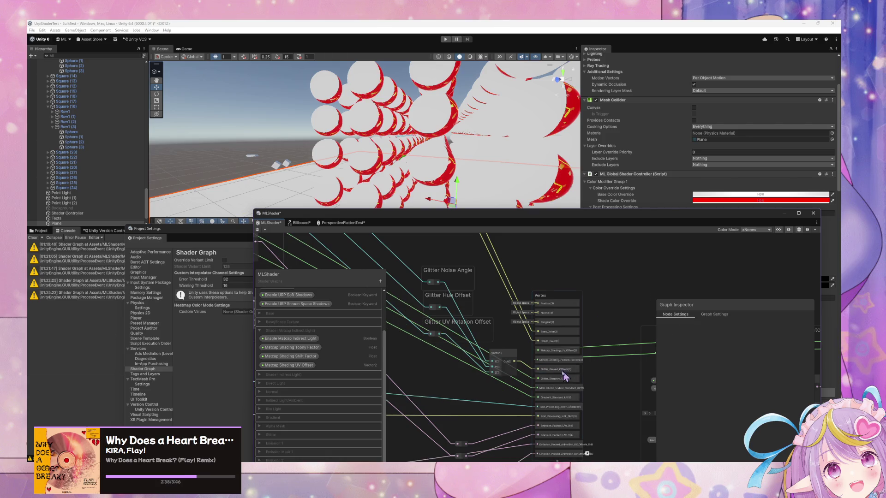
click(557, 369)
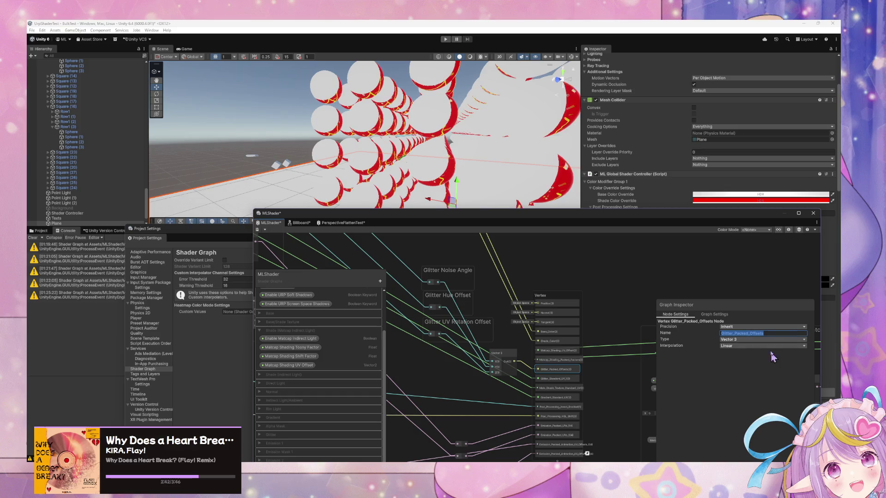
drag(769, 336, 732, 337)
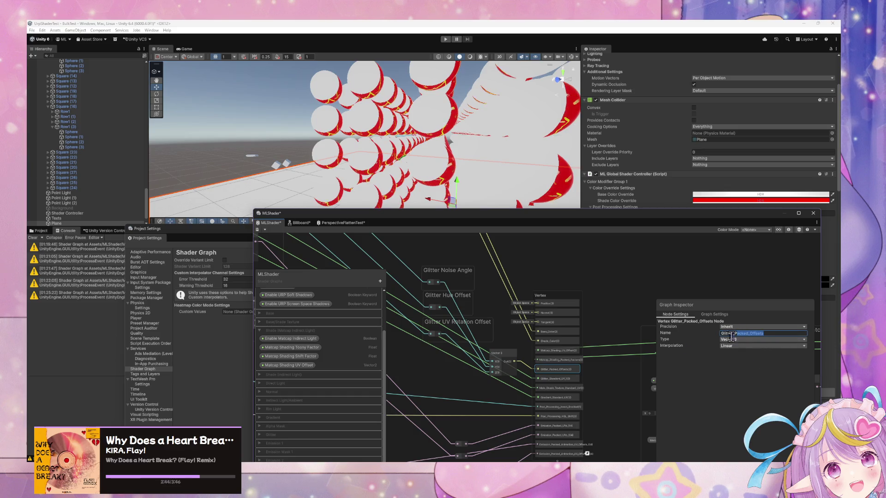
Step: Move the Vector 3, Glitter Hue Offset and Glitter Noise Angle nodes into one group
mouse_move(499, 360)
mouse_down()
mouse_move(507, 342)
mouse_move(503, 351)
mouse_move(478, 331)
mouse_up()
drag(431, 308, 440, 308)
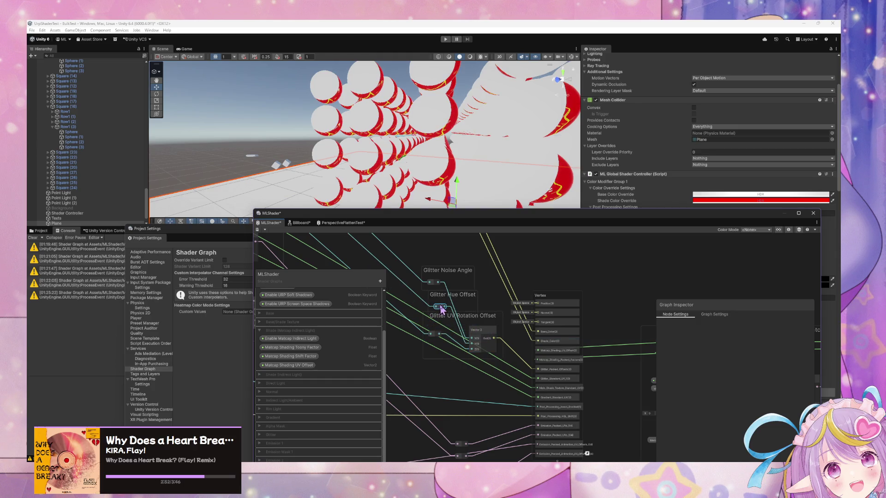
right_click(441, 309)
key(Escape)
right_click(442, 307)
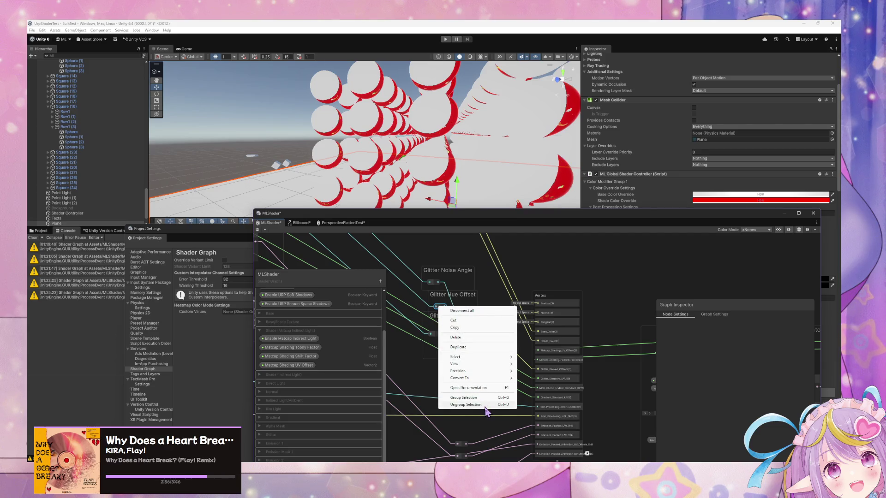
key(Escape)
drag(443, 308, 438, 330)
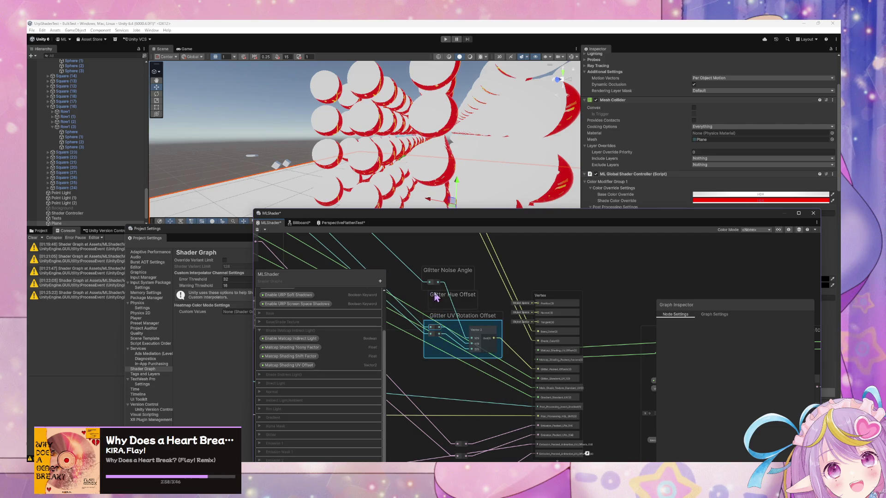
mouse_move(436, 283)
mouse_down()
mouse_move(434, 326)
mouse_move(467, 335)
mouse_up()
right_click(441, 281)
click(466, 378)
Step: Rename the combined group to Glitter Noise/Hue/UV Rotation Offset and move it up
double_click(433, 310)
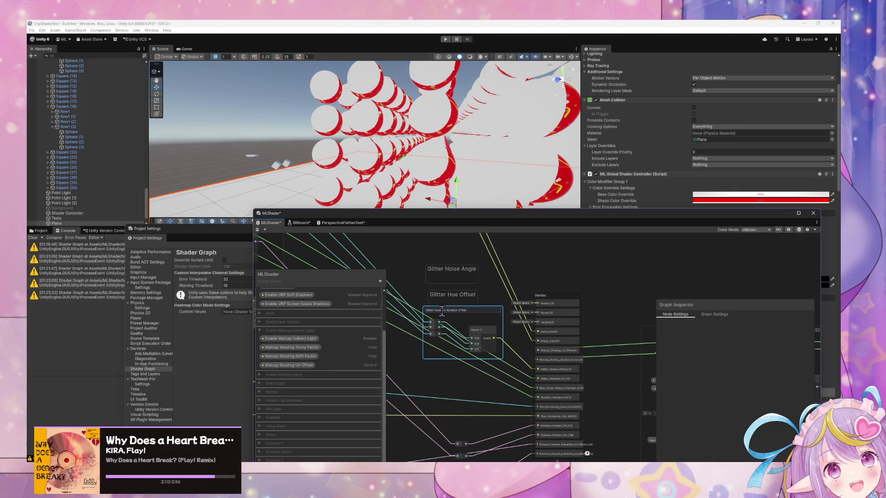
key(Return)
drag(464, 316, 434, 301)
click(451, 274)
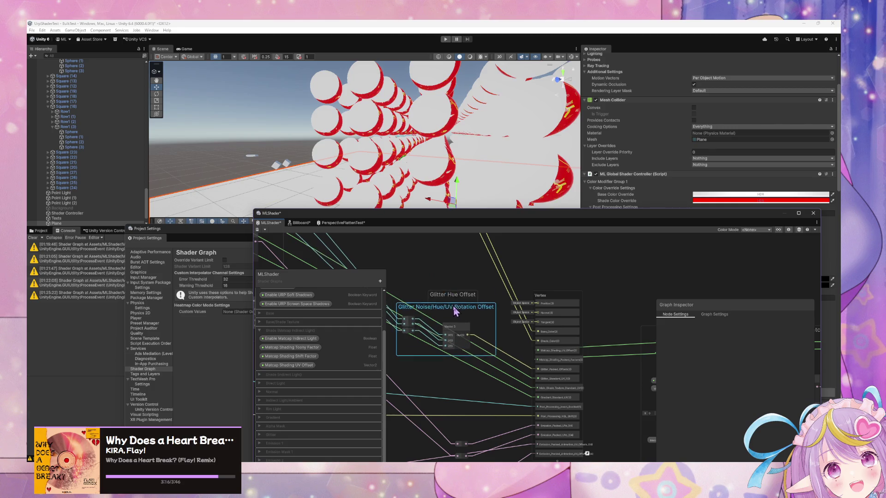
mouse_move(452, 301)
mouse_down()
mouse_move(452, 266)
mouse_move(449, 277)
mouse_up()
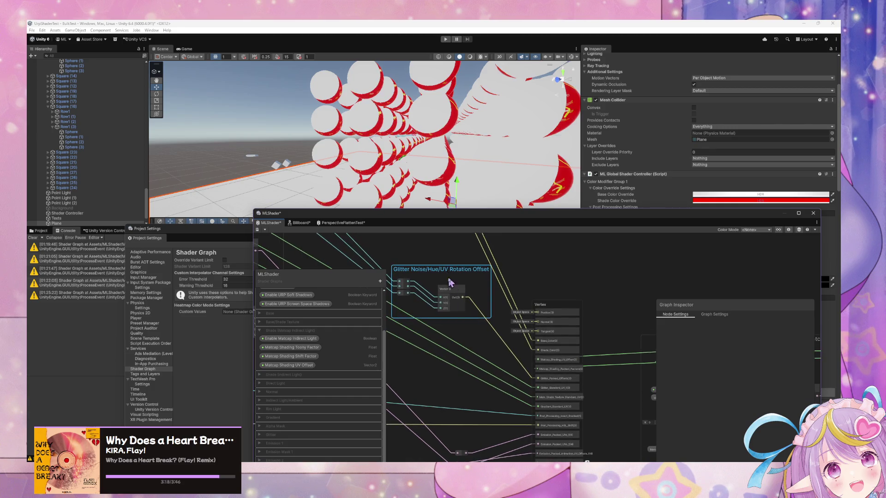
Step: Pan and zoom across the graph toward the Rim Light and Emission 1 groups
scroll(531, 314, down, 5)
scroll(531, 314, right, 5)
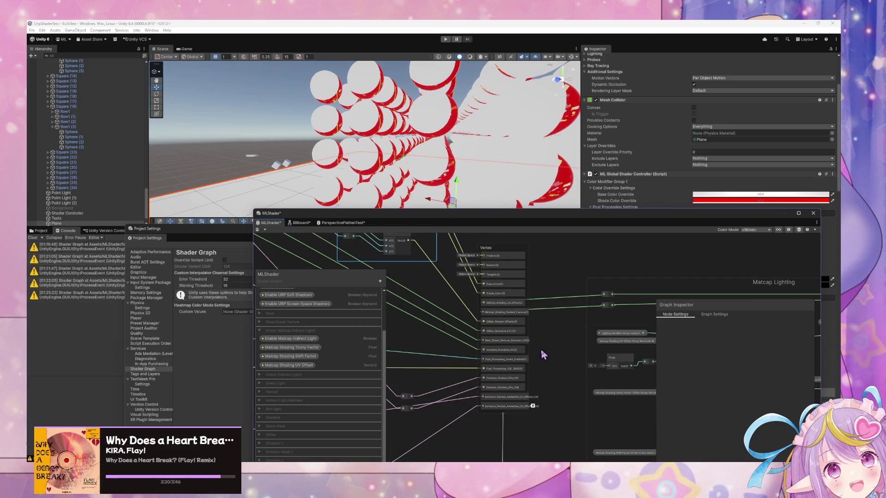
scroll(508, 392, down, 5)
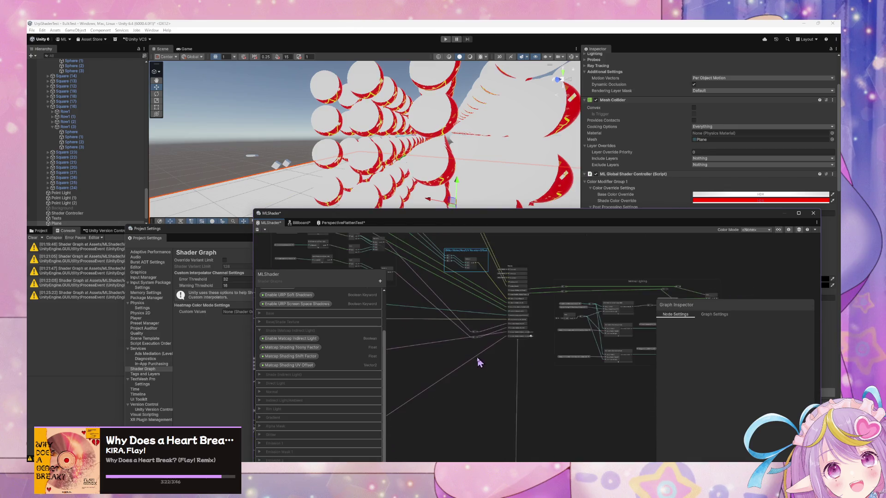
scroll(501, 376, up, 3)
scroll(420, 392, up, 4)
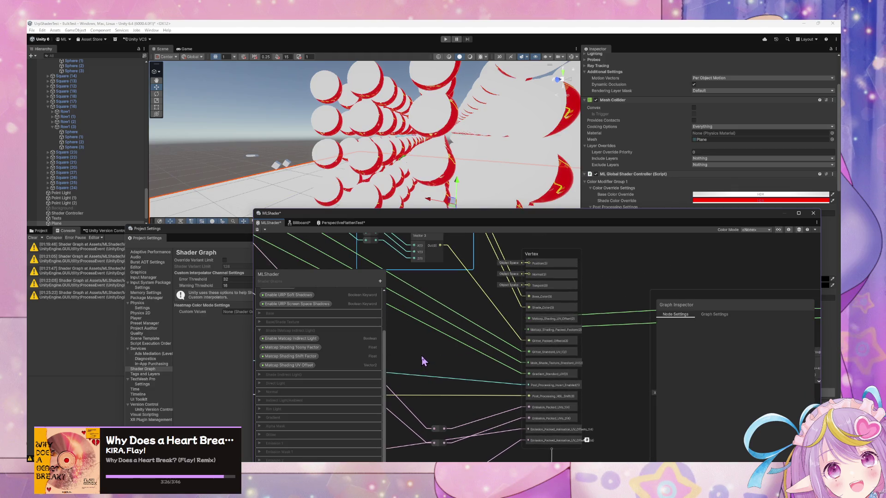
scroll(423, 361, down, 5)
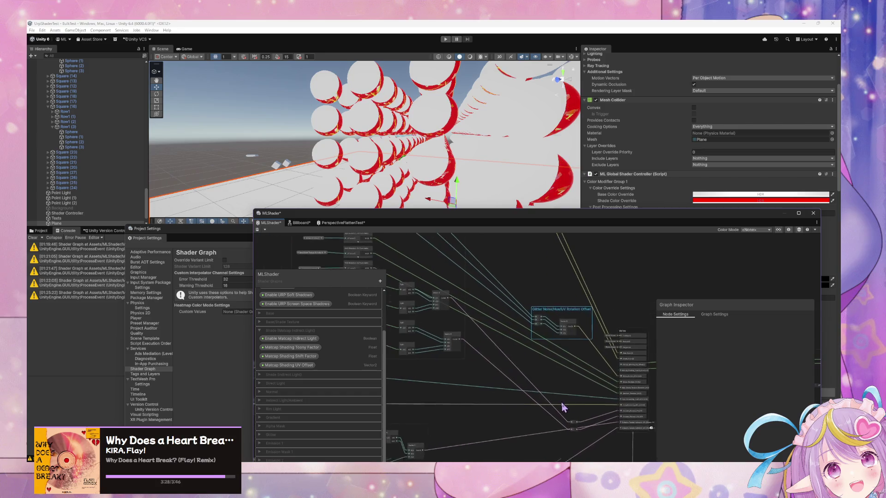
mouse_move(524, 439)
mouse_down()
mouse_move(495, 406)
mouse_move(588, 263)
mouse_move(538, 219)
mouse_move(594, 215)
mouse_up()
scroll(535, 358, up, 5)
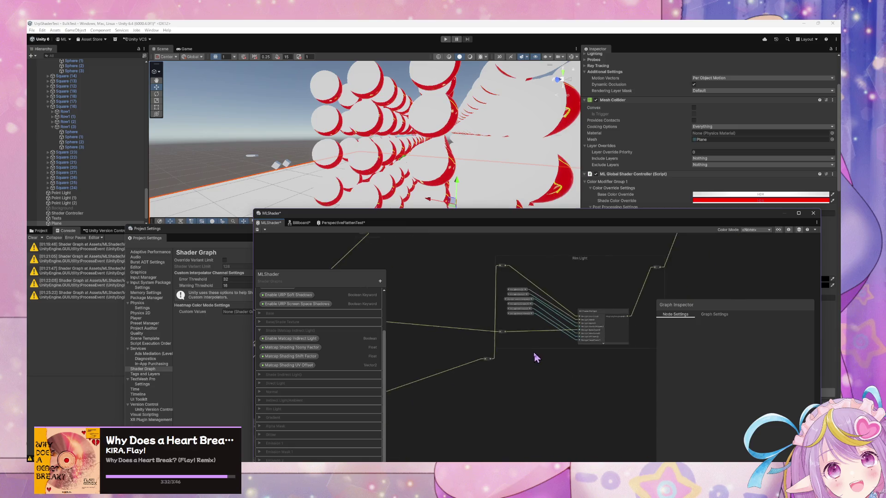
scroll(525, 369, down, 3)
mouse_move(425, 331)
mouse_down()
mouse_move(568, 251)
mouse_move(524, 338)
mouse_move(541, 425)
mouse_up()
scroll(541, 426, down, 5)
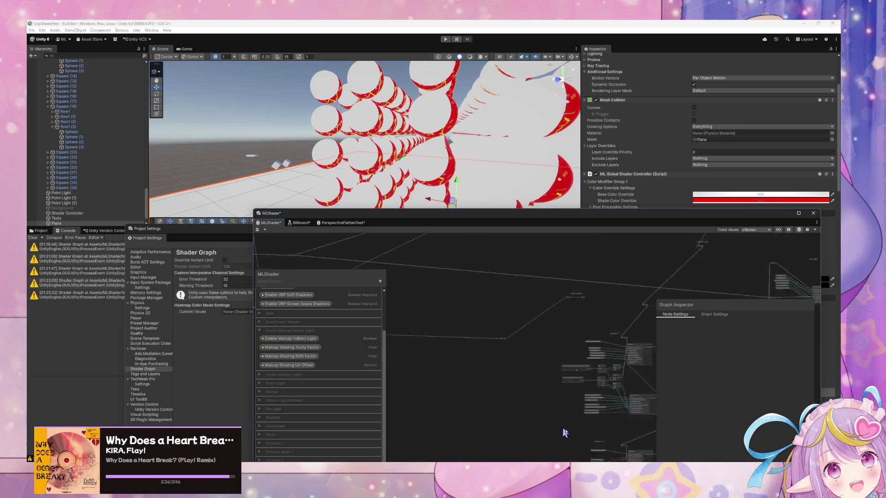
scroll(541, 315, up, 5)
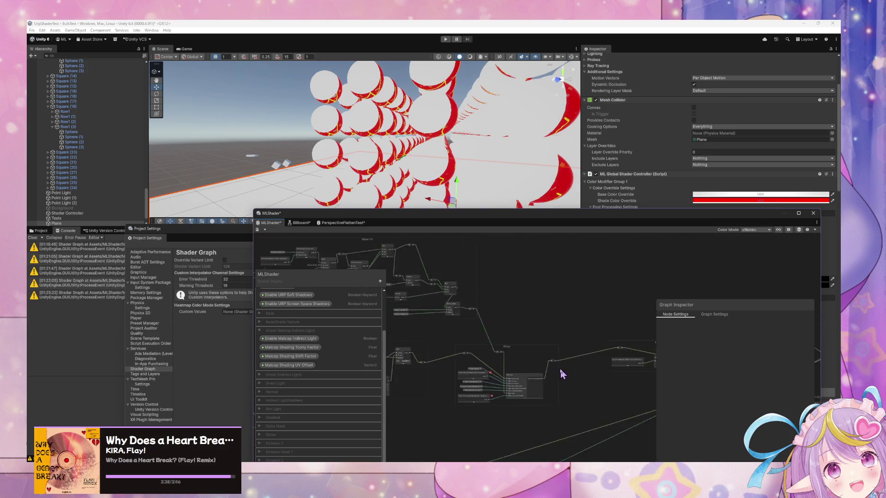
scroll(531, 283, up, 3)
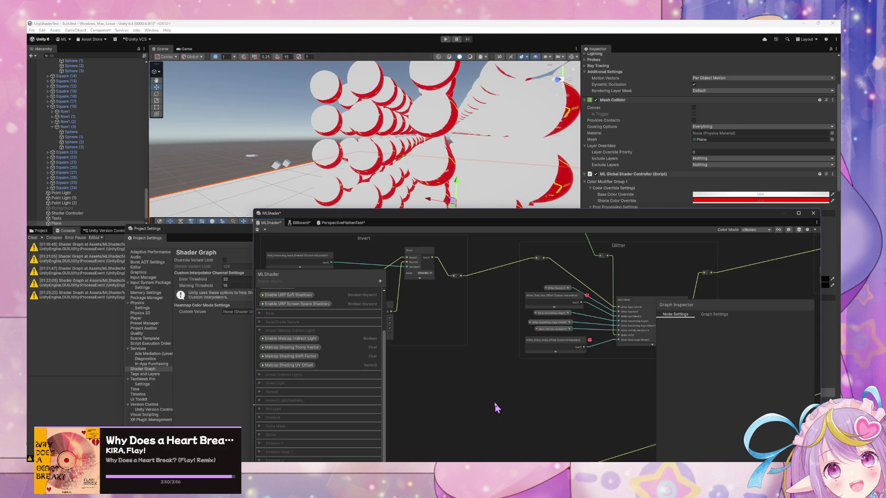
scroll(495, 409, down, 3)
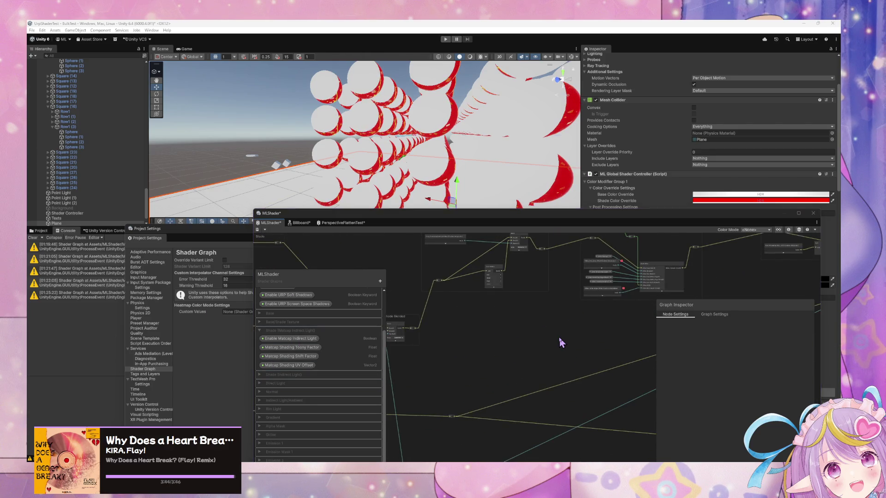
Step: Add the Glitter_Packed_Offsets custom interpolator node and move it into place
key(space)
text(glitter noice)
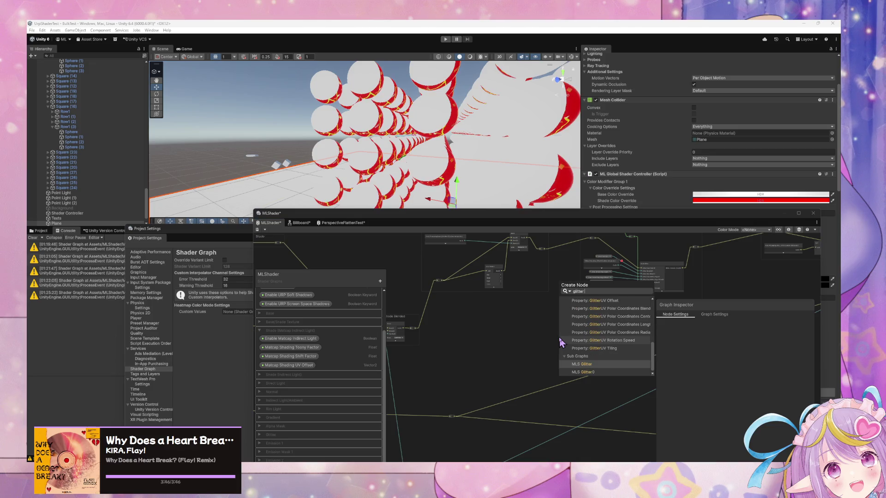
key(Down)
key(Up)
key(Up)
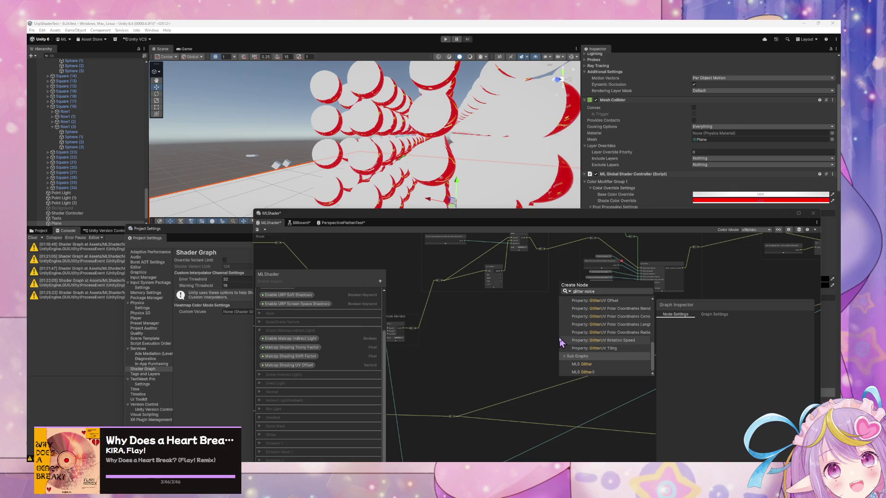
text(glitter packed)
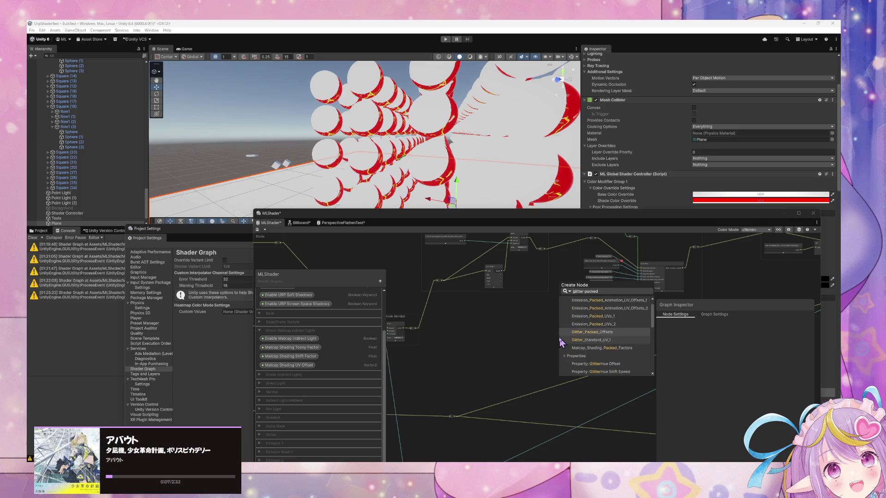
key(Return)
drag(572, 347, 552, 332)
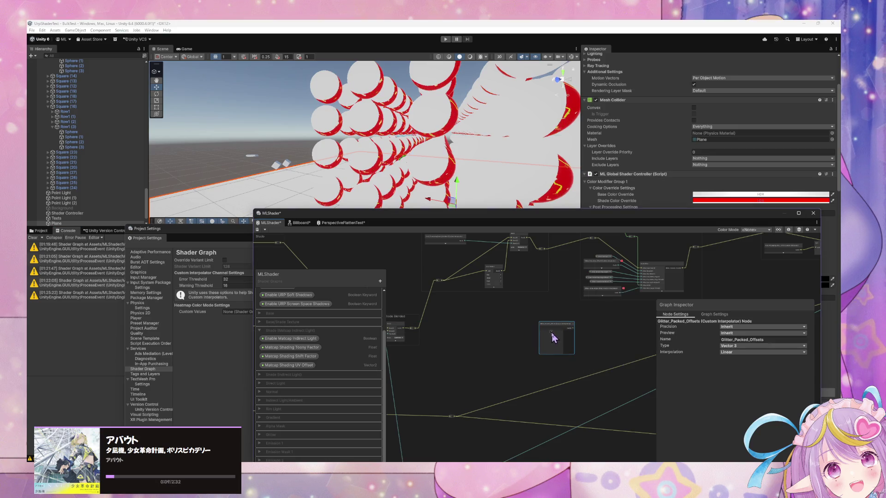
scroll(622, 321, up, 3)
Step: Add a Split node and place it beside the packed offsets node
key(space)
text(spliu)
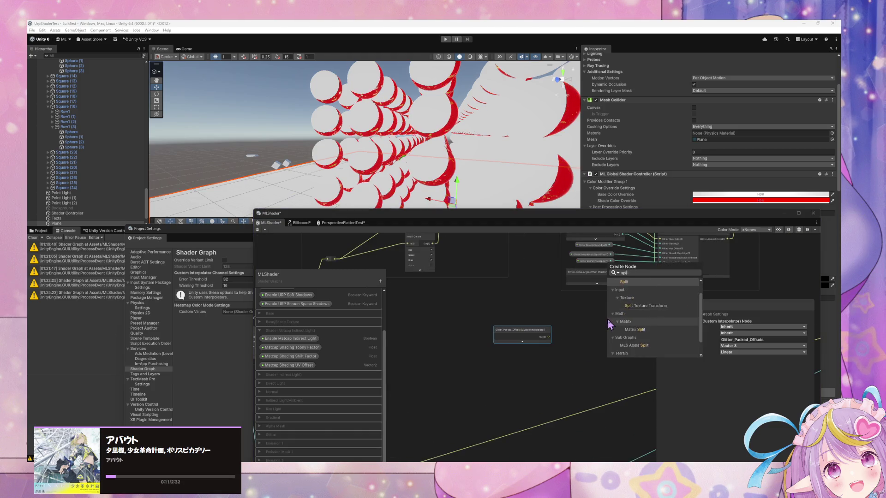
key(BackSpace)
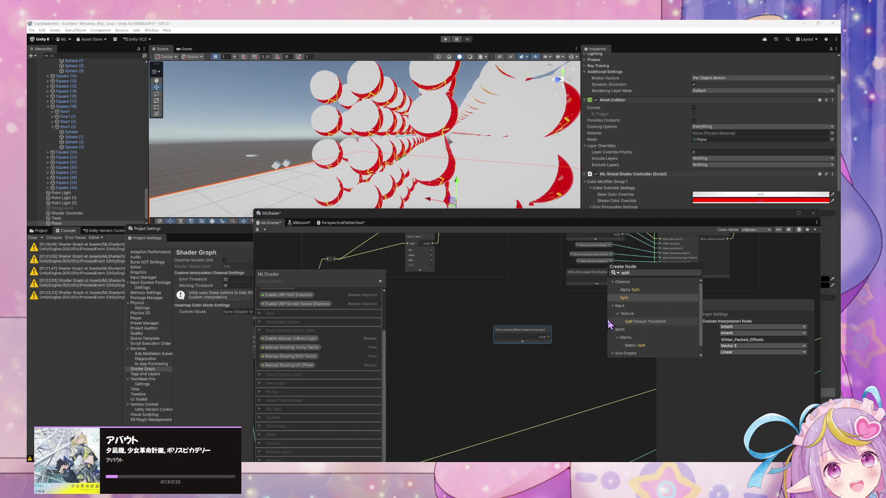
key(Return)
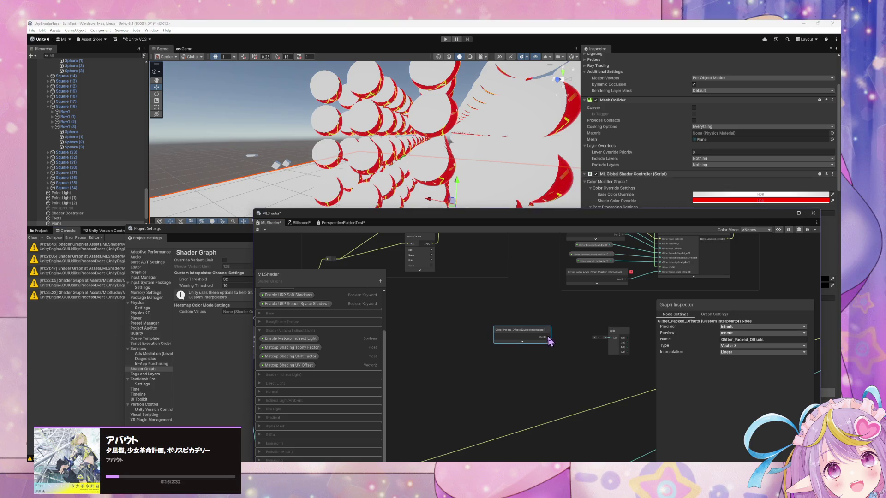
drag(618, 342, 593, 341)
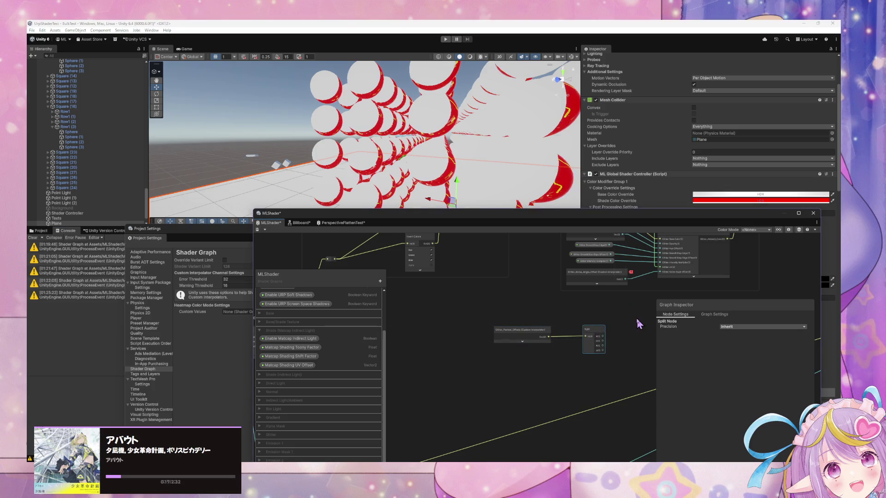
scroll(558, 385, up, 2)
drag(558, 382, 568, 390)
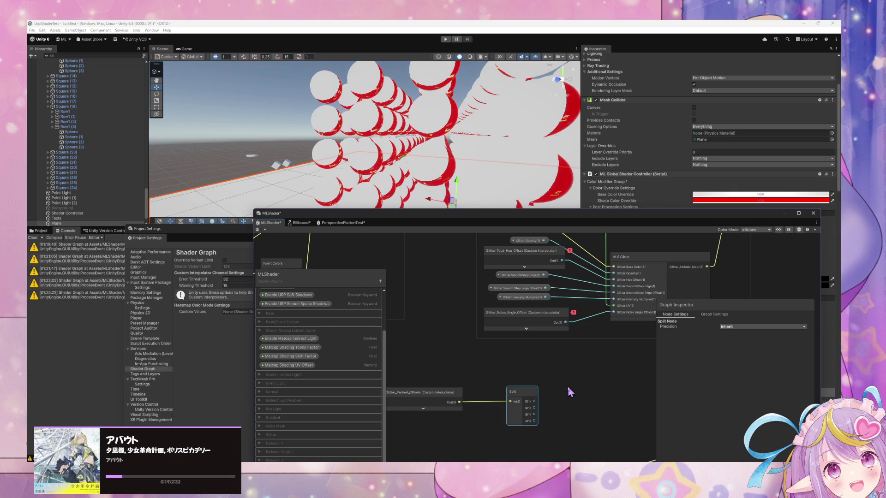
Step: Wire Split R to Noise Angle Offset and G to Glitter Hue Offset, deleting the old offset nodes
drag(601, 324, 614, 313)
mouse_move(535, 408)
mouse_down()
mouse_move(573, 286)
mouse_move(614, 280)
mouse_up()
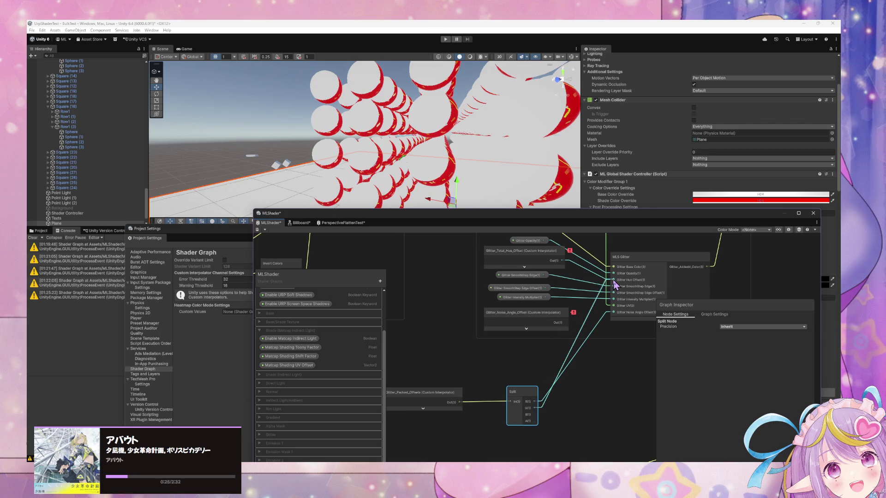
click(545, 251)
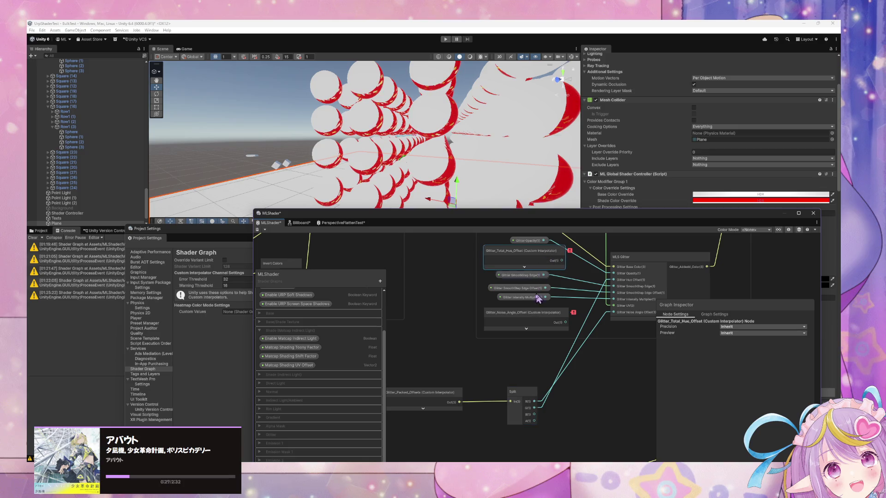
key(Delete)
click(535, 314)
key(Delete)
Step: Select the Glitter_Packed_Offsets node and start renaming the new group's title
scroll(521, 390, down, 5)
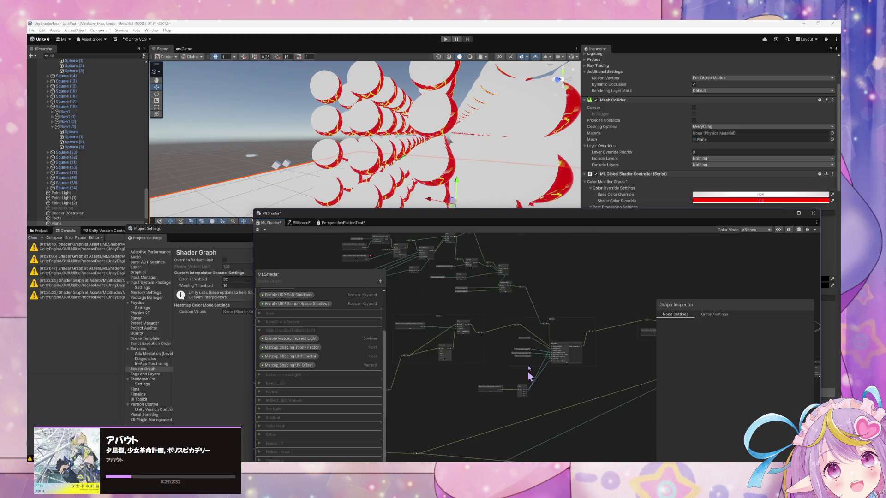
scroll(530, 411, up, 5)
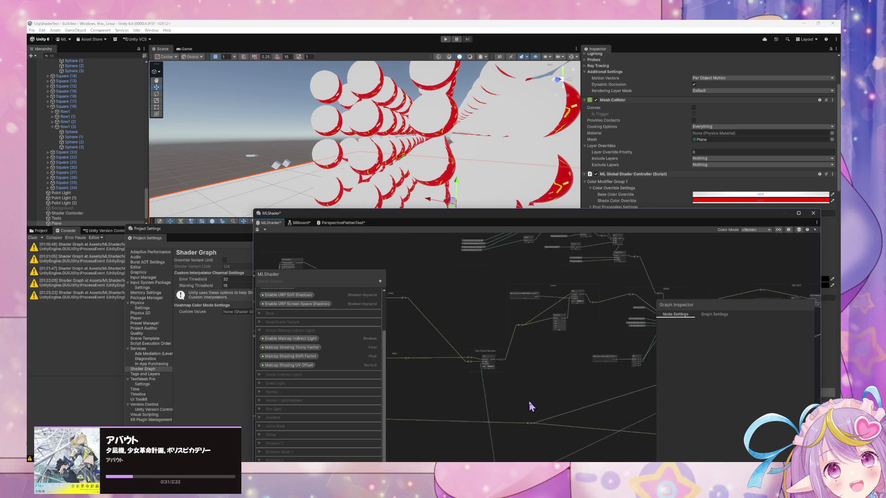
mouse_move(486, 318)
mouse_down()
mouse_move(510, 331)
mouse_move(561, 416)
mouse_up()
click(524, 436)
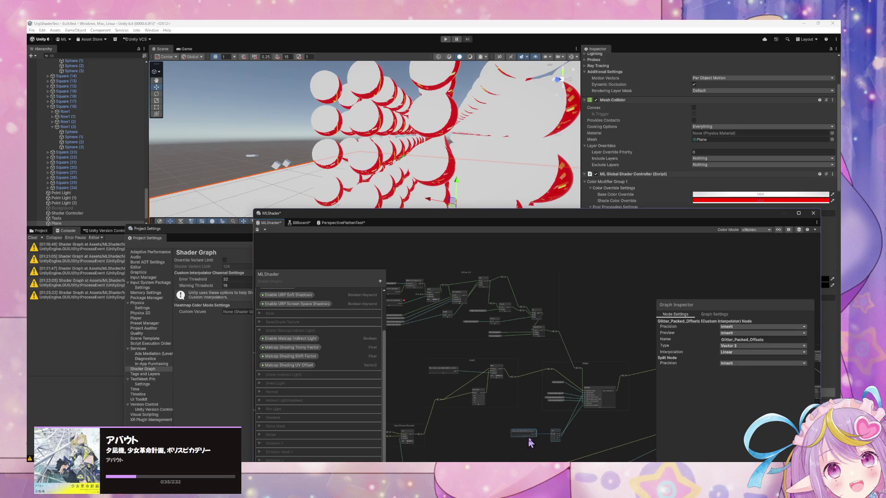
scroll(556, 430, up, 2)
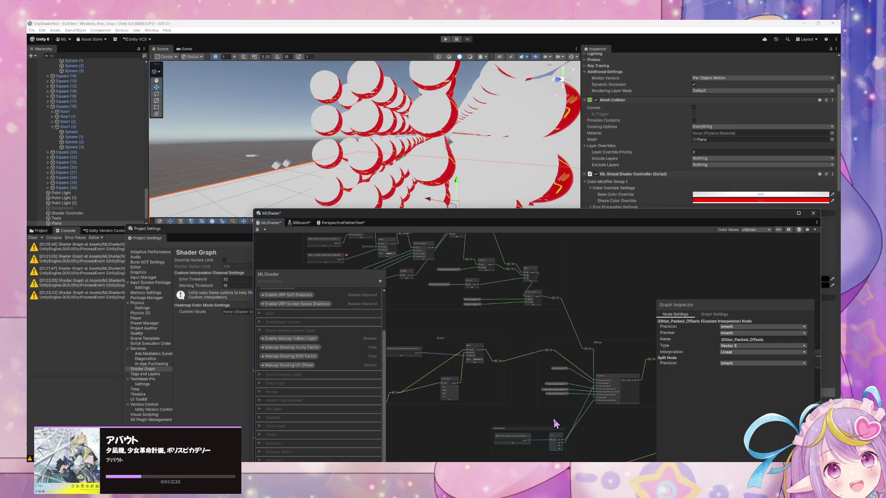
double_click(534, 428)
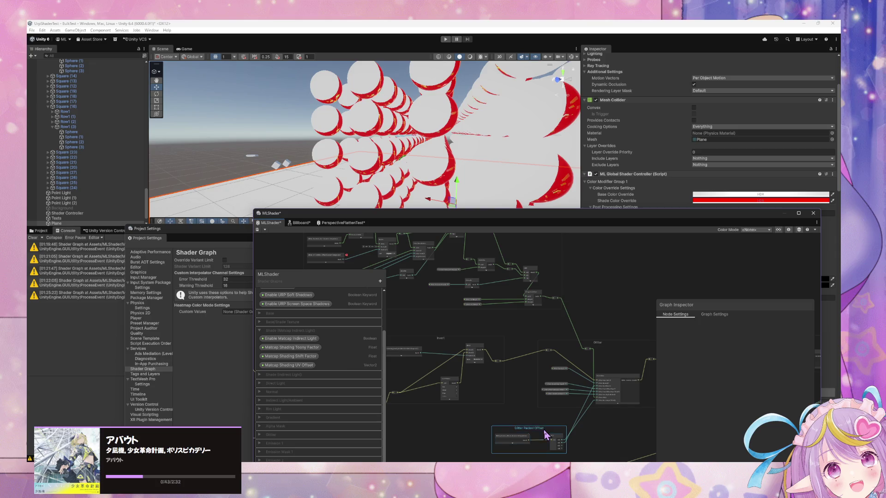
Step: Fix the group title so it reads 'Glitter Packed Offsets'
scroll(531, 428, up, 3)
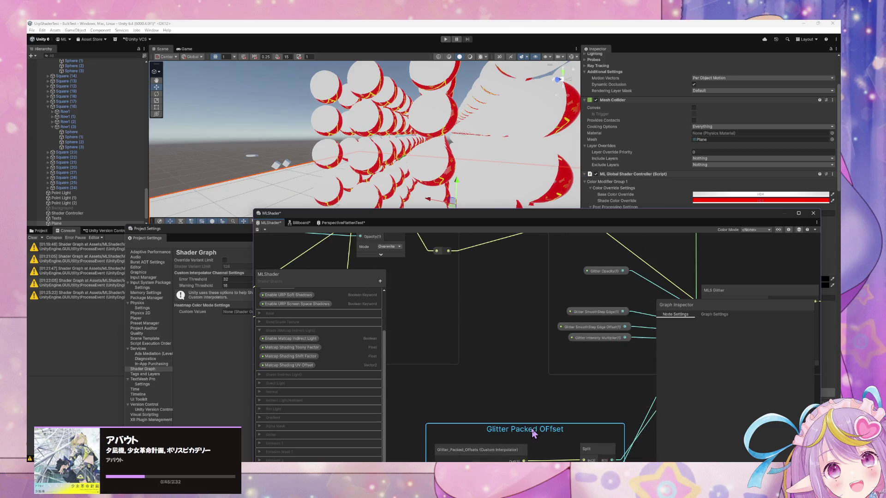
double_click(551, 429)
click(551, 429)
key(BackSpace)
key(BackSpace)
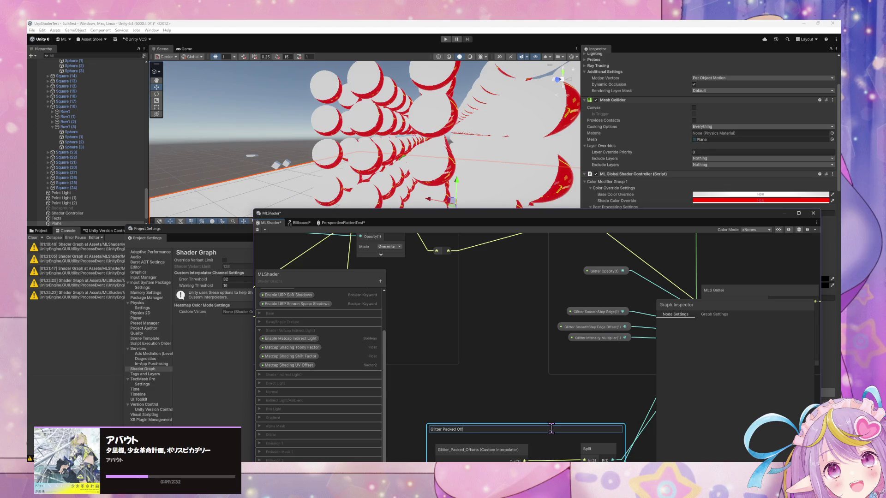
key(Return)
scroll(525, 375, down, 3)
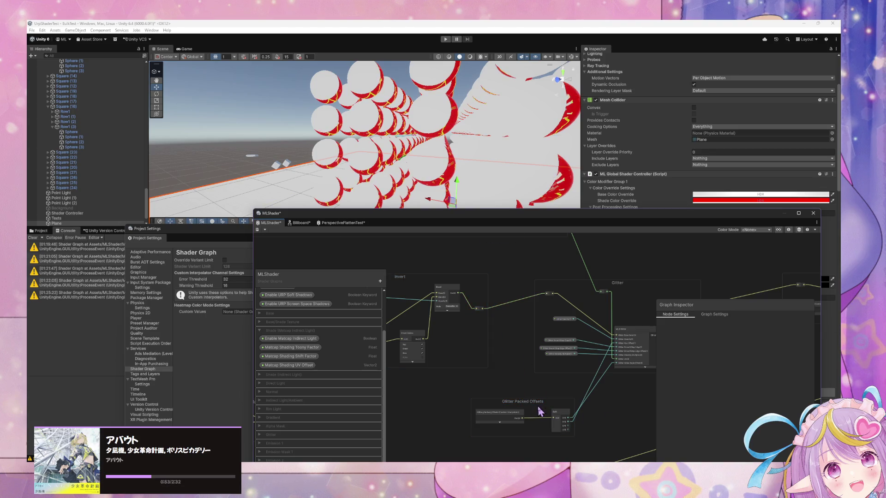
Step: Route a Split output into the Glitter UV Rotate node's Center through a reroute point
mouse_move(522, 400)
mouse_down()
mouse_move(380, 231)
mouse_move(330, 266)
mouse_up()
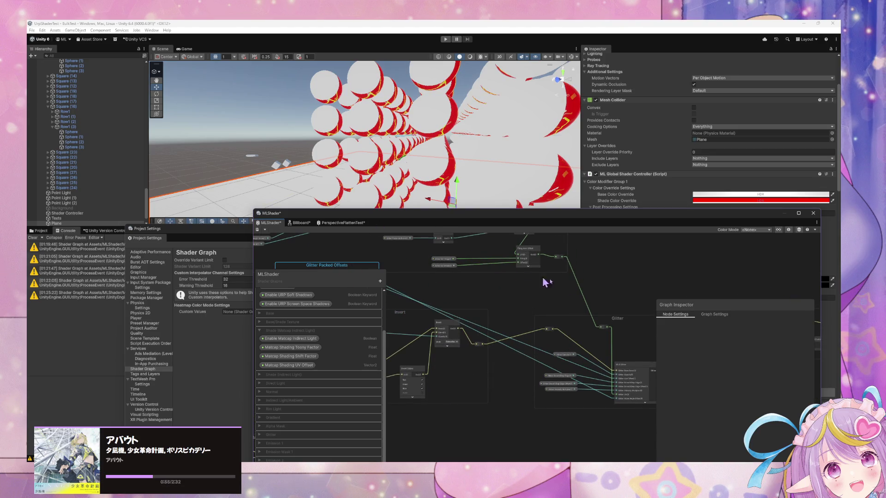
drag(455, 289, 586, 322)
drag(459, 312, 370, 326)
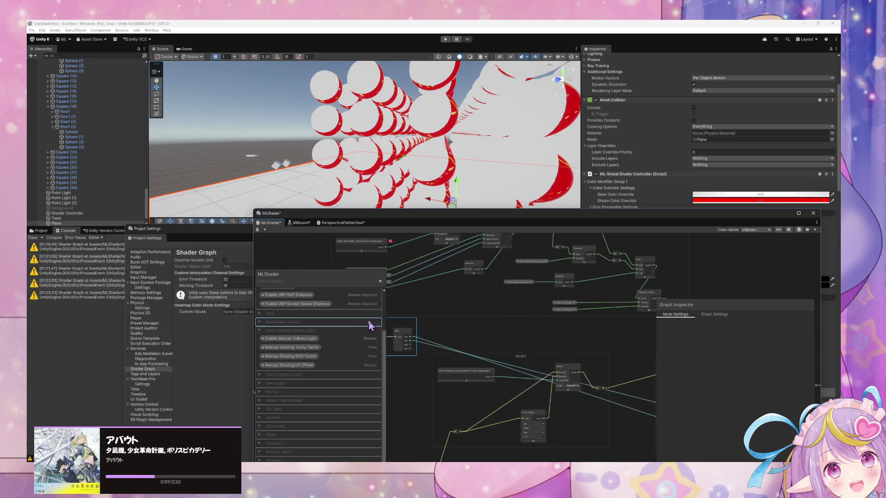
drag(423, 300, 480, 346)
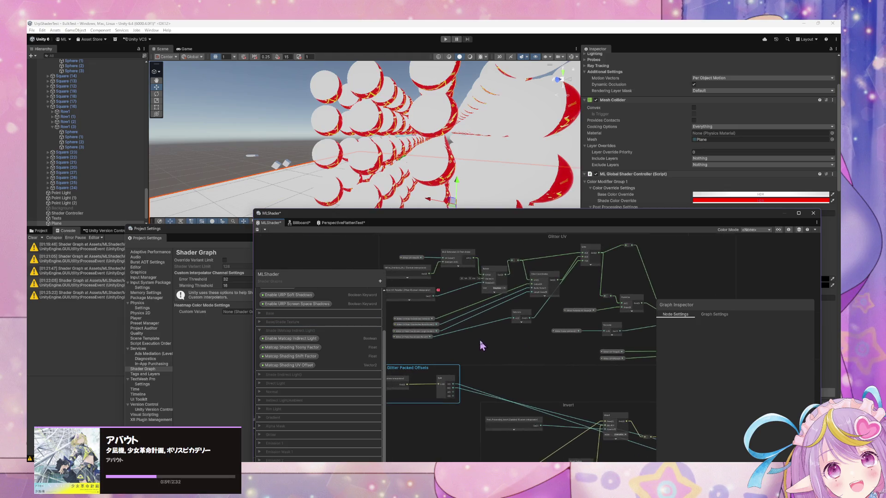
drag(454, 387, 485, 285)
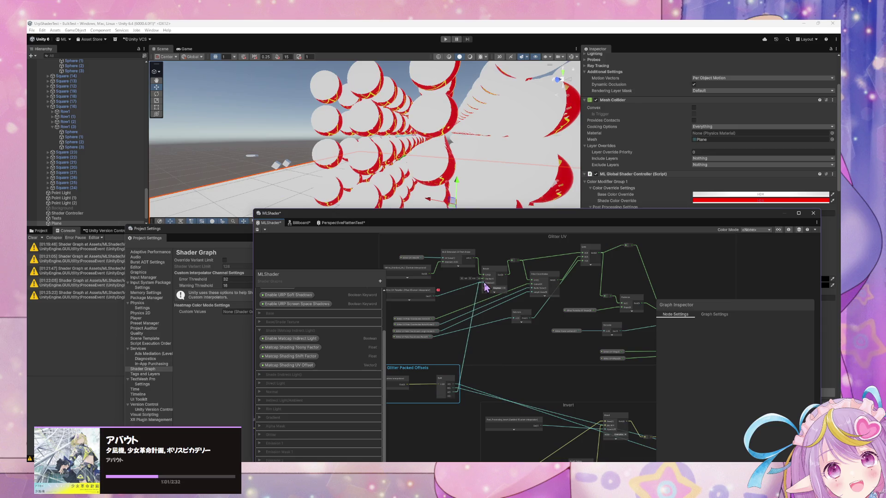
double_click(464, 352)
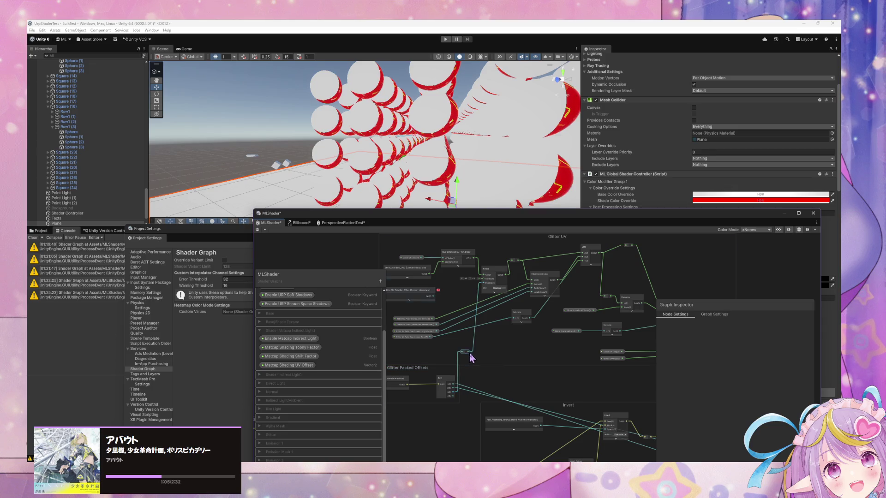
drag(469, 354, 480, 357)
Step: Nudge the Glitter Packed Offsets group, undo it, and bring Project Settings forward
drag(412, 377, 407, 389)
key(ctrl+z)
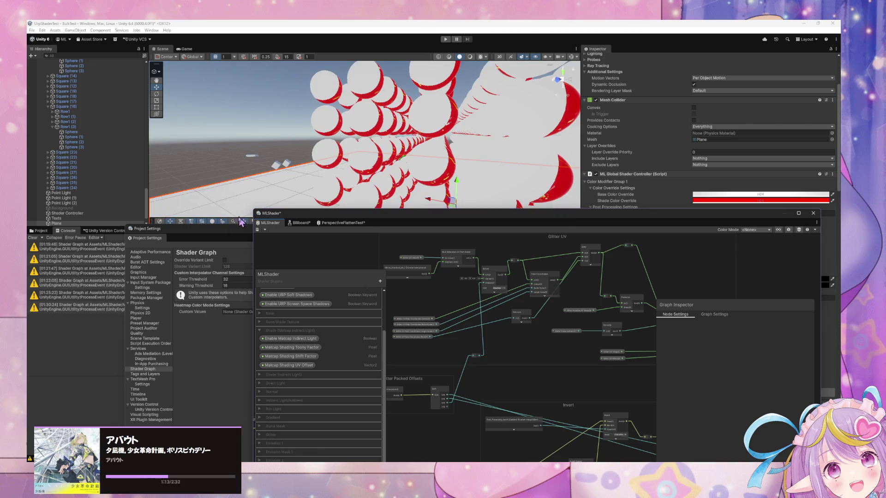
mouse_move(214, 229)
mouse_down()
mouse_move(364, 326)
mouse_move(389, 380)
mouse_up()
Step: Bring the MLShader window above Project Settings and frame the Vertex block's custom interpolator ports
mouse_move(351, 212)
mouse_down()
mouse_move(536, 140)
mouse_move(398, 99)
mouse_move(373, 111)
mouse_up()
mouse_move(573, 278)
mouse_down()
mouse_move(594, 339)
mouse_move(484, 306)
mouse_move(467, 324)
mouse_move(498, 280)
mouse_move(508, 304)
mouse_move(492, 302)
mouse_move(452, 332)
mouse_up()
scroll(480, 314, up, 4)
scroll(522, 316, up, 2)
scroll(573, 299, down, 10)
scroll(562, 296, down, 5)
scroll(602, 307, up, 10)
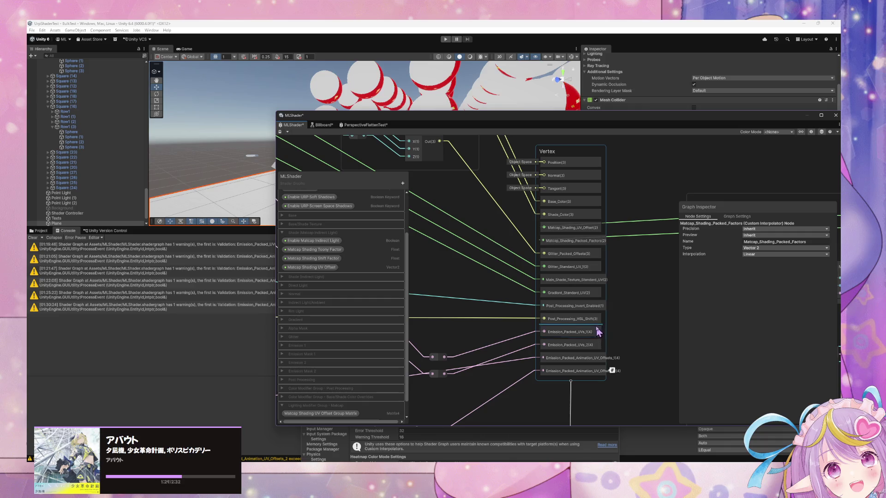
mouse_move(479, 293)
mouse_down()
mouse_move(596, 341)
mouse_move(538, 352)
mouse_move(496, 329)
mouse_up()
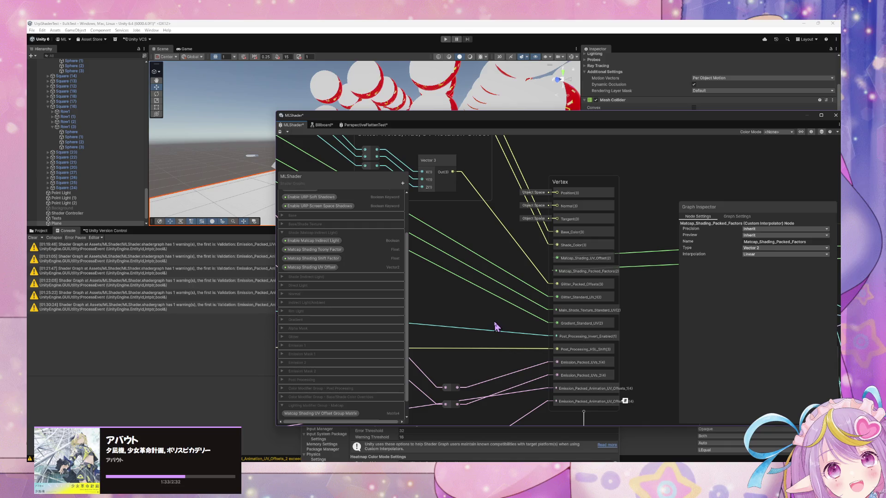
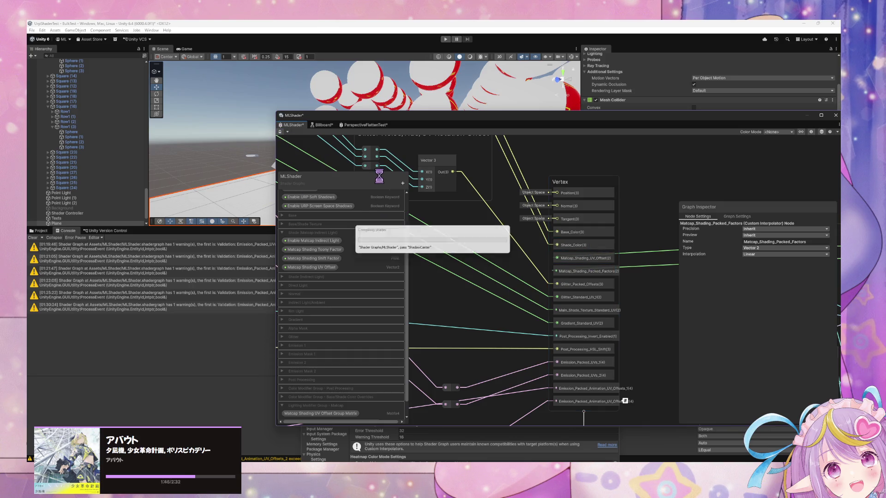
Step: Clear the old Console warnings, shorten the MLShader graph window and save to recompile it
click(32, 237)
mouse_move(463, 111)
mouse_down()
mouse_move(464, 143)
mouse_move(229, 222)
mouse_up()
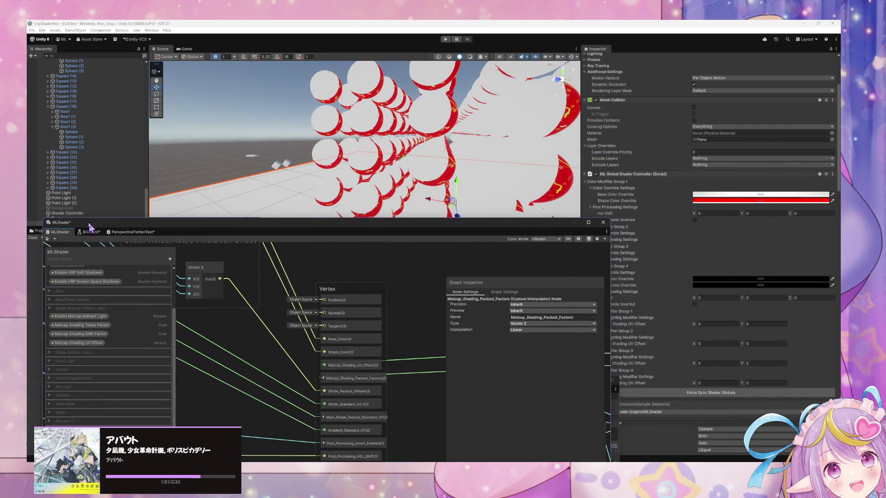
key(ctrl+s)
Step: Pan to the Vertex block and move Emission_Packed_Animation_UV_Offsets higher in it
mouse_move(86, 222)
mouse_down()
mouse_move(260, 236)
mouse_move(326, 293)
mouse_move(312, 277)
mouse_move(295, 292)
mouse_move(255, 131)
mouse_move(222, 102)
mouse_up()
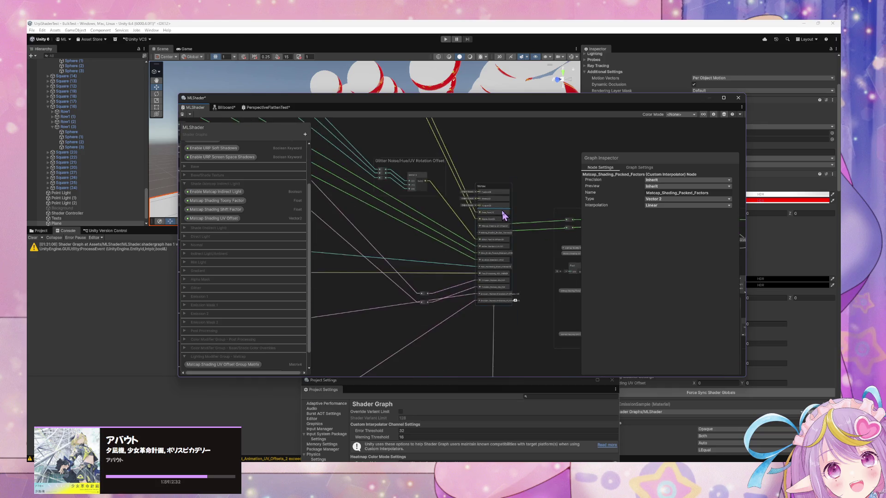
drag(588, 241, 543, 204)
mouse_move(482, 342)
mouse_down()
mouse_move(492, 251)
mouse_move(481, 173)
mouse_up()
scroll(386, 241, down, 10)
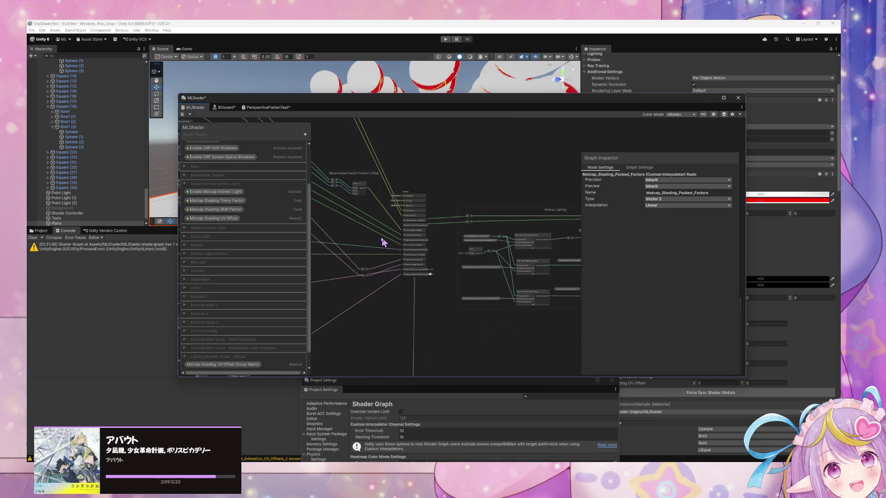
Step: Save the MLShader graph via Save Asset, then pan back to the Rim Light group
scroll(372, 204, up, 5)
scroll(343, 144, down, 5)
scroll(443, 220, up, 5)
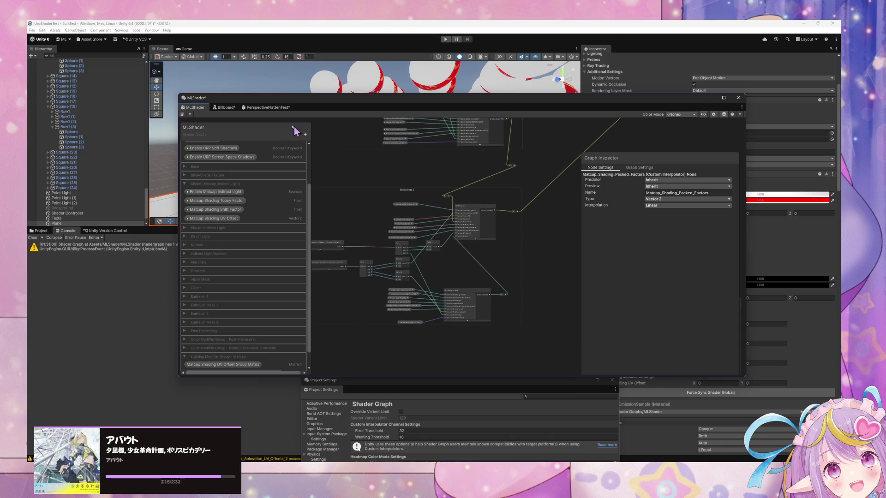
click(182, 114)
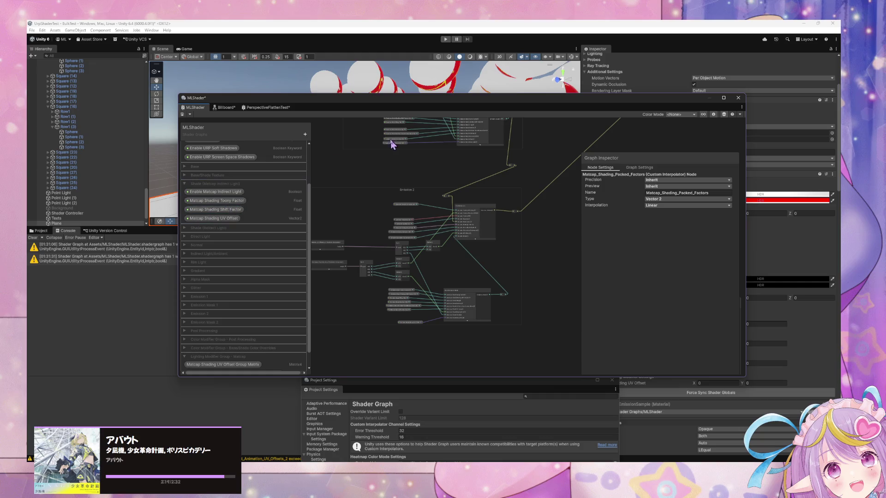
mouse_move(352, 105)
mouse_down()
mouse_move(451, 198)
mouse_move(588, 190)
mouse_move(612, 282)
mouse_move(579, 181)
mouse_move(370, 127)
mouse_move(273, 149)
mouse_up()
mouse_move(429, 253)
mouse_down()
mouse_move(396, 242)
mouse_move(395, 273)
mouse_move(323, 348)
mouse_move(445, 267)
mouse_move(469, 297)
mouse_move(429, 259)
mouse_move(352, 277)
mouse_move(400, 167)
mouse_move(414, 203)
mouse_move(383, 232)
mouse_move(406, 321)
mouse_up()
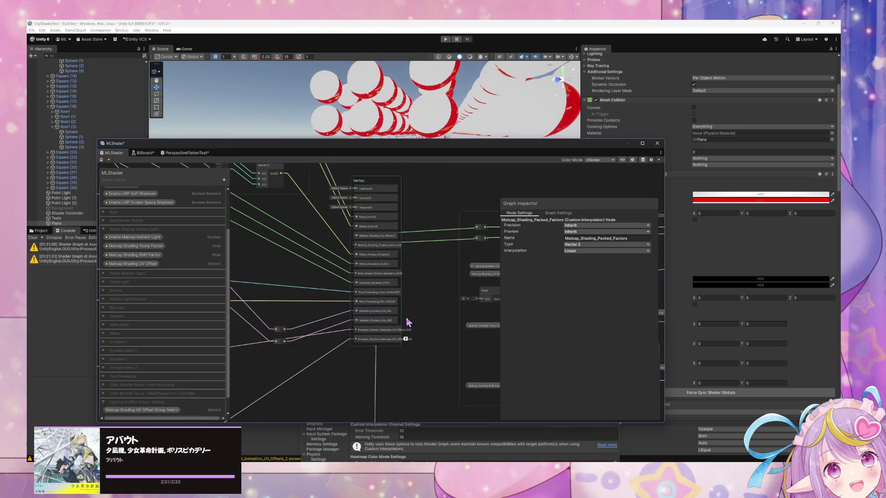
Step: Inspect the Vertex block's interpolation-channel warning and select the Warning Threshold field showing 16
scroll(406, 321, up, 3)
mouse_move(405, 355)
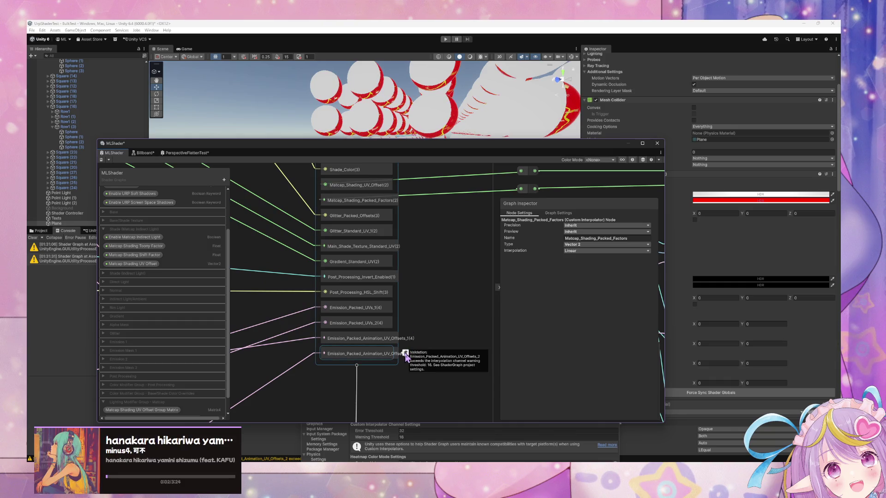
mouse_move(471, 148)
mouse_down()
mouse_move(301, 336)
mouse_move(377, 83)
mouse_move(416, 122)
mouse_up()
click(415, 437)
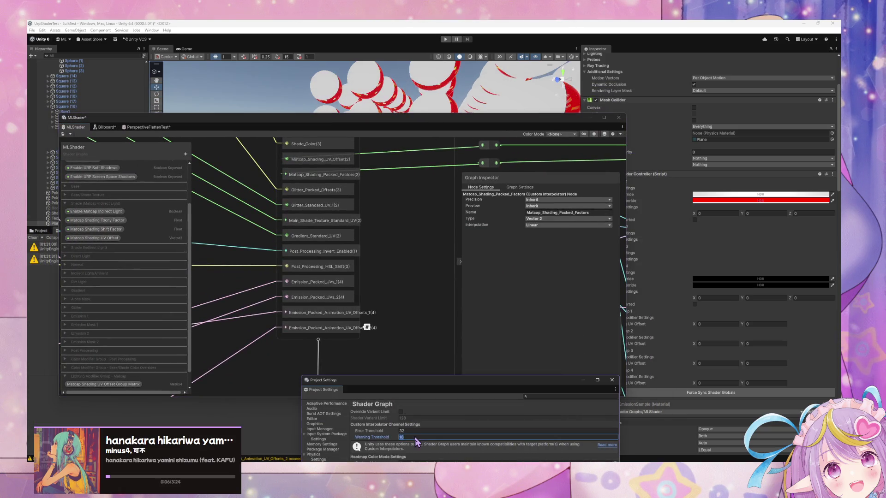
Step: Raise the Shader Graph Warning Threshold to 24, then 165, and refocus the MLShader graph
drag(422, 381, 539, 224)
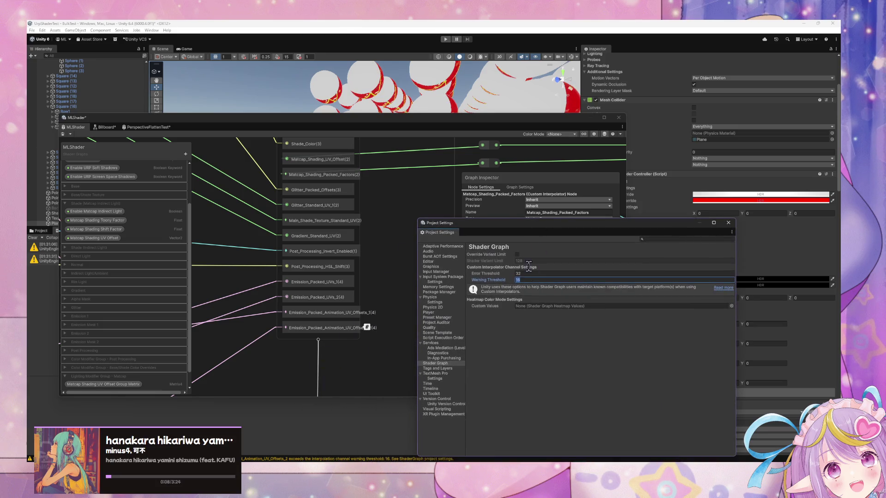
text(24)
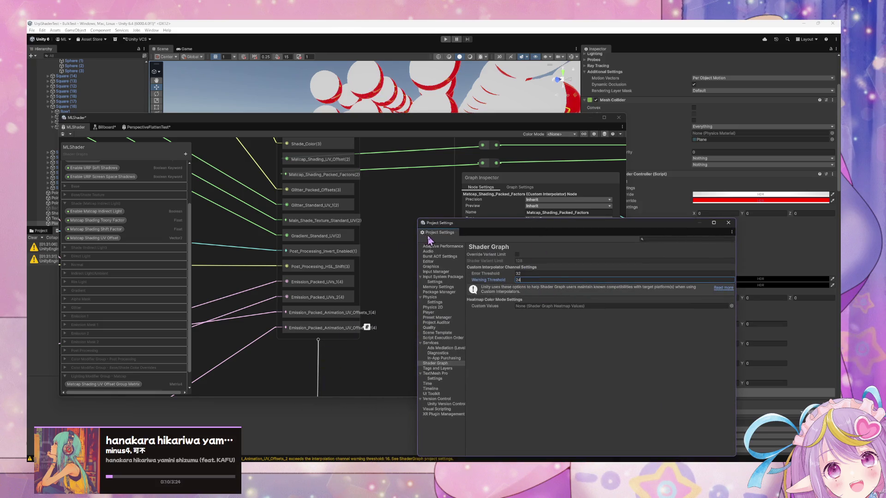
click(228, 94)
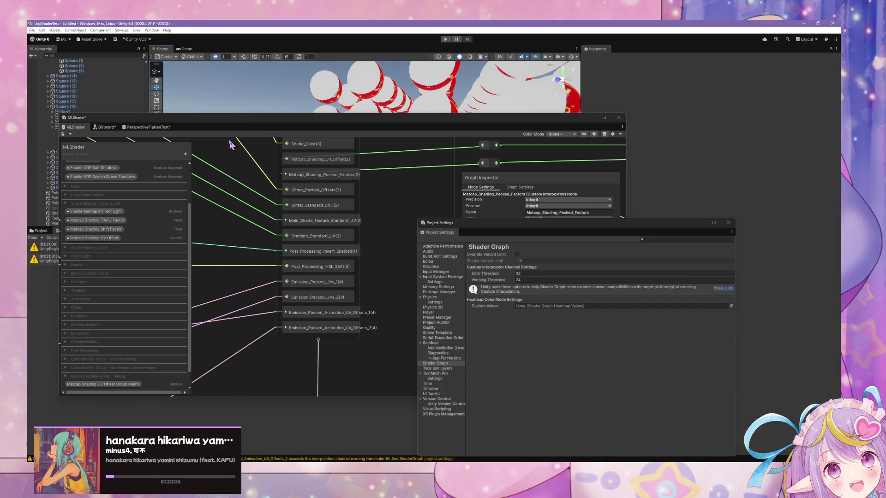
click(526, 279)
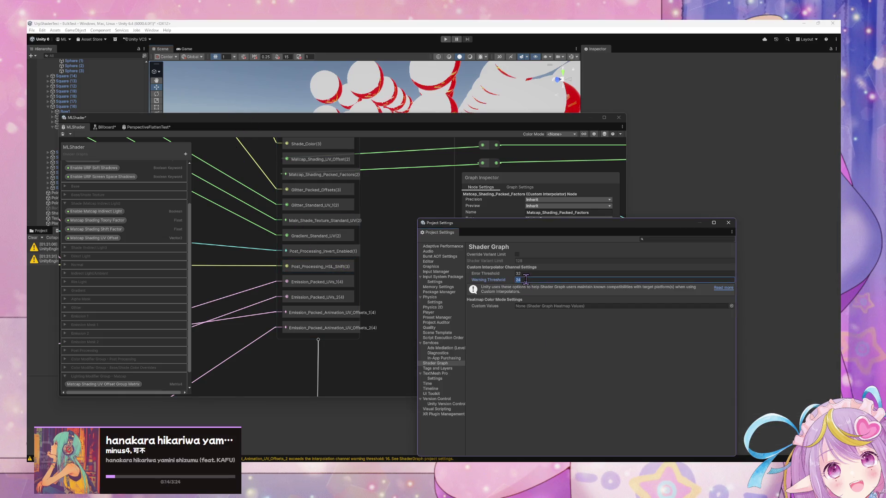
text(165)
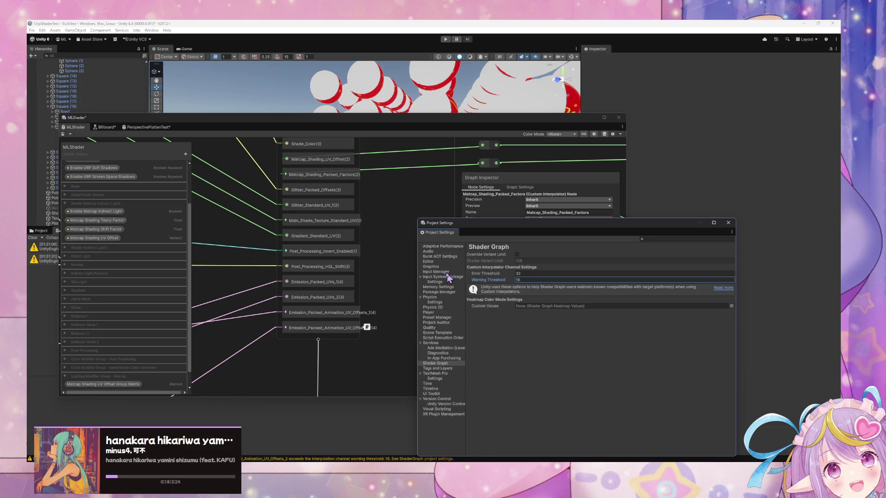
click(351, 252)
scroll(351, 277, up, 3)
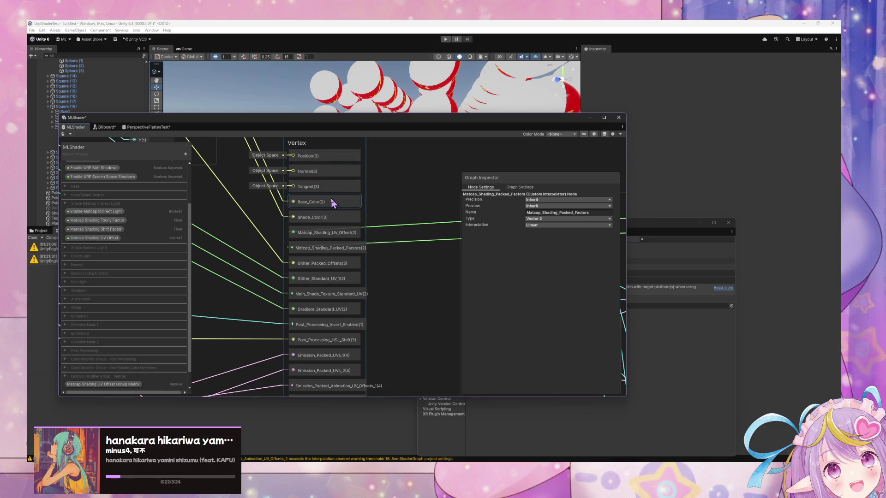
drag(336, 267, 338, 284)
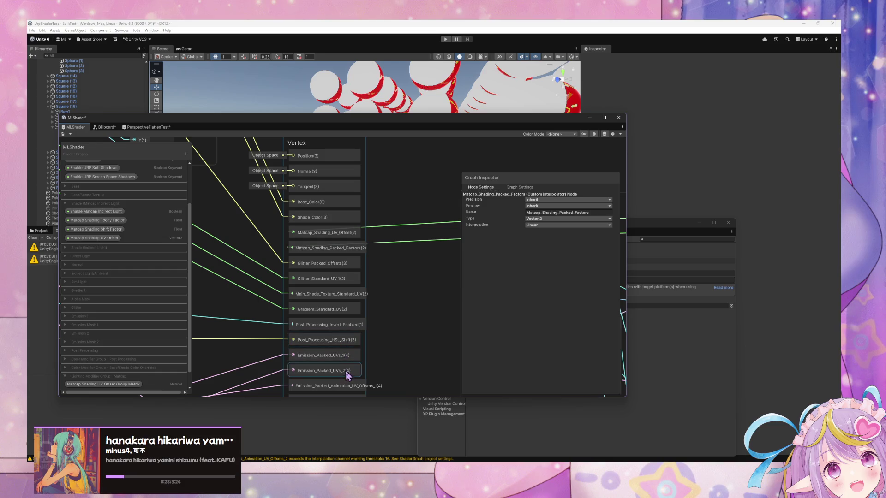
drag(386, 362, 403, 320)
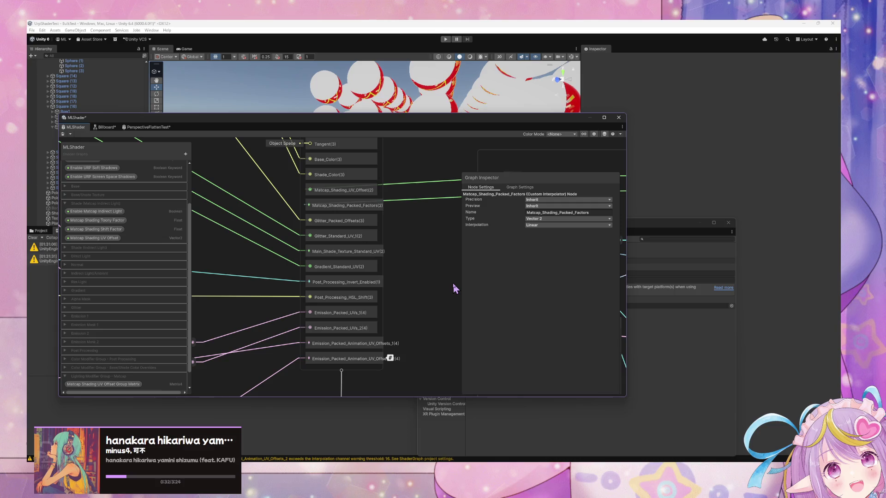
scroll(453, 283, up, 2)
drag(382, 249, 414, 302)
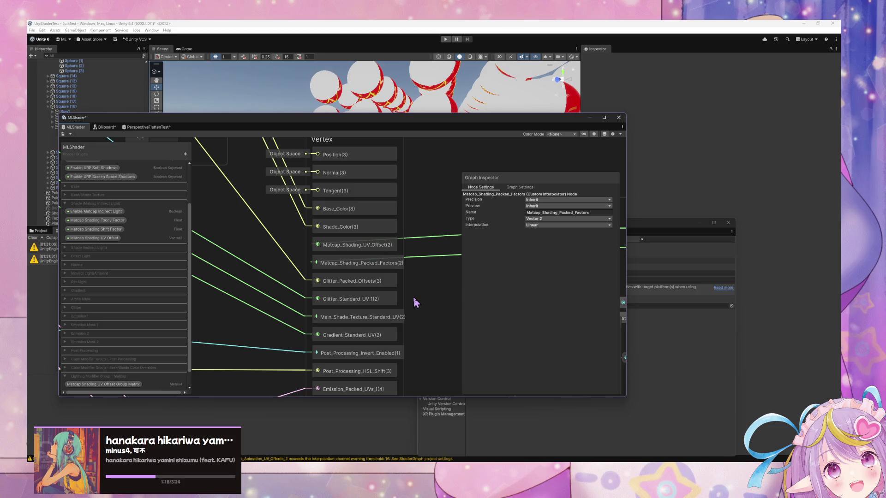
scroll(392, 302, down, 10)
scroll(383, 298, up, 10)
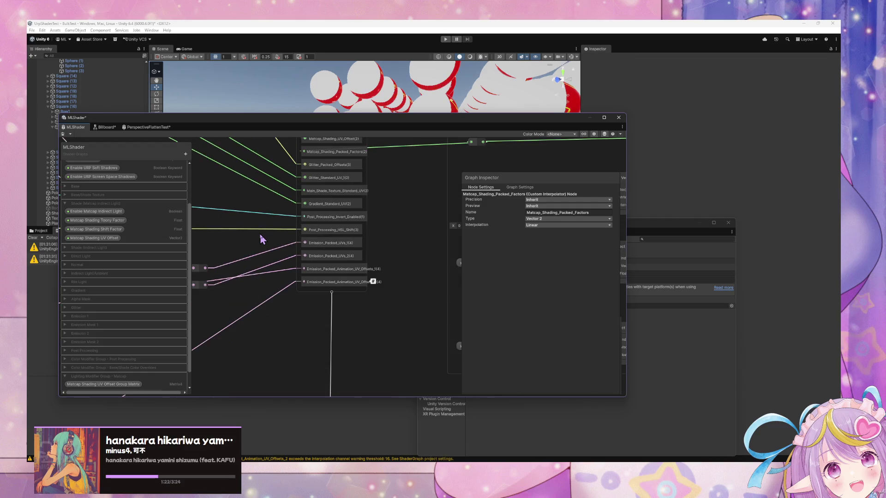
scroll(260, 235, up, 3)
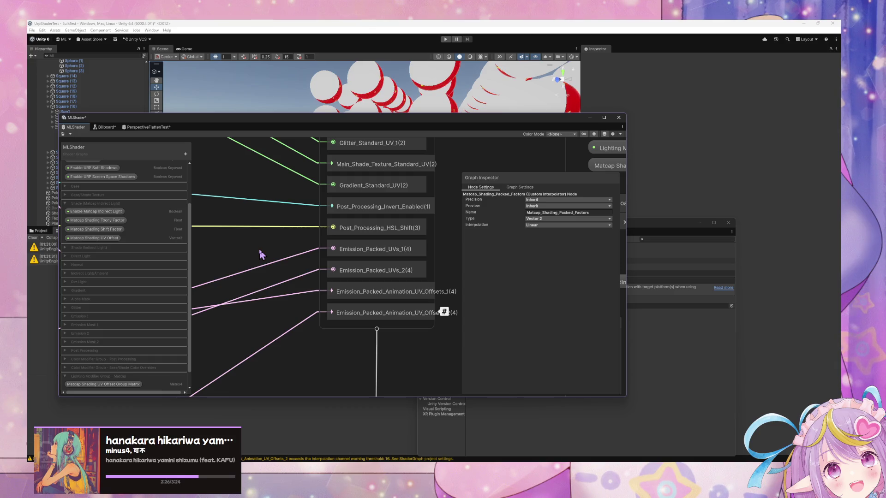
drag(333, 223, 357, 344)
scroll(357, 344, up, 3)
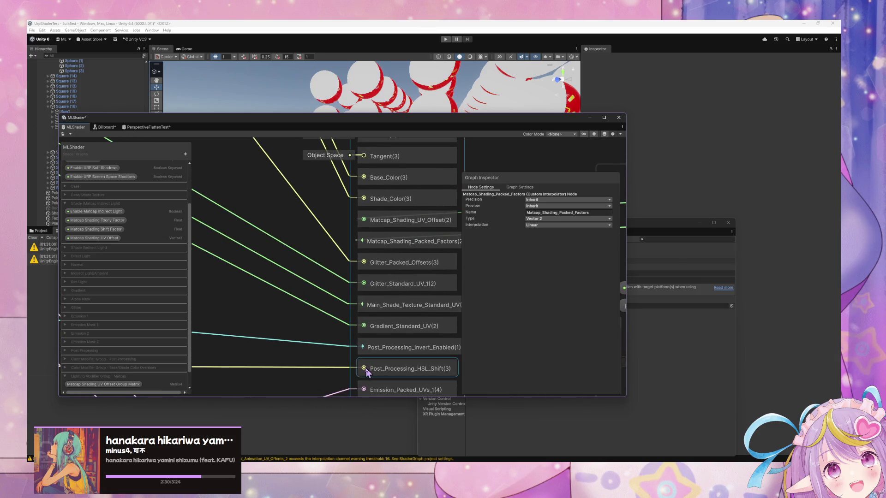
scroll(354, 320, down, 1)
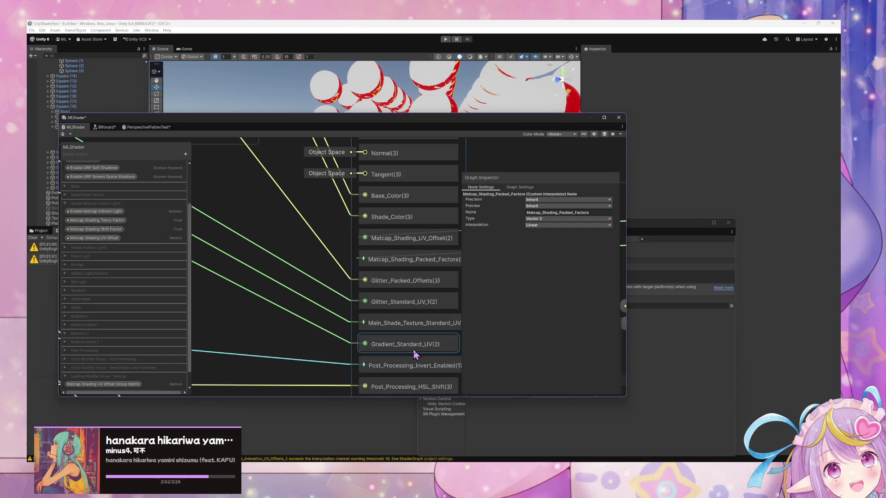
drag(392, 352, 394, 369)
scroll(391, 359, down, 2)
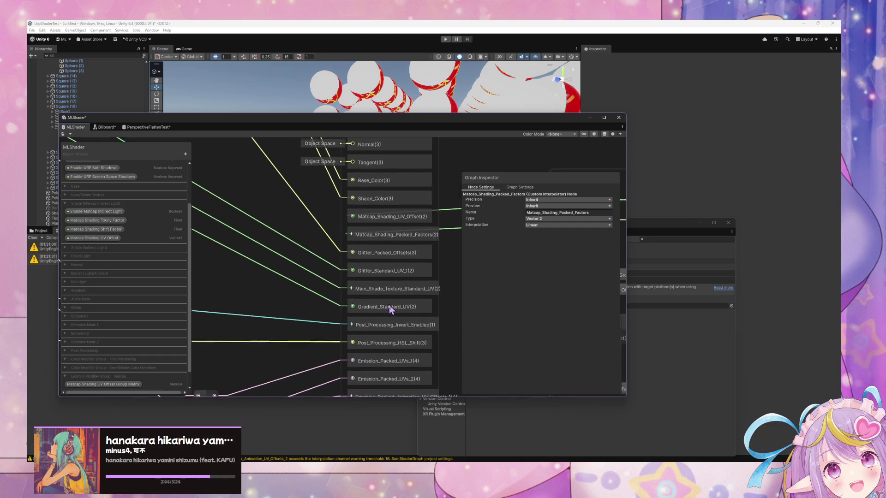
scroll(387, 359, down, 4)
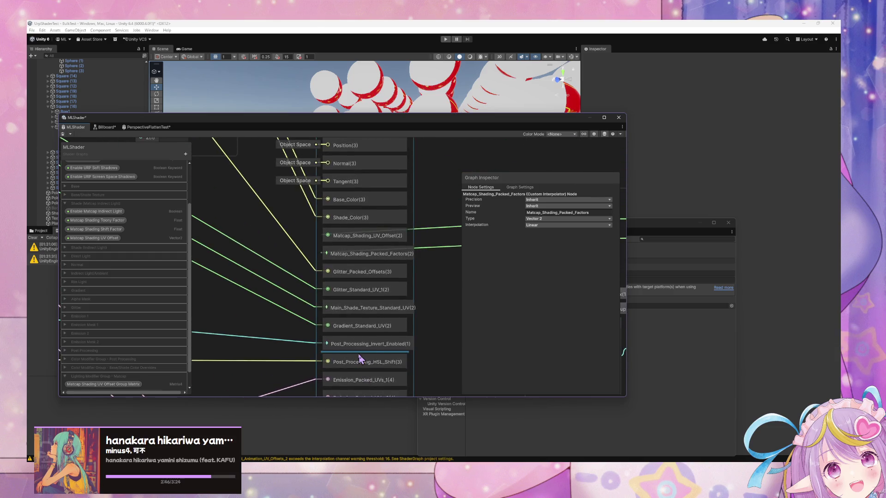
scroll(361, 359, up, 1)
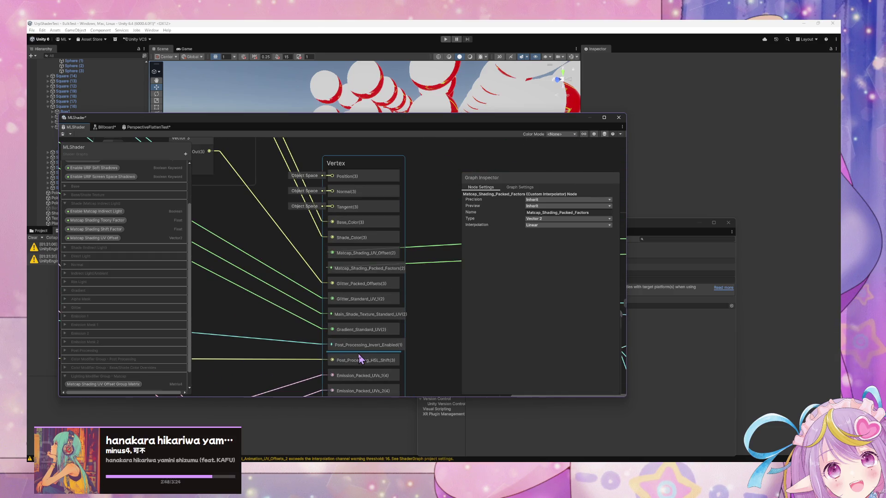
scroll(359, 359, up, 1)
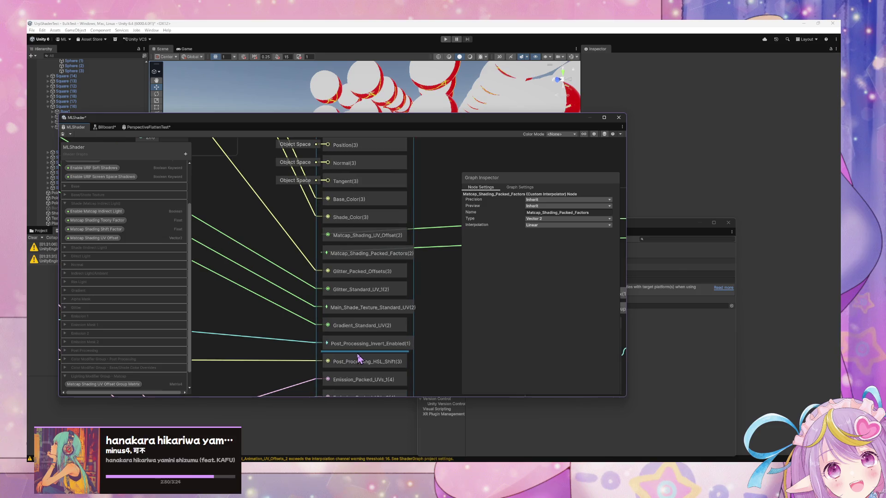